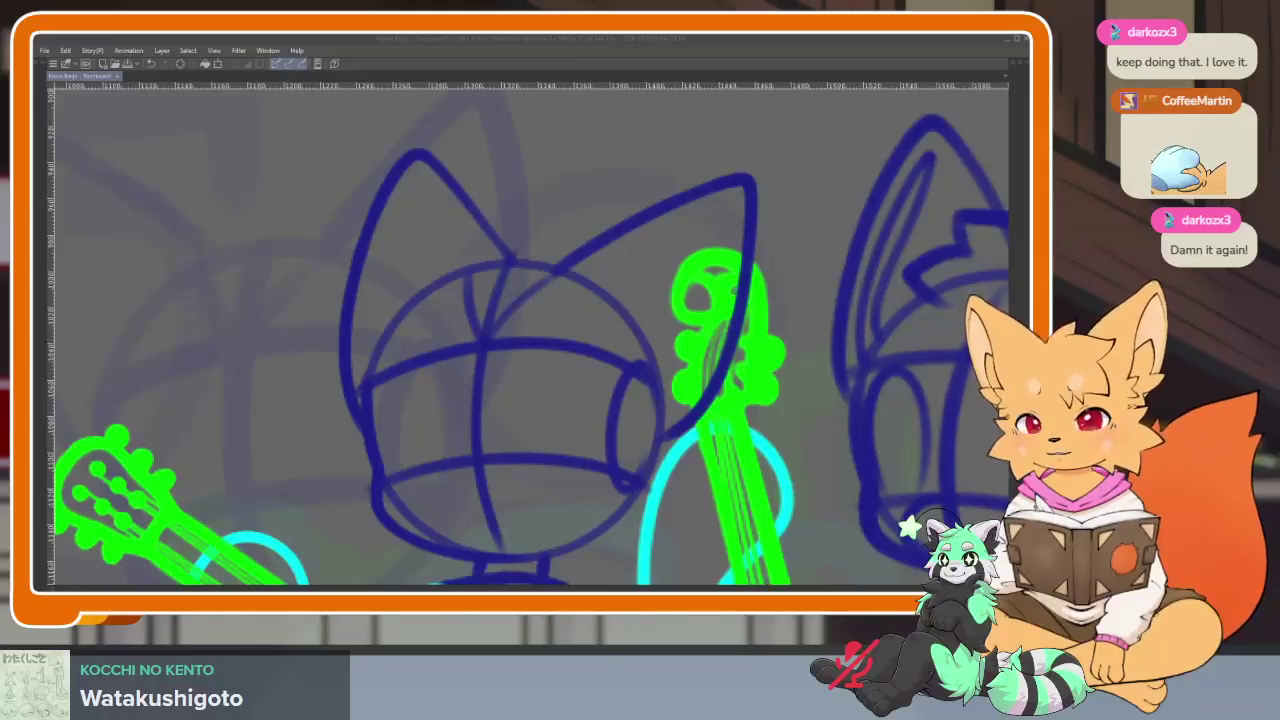
Undo a stray stroke across the middle cat's face, briefly showing then hiding the panels
{"action": "mouse_move", "coordinate": [515, 355]}
{"action": "left_mouse_down"}
{"action": "mouse_move", "coordinate": [570, 310]}
{"action": "mouse_move", "coordinate": [585, 470]}
{"action": "left_mouse_up"}
{"action": "key", "text": "ctrl+z"}
{"action": "key", "text": "ctrl+z"}
{"action": "scroll", "coordinate": [575, 475], "scroll_direction": "down", "scroll_amount": 2}
{"action": "scroll", "coordinate": [569, 460], "scroll_direction": "up", "scroll_amount": 2}
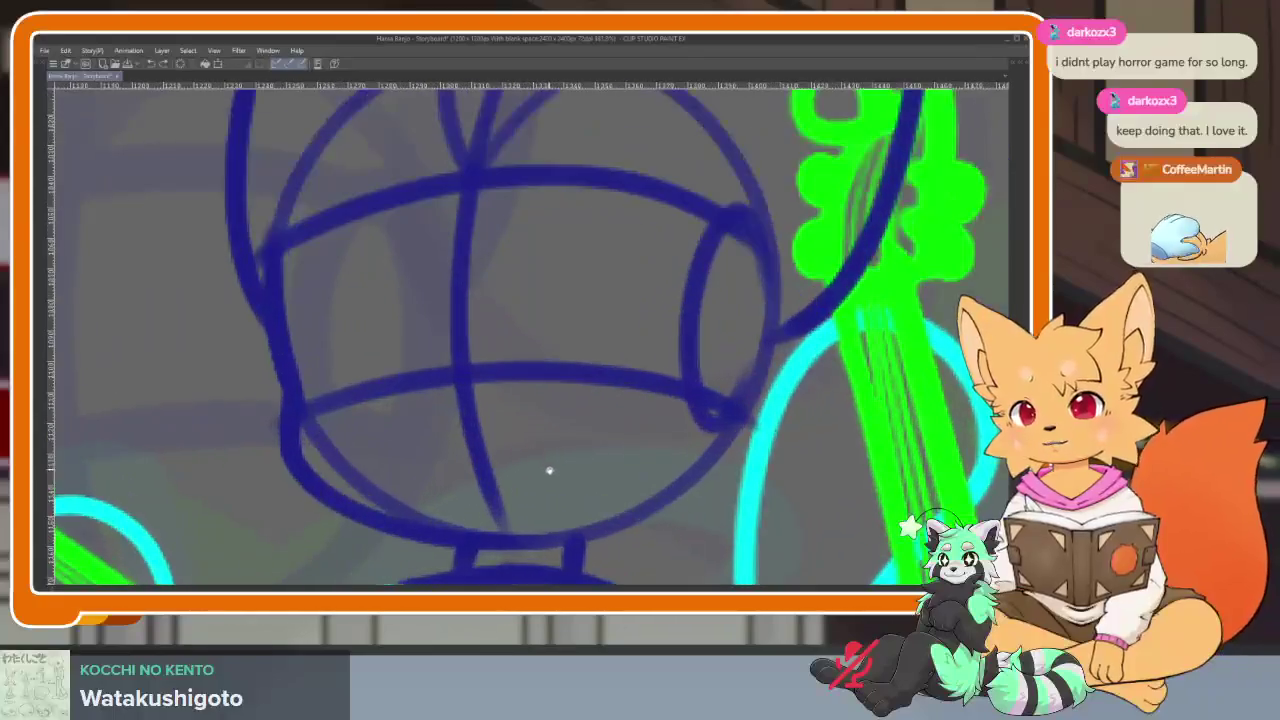
{"action": "key", "text": "Tab"}
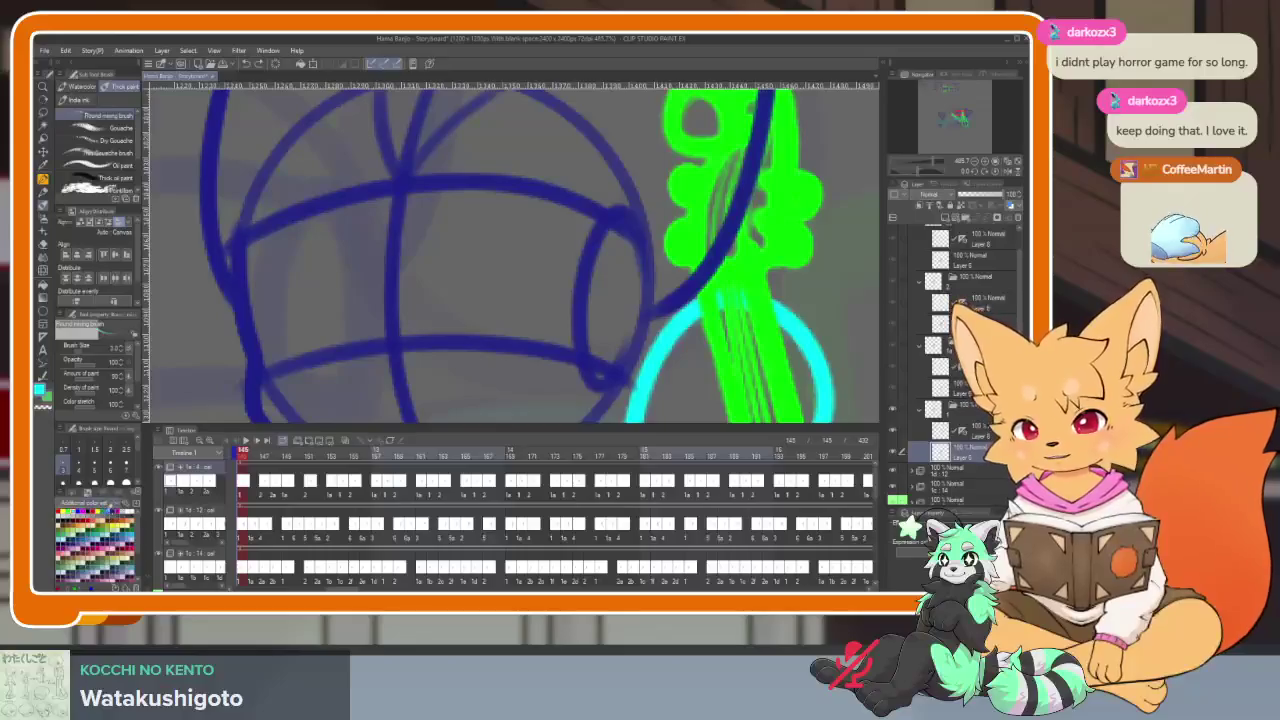
{"action": "key", "text": "Tab"}
Draw an oval muzzle inside the lower part of the middle cat's face
{"action": "scroll", "coordinate": [630, 420], "scroll_direction": "down", "scroll_amount": 1}
{"action": "scroll", "coordinate": [494, 474], "scroll_direction": "up", "scroll_amount": 3}
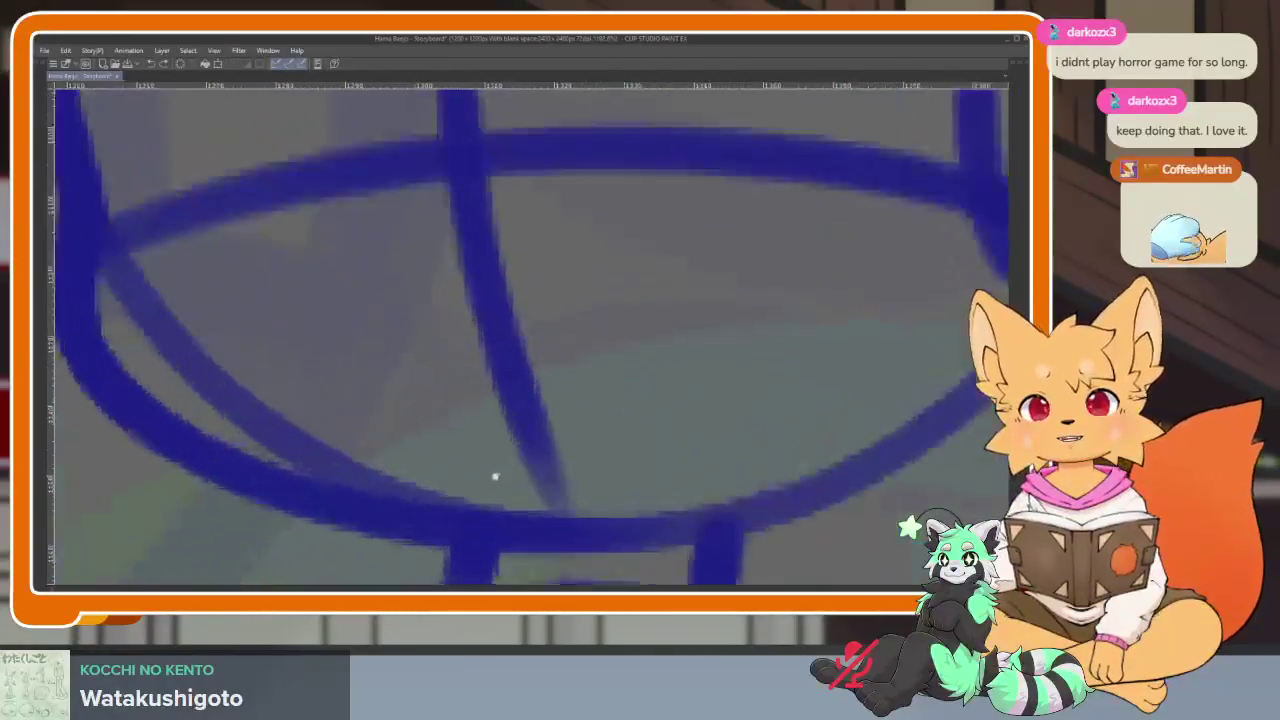
{"action": "scroll", "coordinate": [505, 476], "scroll_direction": "up", "scroll_amount": 2}
{"action": "scroll", "coordinate": [505, 476], "scroll_direction": "down", "scroll_amount": 1}
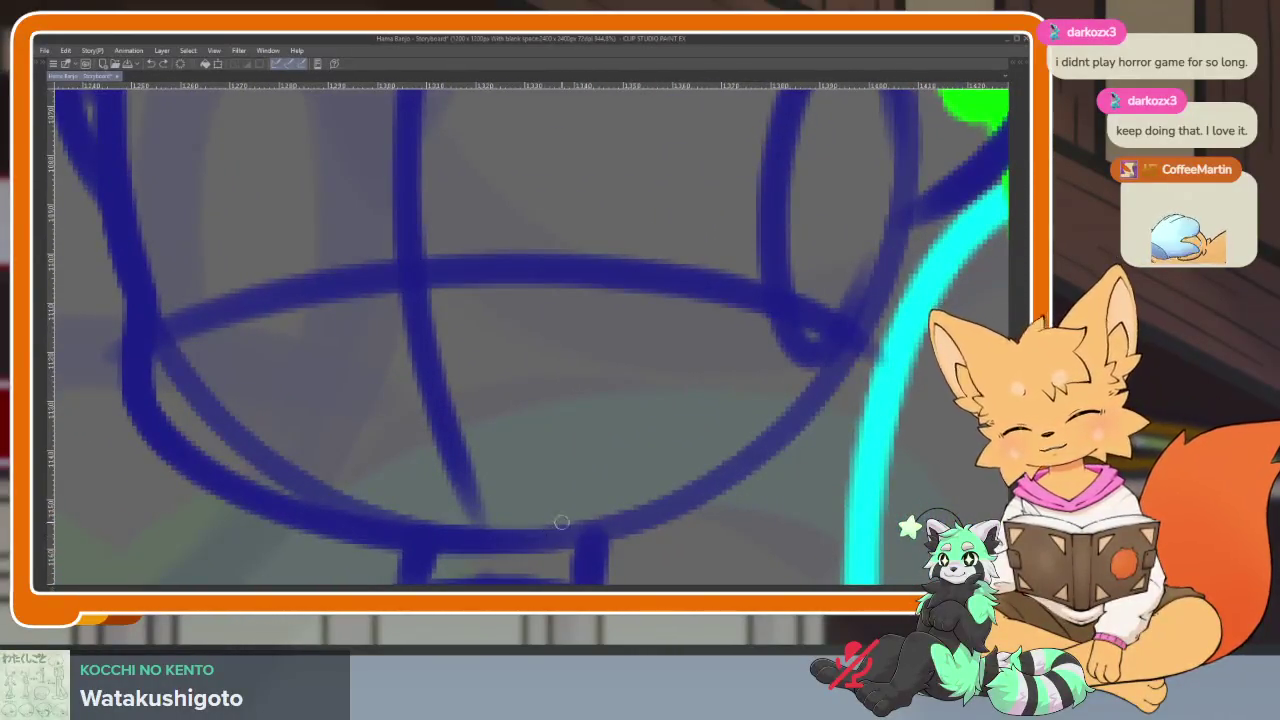
{"action": "left_click_drag", "start_coordinate": [308, 494], "coordinate": [516, 518]}
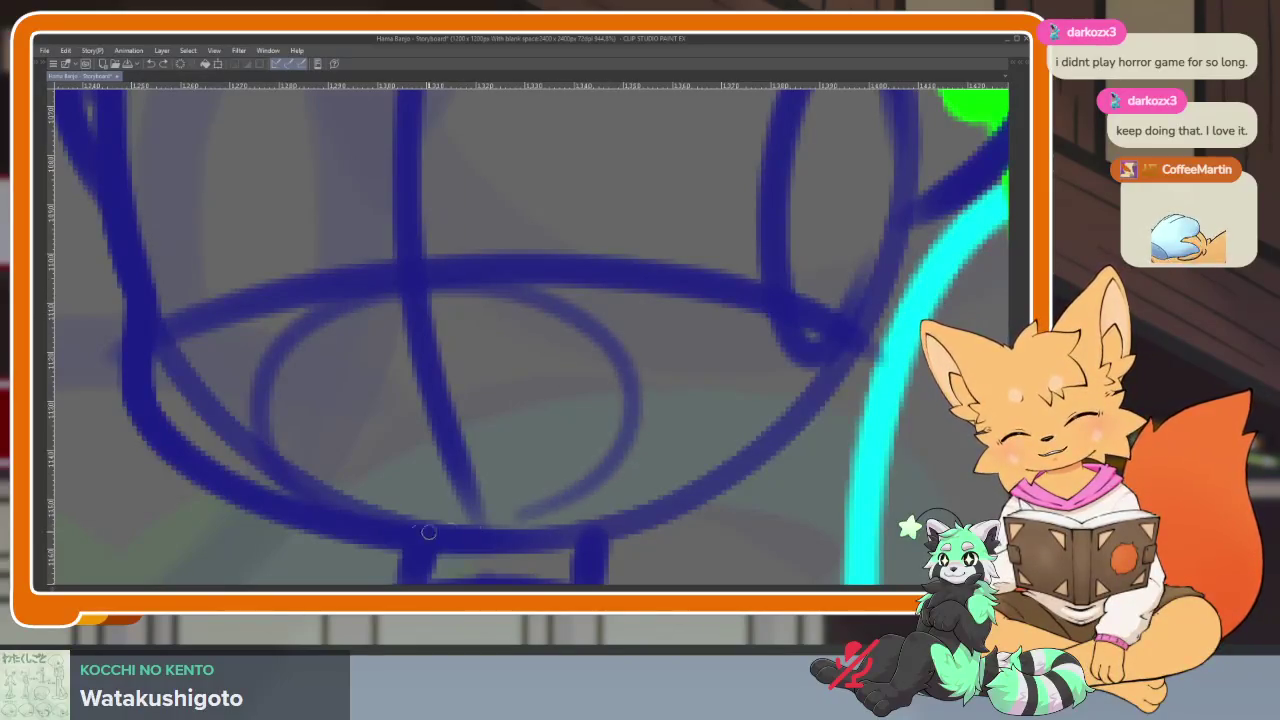
{"action": "scroll", "coordinate": [660, 423], "scroll_direction": "down", "scroll_amount": 2}
{"action": "scroll", "coordinate": [655, 421], "scroll_direction": "down", "scroll_amount": 2}
{"action": "scroll", "coordinate": [654, 424], "scroll_direction": "up", "scroll_amount": 3}
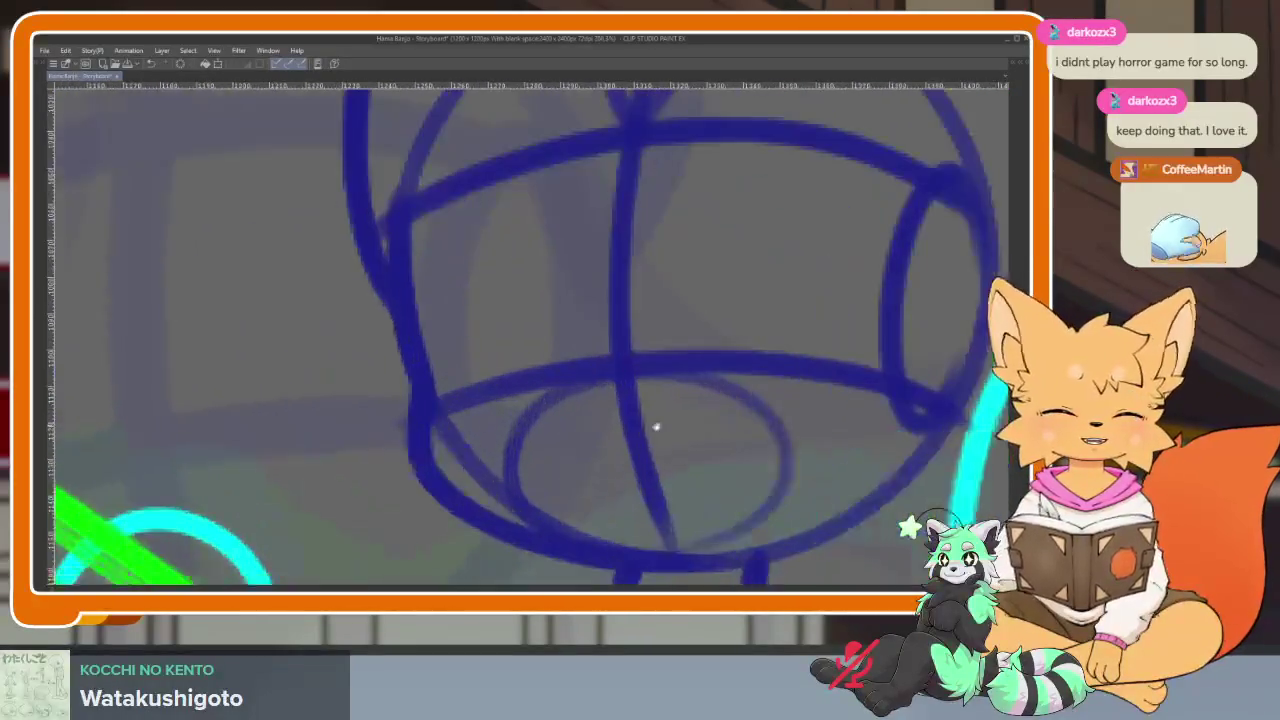
Draw an oval inside the middle cat's right eye circle
{"action": "scroll", "coordinate": [656, 427], "scroll_direction": "right", "scroll_amount": 3}
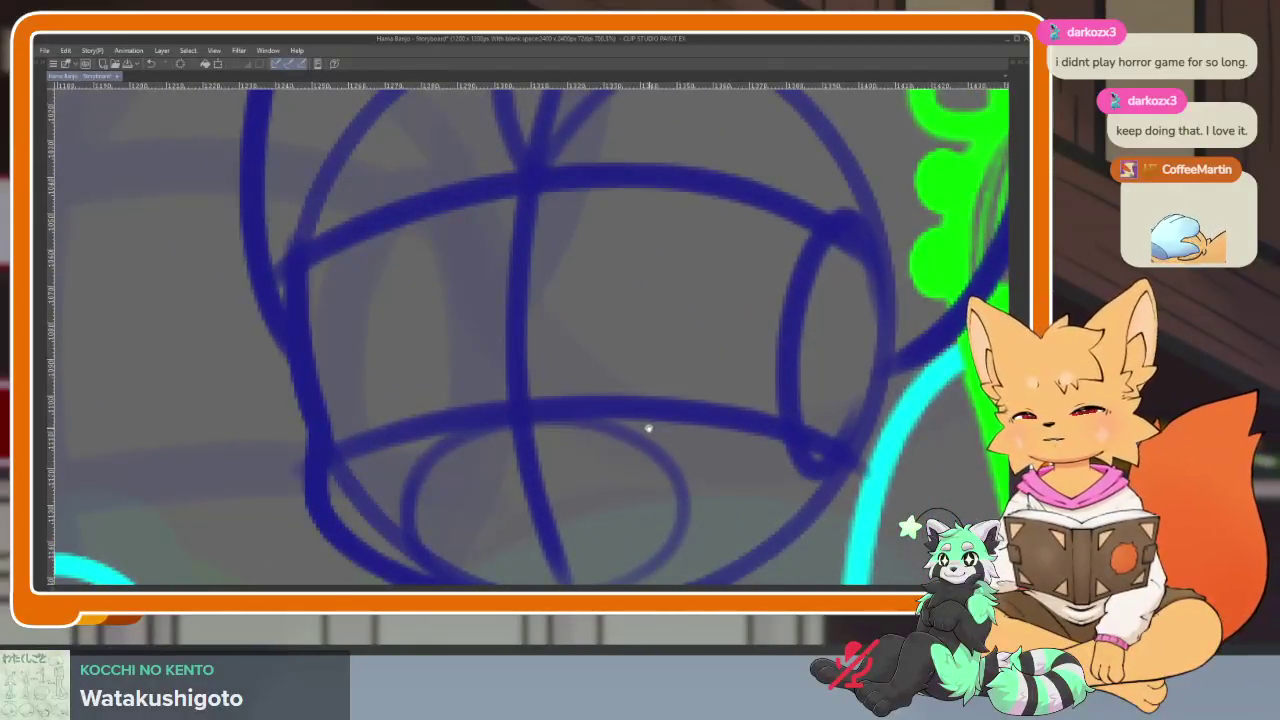
{"action": "scroll", "coordinate": [648, 428], "scroll_direction": "right", "scroll_amount": 1}
{"action": "scroll", "coordinate": [560, 437], "scroll_direction": "down", "scroll_amount": 1}
{"action": "scroll", "coordinate": [557, 460], "scroll_direction": "up", "scroll_amount": 2}
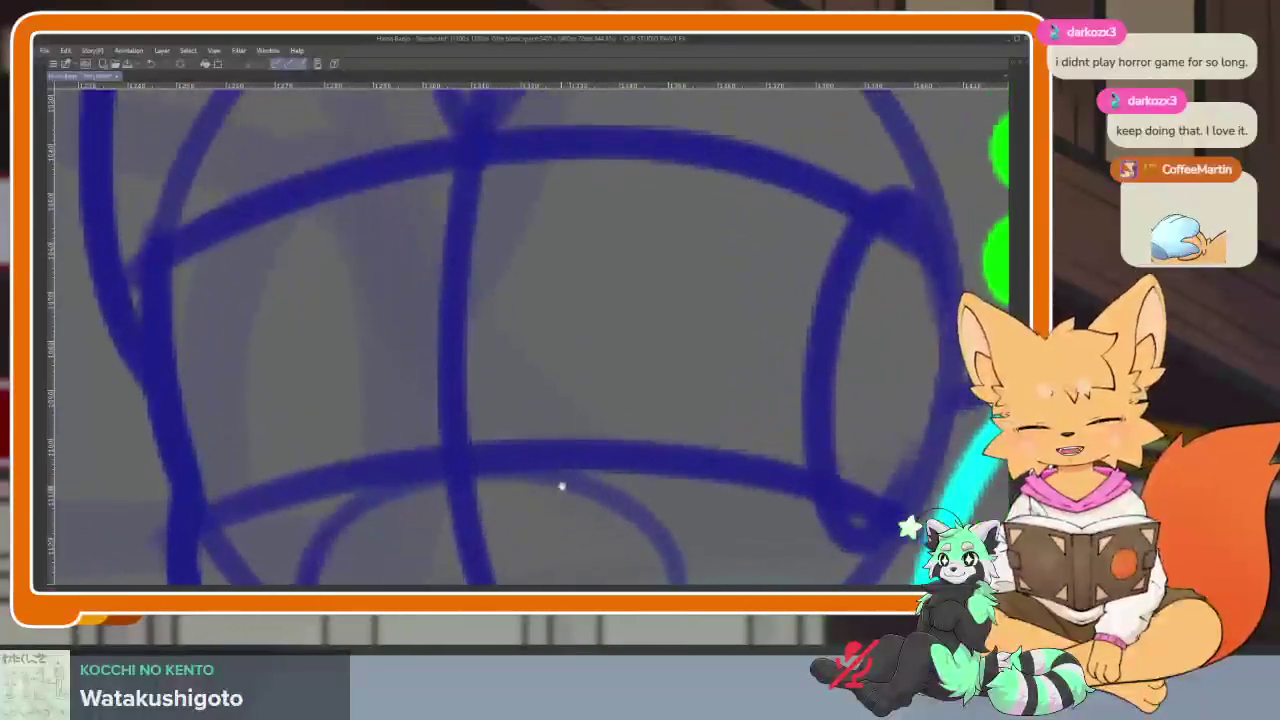
{"action": "scroll", "coordinate": [590, 457], "scroll_direction": "down", "scroll_amount": 1}
{"action": "scroll", "coordinate": [554, 494], "scroll_direction": "right", "scroll_amount": 2}
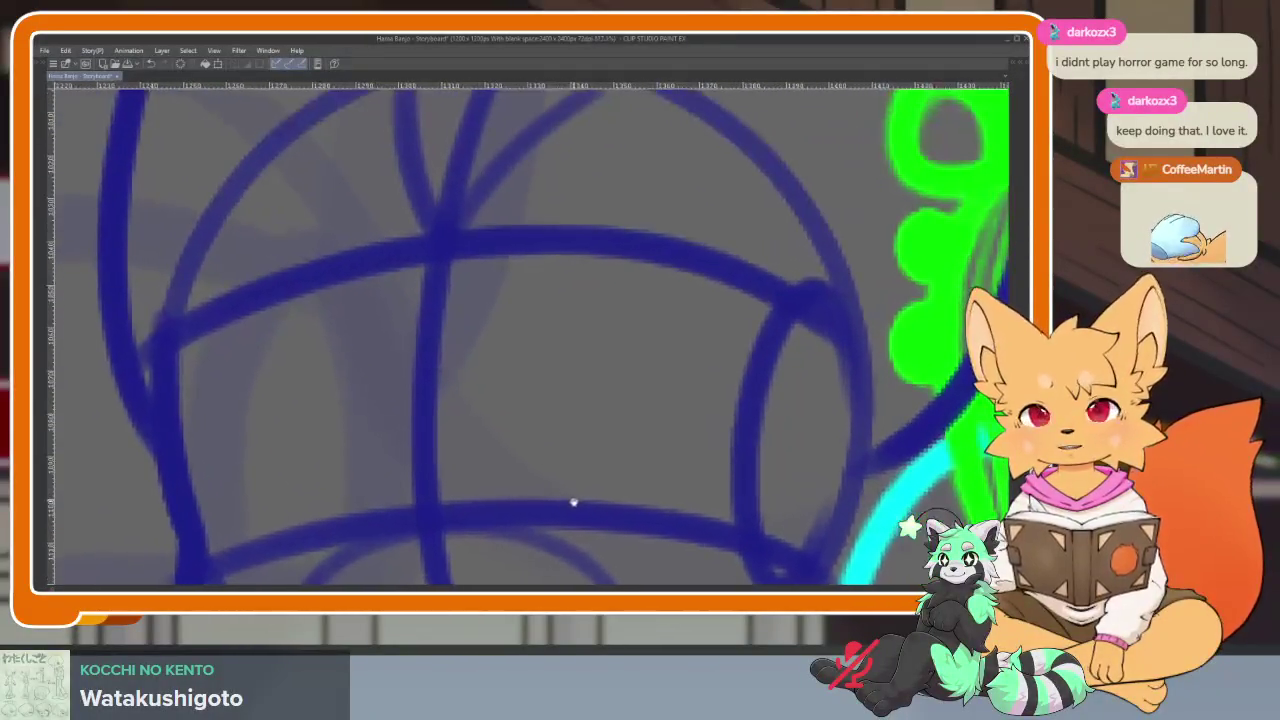
{"action": "mouse_move", "coordinate": [528, 468]}
{"action": "left_mouse_down"}
{"action": "mouse_move", "coordinate": [690, 285]}
{"action": "mouse_move", "coordinate": [705, 505]}
{"action": "left_mouse_up"}
{"action": "scroll", "coordinate": [555, 471], "scroll_direction": "up", "scroll_amount": 1}
{"action": "scroll", "coordinate": [510, 499], "scroll_direction": "up", "scroll_amount": 1}
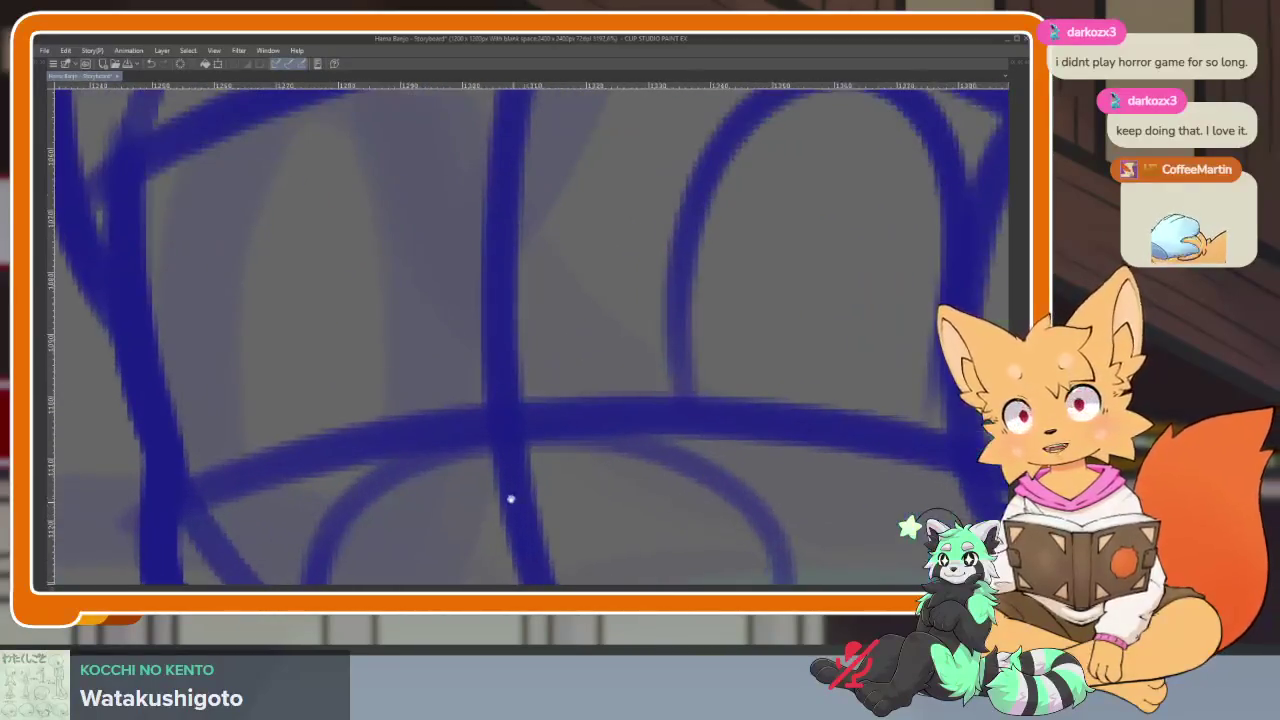
{"action": "scroll", "coordinate": [510, 499], "scroll_direction": "down", "scroll_amount": 1}
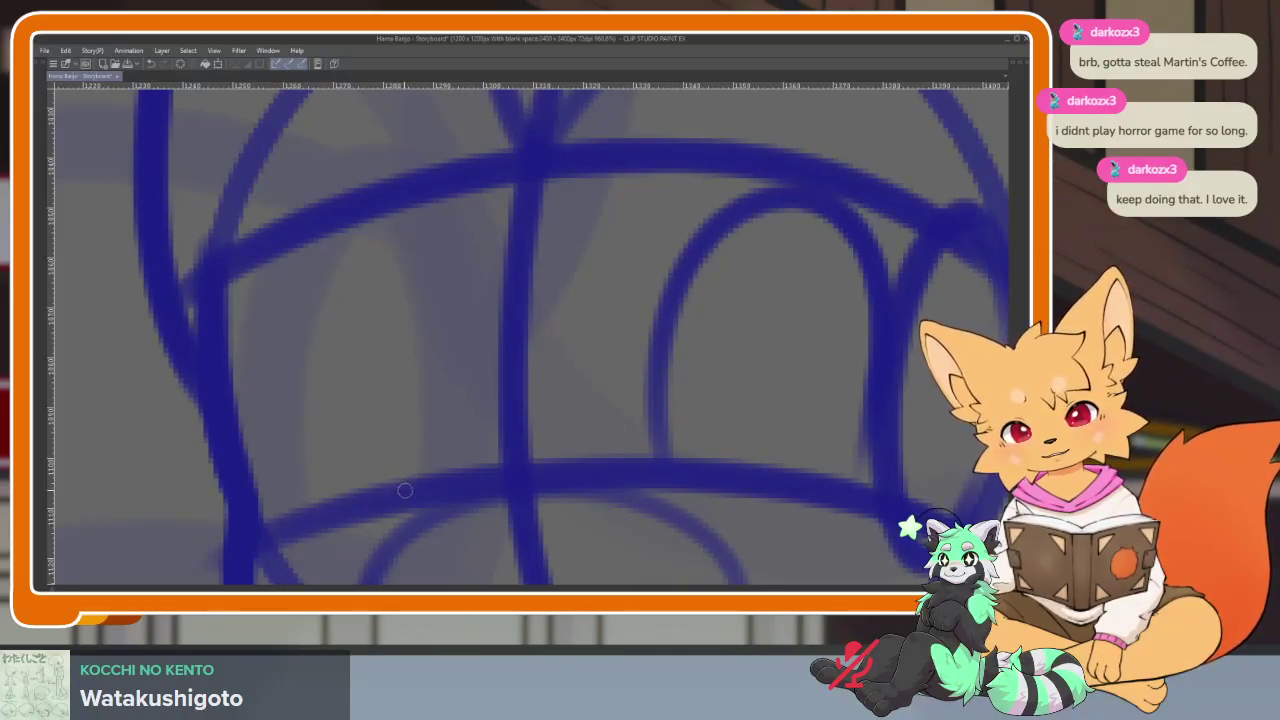
Draw thin inner lines along the middle cat's left ear up to its tip
{"action": "scroll", "coordinate": [286, 540], "scroll_direction": "down", "scroll_amount": 3}
{"action": "scroll", "coordinate": [676, 432], "scroll_direction": "down", "scroll_amount": 1}
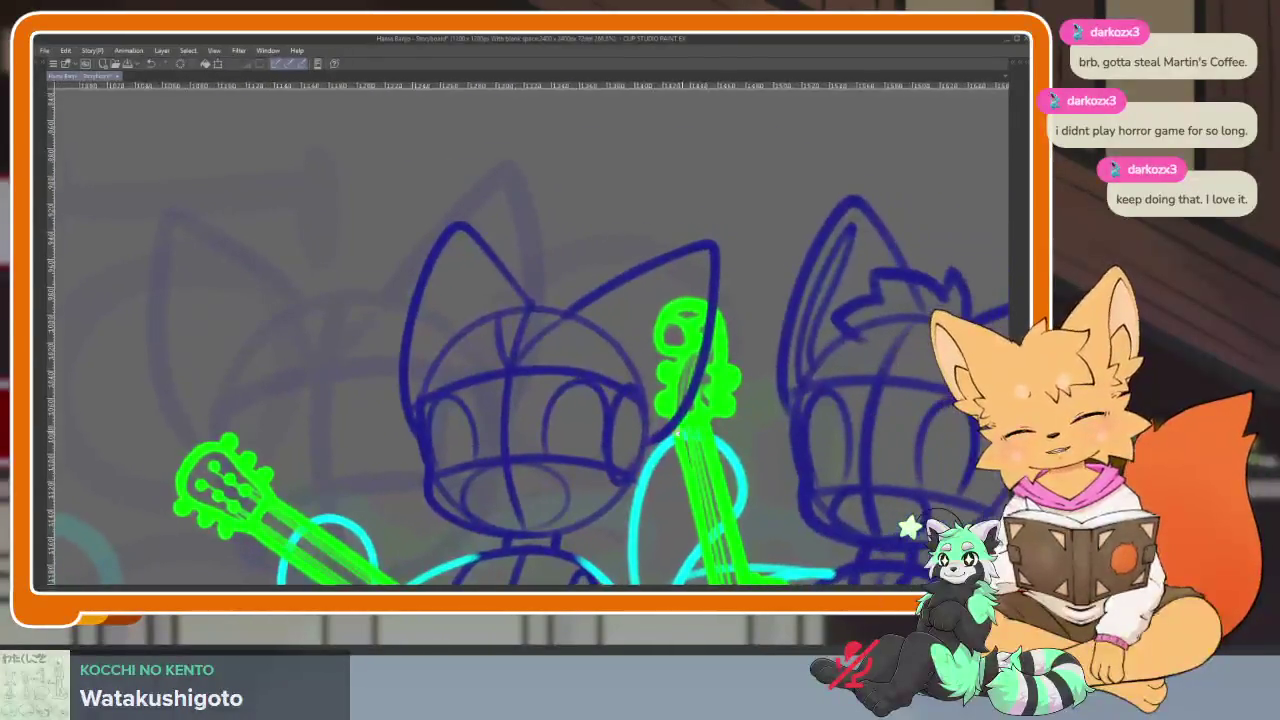
{"action": "scroll", "coordinate": [676, 432], "scroll_direction": "up", "scroll_amount": 1}
{"action": "scroll", "coordinate": [629, 400], "scroll_direction": "up", "scroll_amount": 1}
{"action": "scroll", "coordinate": [594, 429], "scroll_direction": "up", "scroll_amount": 1}
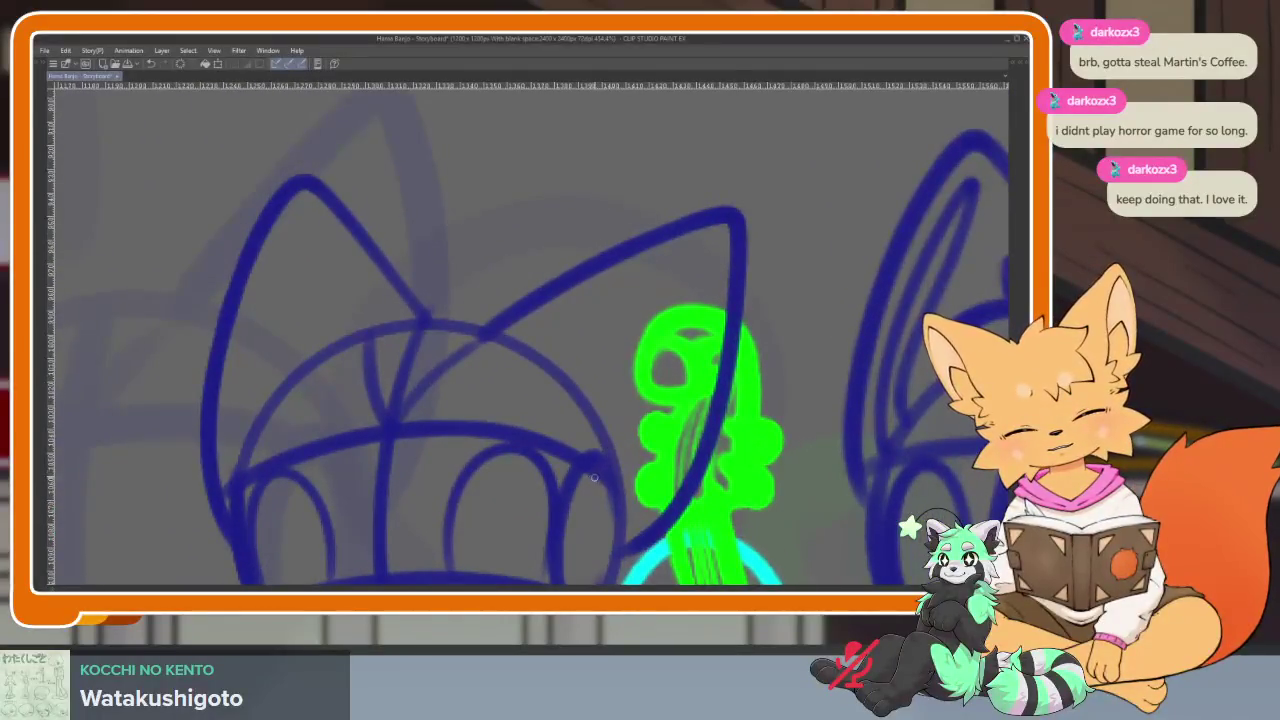
{"action": "mouse_move", "coordinate": [622, 425]}
{"action": "left_mouse_down"}
{"action": "mouse_move", "coordinate": [711, 241]}
{"action": "mouse_move", "coordinate": [688, 422]}
{"action": "mouse_move", "coordinate": [630, 522]}
{"action": "left_mouse_up"}
{"action": "left_click_drag", "start_coordinate": [282, 478], "coordinate": [341, 246]}
{"action": "left_click_drag", "start_coordinate": [336, 200], "coordinate": [265, 460]}
Zoom out to check the whole band sketch
{"action": "scroll", "coordinate": [560, 449], "scroll_direction": "down", "scroll_amount": 5}
{"action": "scroll", "coordinate": [631, 470], "scroll_direction": "down", "scroll_amount": 1}
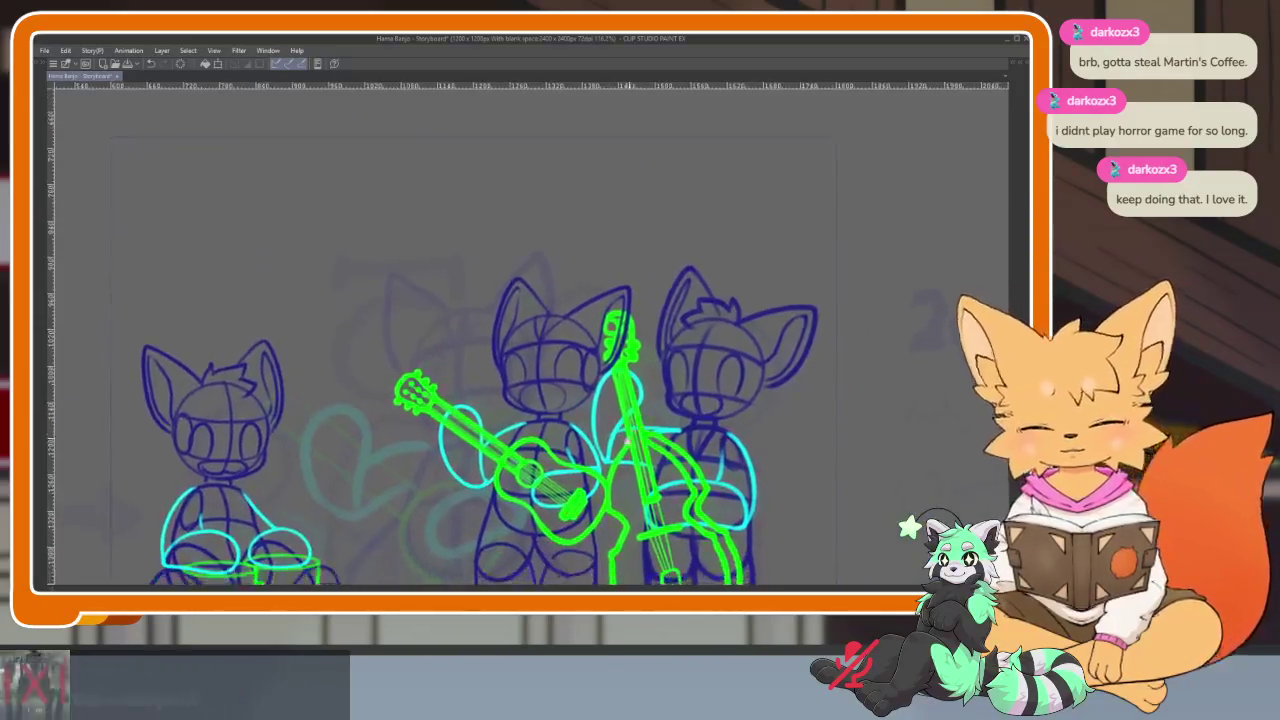
{"action": "scroll", "coordinate": [625, 469], "scroll_direction": "down", "scroll_amount": 1}
{"action": "scroll", "coordinate": [615, 467], "scroll_direction": "down", "scroll_amount": 1}
{"action": "scroll", "coordinate": [605, 465], "scroll_direction": "down", "scroll_amount": 1}
{"action": "scroll", "coordinate": [596, 462], "scroll_direction": "right", "scroll_amount": 1}
{"action": "scroll", "coordinate": [606, 456], "scroll_direction": "up", "scroll_amount": 2}
{"action": "scroll", "coordinate": [616, 449], "scroll_direction": "down", "scroll_amount": 2}
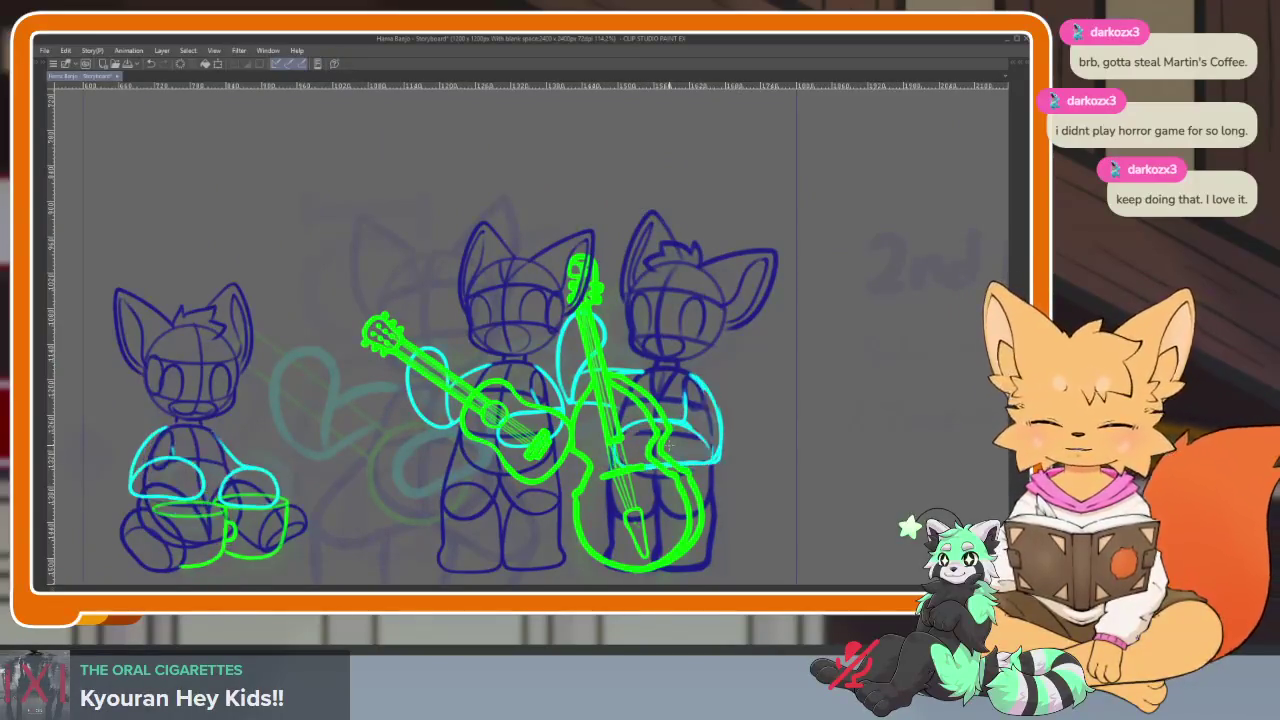
{"action": "scroll", "coordinate": [650, 410], "scroll_direction": "up", "scroll_amount": 3}
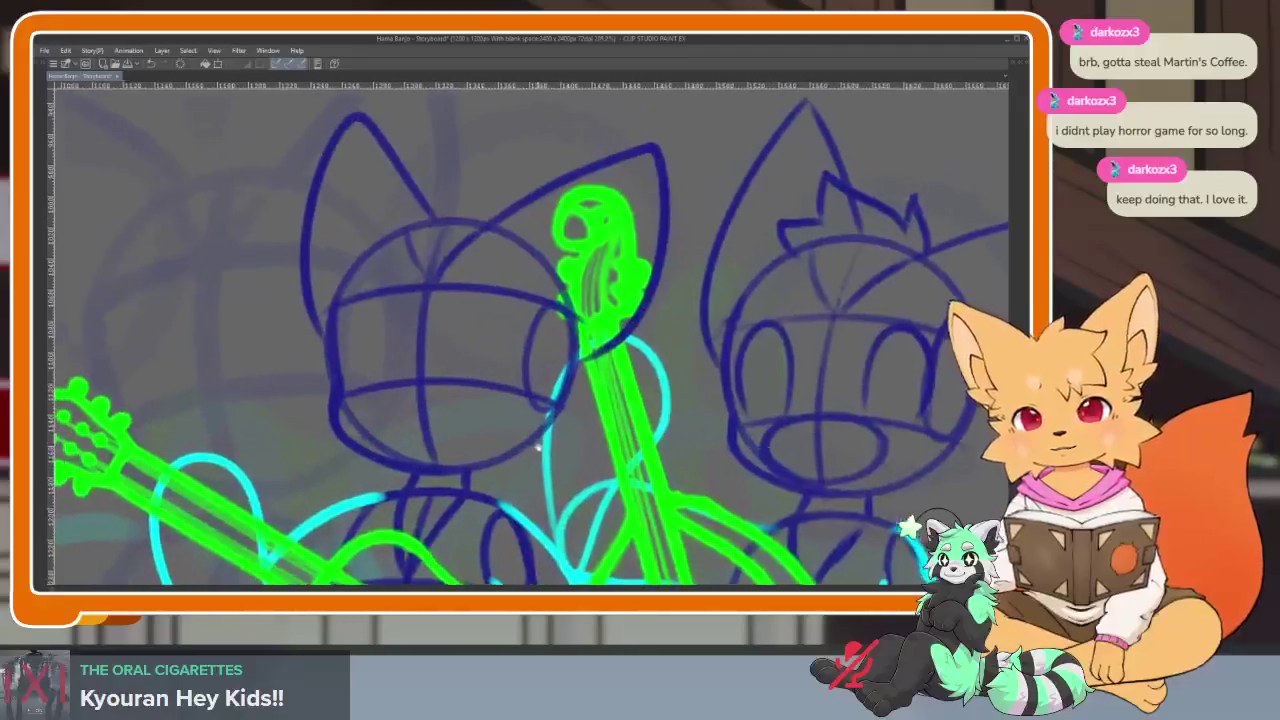
Step between frames 147 and 149, ending on frame 149 with the canvas full-window
{"action": "key", "text": "Tab"}
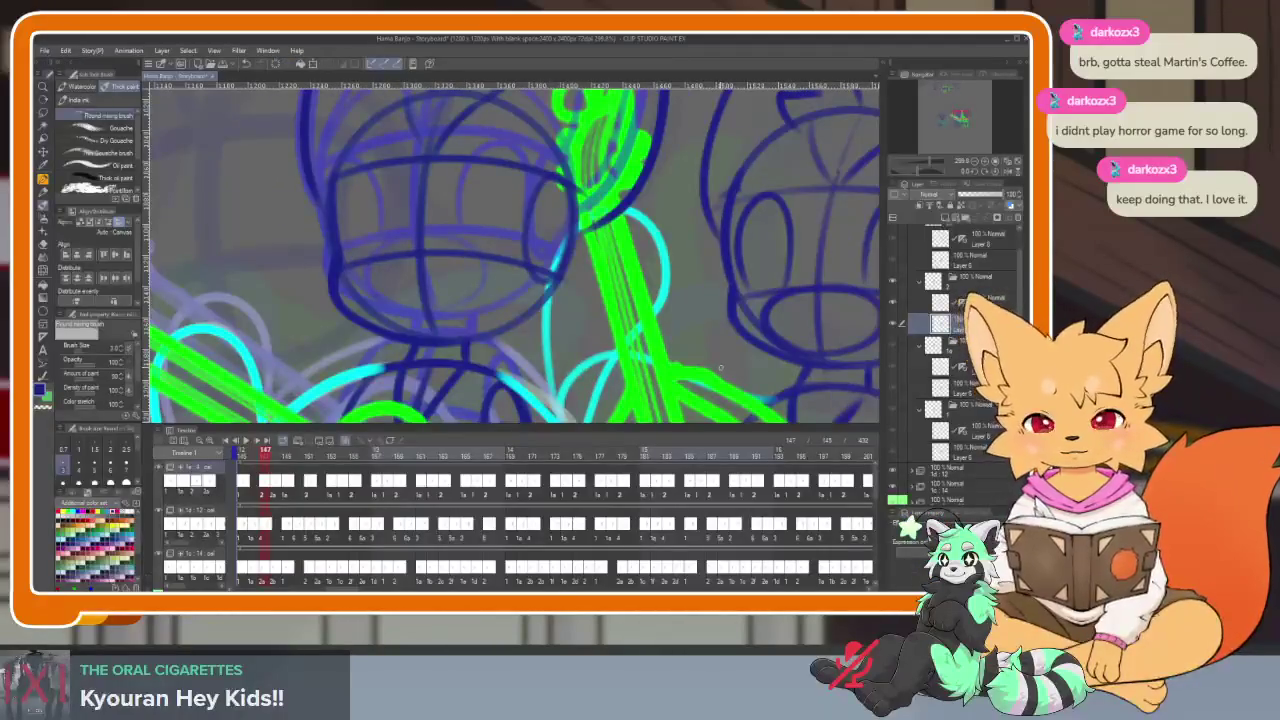
{"action": "key", "text": "Right"}
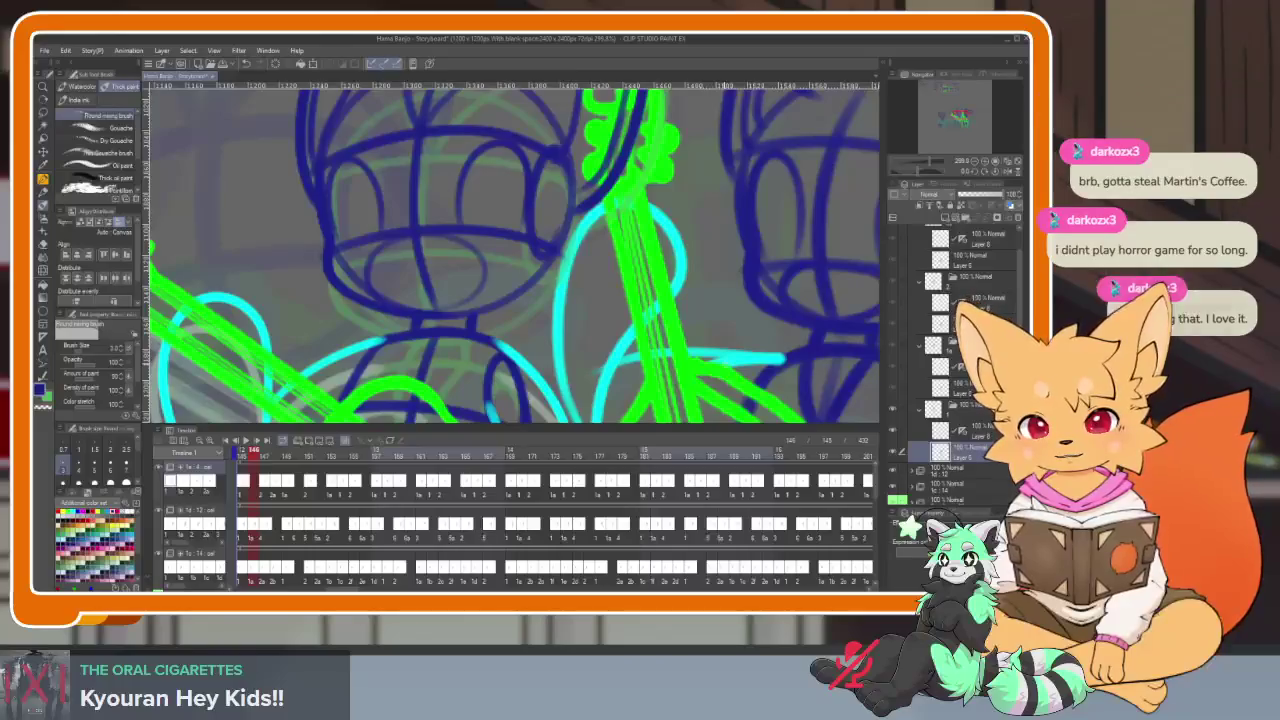
{"action": "key", "text": "Right"}
{"action": "key", "text": "Right"}
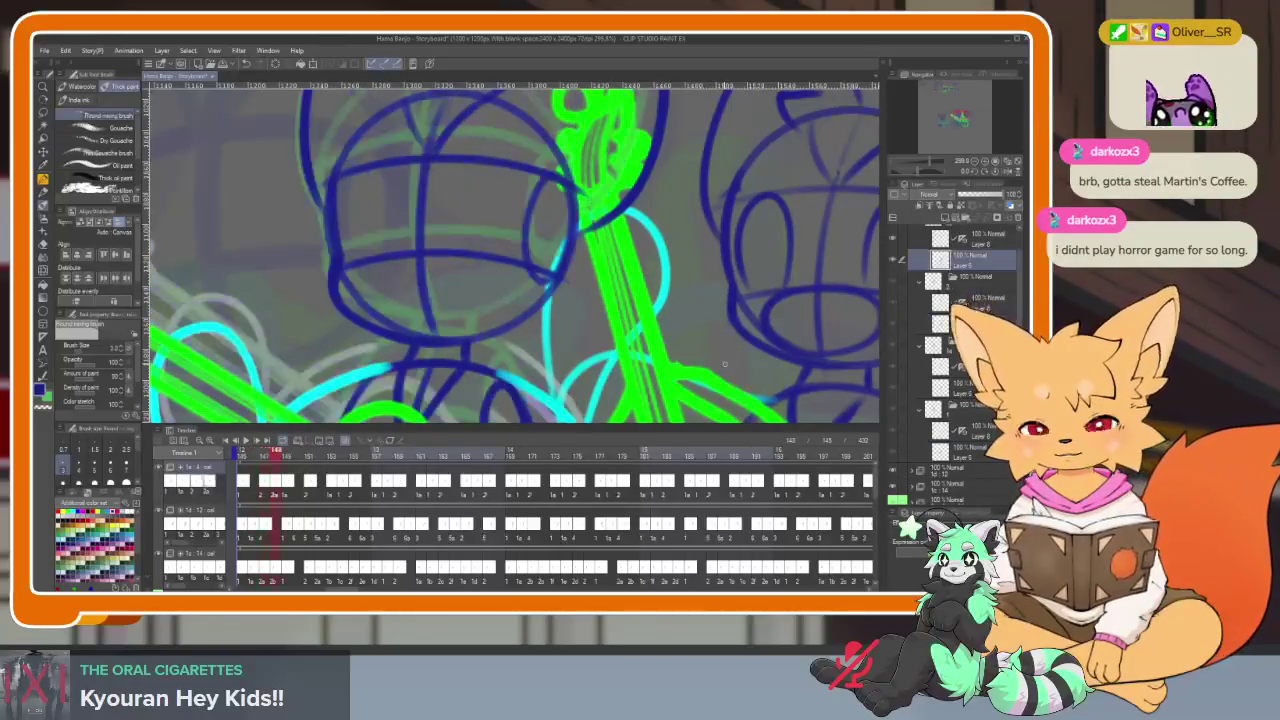
{"action": "key", "text": "Right"}
{"action": "key", "text": "Left"}
{"action": "key", "text": "Left"}
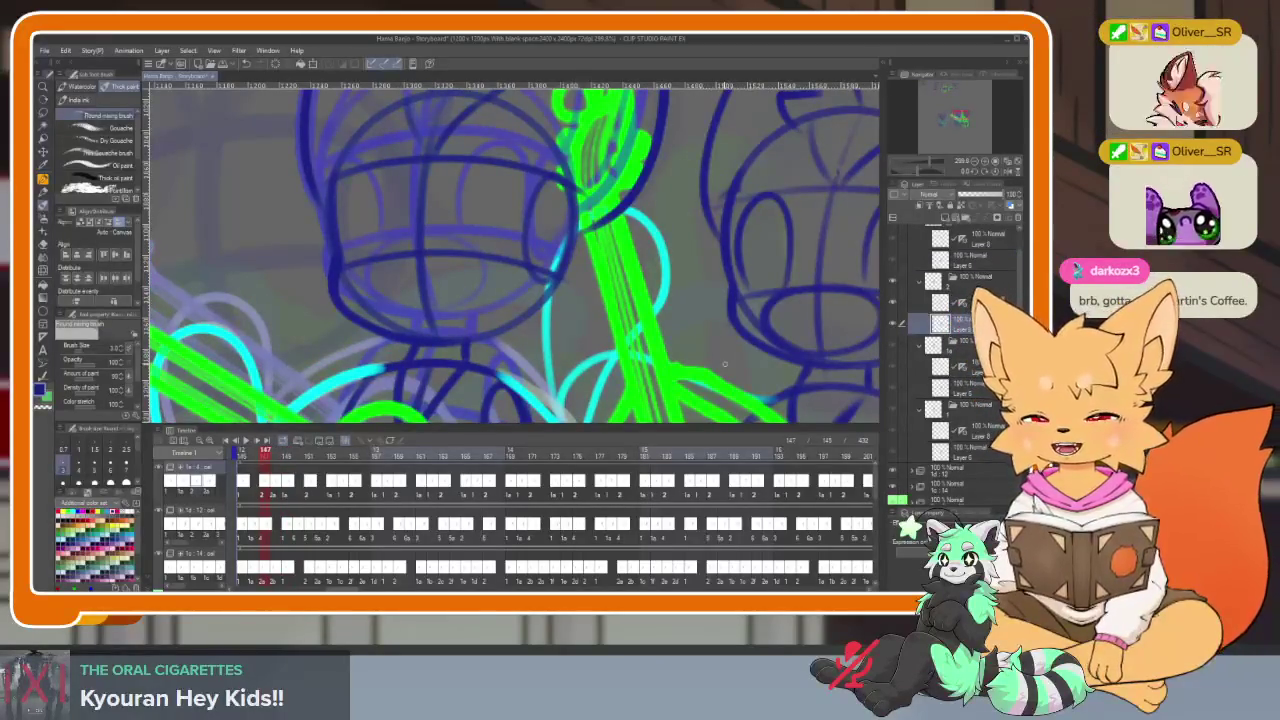
{"action": "key", "text": "Right"}
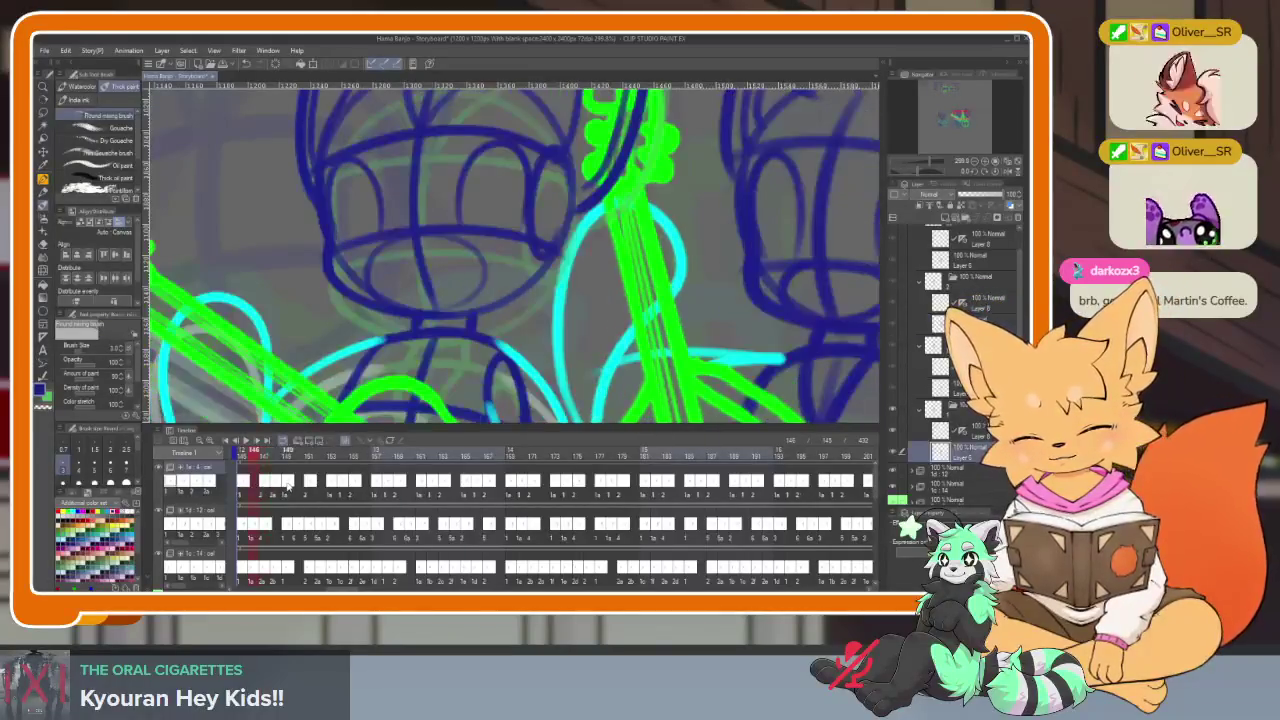
{"action": "key", "text": "Right"}
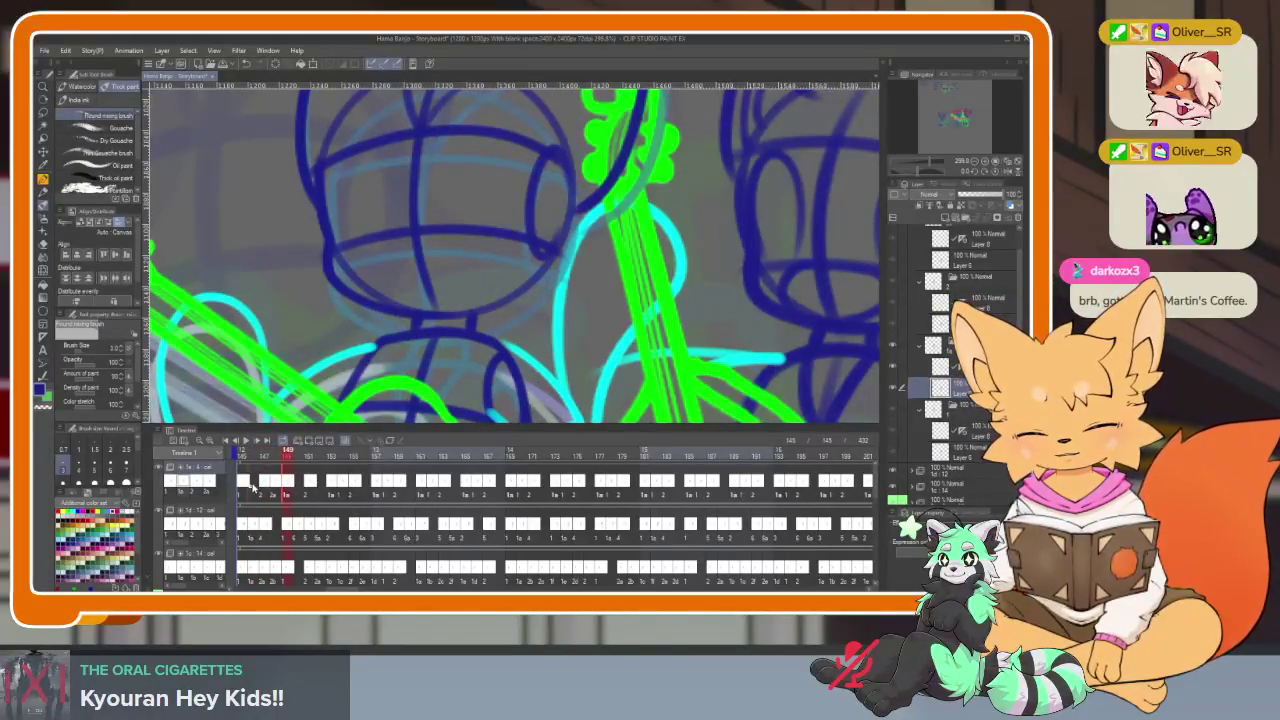
{"action": "key", "text": "Tab"}
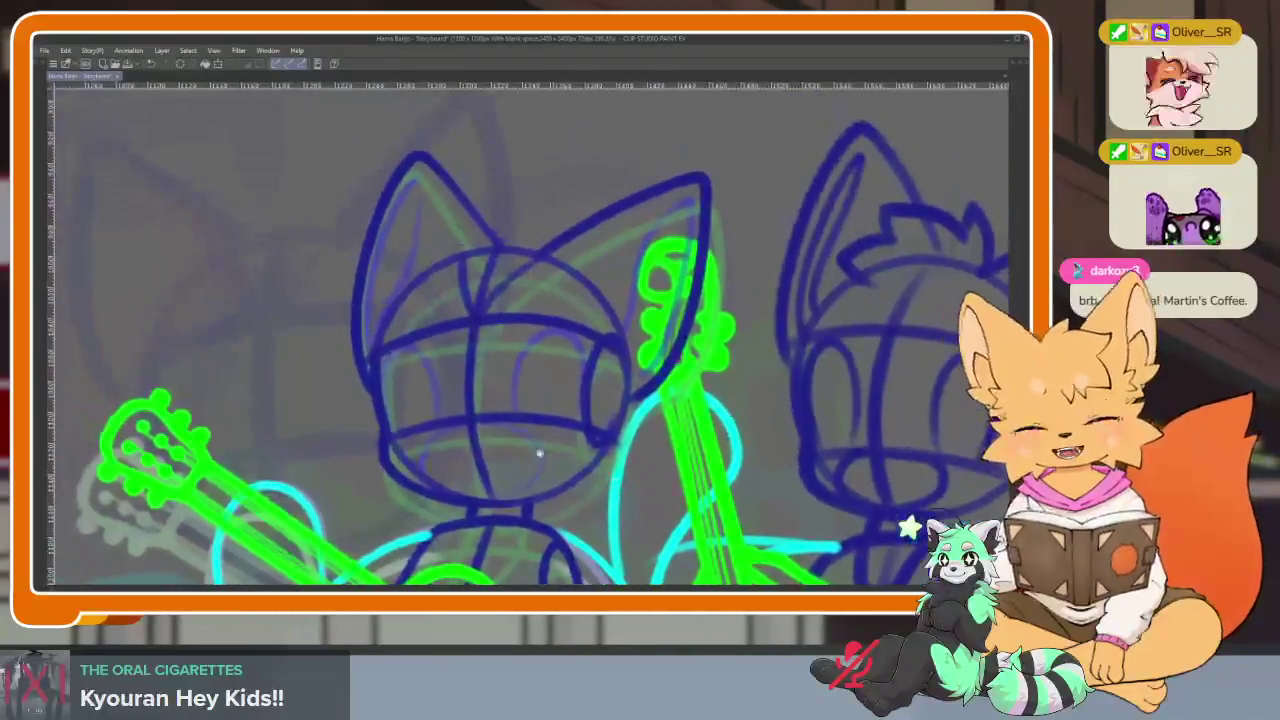
Draw a dark-blue oval on the middle cat's face on frame 149
{"action": "scroll", "coordinate": [470, 486], "scroll_direction": "up", "scroll_amount": 5}
{"action": "left_click_drag", "start_coordinate": [470, 486], "coordinate": [443, 345]}
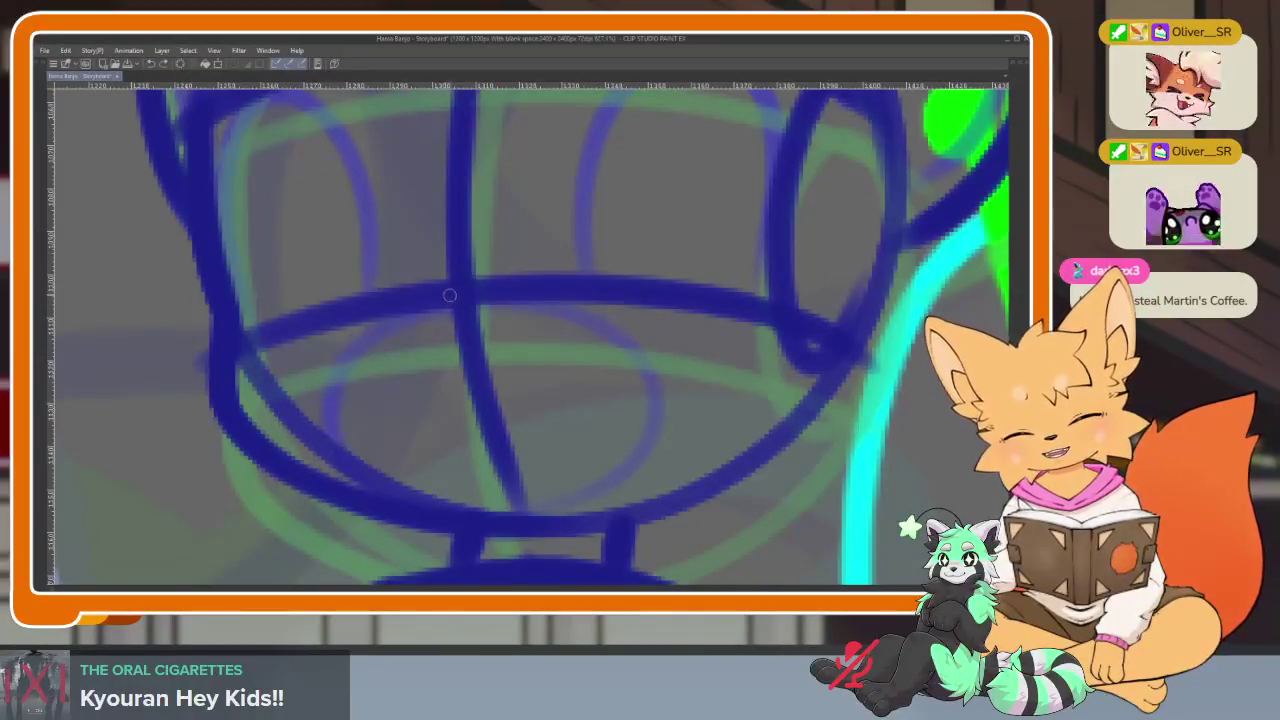
{"action": "left_click_drag", "start_coordinate": [385, 320], "coordinate": [355, 350]}
{"action": "mouse_move", "coordinate": [430, 333]}
{"action": "left_mouse_down"}
{"action": "mouse_move", "coordinate": [551, 351]}
{"action": "mouse_move", "coordinate": [614, 463]}
{"action": "mouse_move", "coordinate": [420, 549]}
{"action": "left_mouse_up"}
{"action": "mouse_move", "coordinate": [600, 432]}
{"action": "left_mouse_down"}
{"action": "mouse_move", "coordinate": [623, 443]}
{"action": "mouse_move", "coordinate": [394, 491]}
{"action": "mouse_move", "coordinate": [426, 490]}
{"action": "mouse_move", "coordinate": [430, 366]}
{"action": "mouse_move", "coordinate": [355, 325]}
{"action": "mouse_move", "coordinate": [325, 545]}
{"action": "left_mouse_up"}
Add the left face oval, an arch over the guide, and the left ear's outer edge
{"action": "left_click_drag", "start_coordinate": [751, 459], "coordinate": [573, 499]}
{"action": "mouse_move", "coordinate": [471, 534]}
{"action": "left_mouse_down"}
{"action": "mouse_move", "coordinate": [471, 429]}
{"action": "mouse_move", "coordinate": [566, 309]}
{"action": "mouse_move", "coordinate": [659, 447]}
{"action": "mouse_move", "coordinate": [651, 480]}
{"action": "mouse_move", "coordinate": [674, 509]}
{"action": "left_mouse_up"}
{"action": "scroll", "coordinate": [674, 509], "scroll_direction": "down", "scroll_amount": 3}
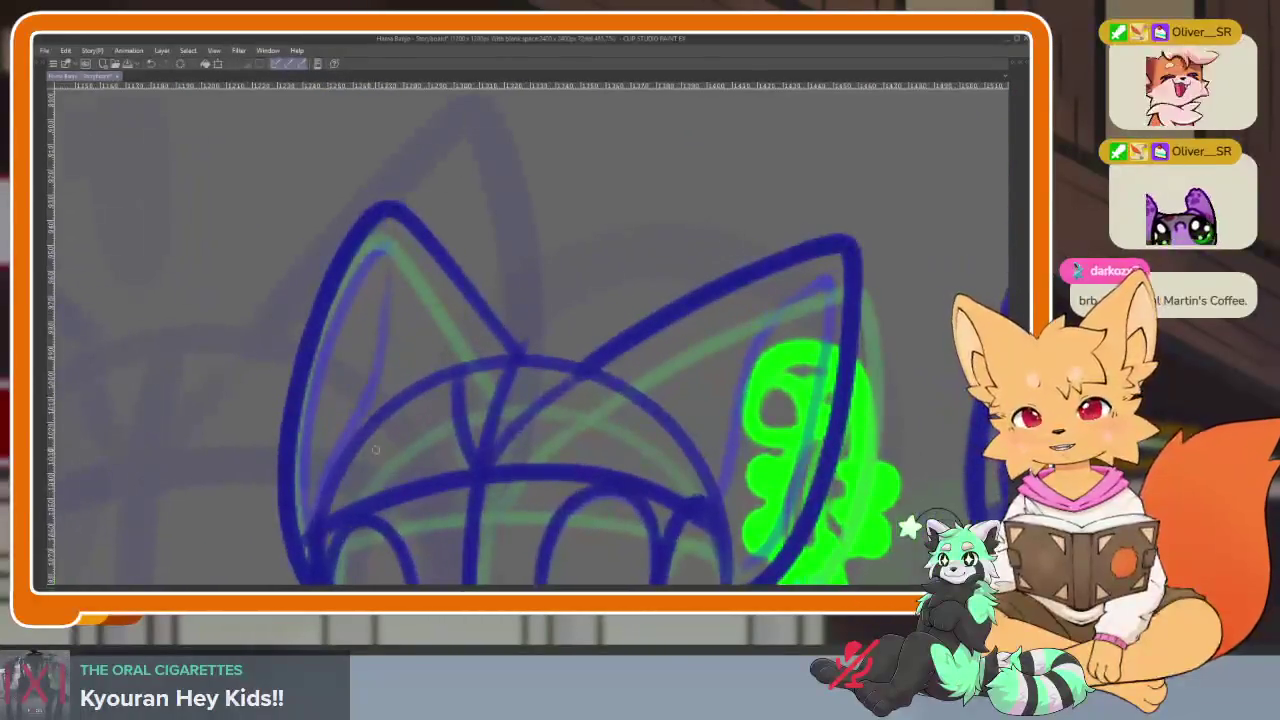
{"action": "mouse_move", "coordinate": [320, 525]}
{"action": "left_mouse_down"}
{"action": "mouse_move", "coordinate": [300, 542]}
{"action": "mouse_move", "coordinate": [353, 406]}
{"action": "mouse_move", "coordinate": [368, 292]}
{"action": "mouse_move", "coordinate": [288, 415]}
{"action": "mouse_move", "coordinate": [285, 552]}
{"action": "left_mouse_up"}
{"action": "mouse_move", "coordinate": [691, 541]}
{"action": "left_mouse_down"}
{"action": "mouse_move", "coordinate": [521, 491]}
{"action": "mouse_move", "coordinate": [572, 320]}
{"action": "mouse_move", "coordinate": [634, 249]}
{"action": "mouse_move", "coordinate": [610, 430]}
{"action": "mouse_move", "coordinate": [560, 540]}
{"action": "mouse_move", "coordinate": [540, 550]}
{"action": "left_mouse_up"}
{"action": "scroll", "coordinate": [630, 408], "scroll_direction": "down", "scroll_amount": 3}
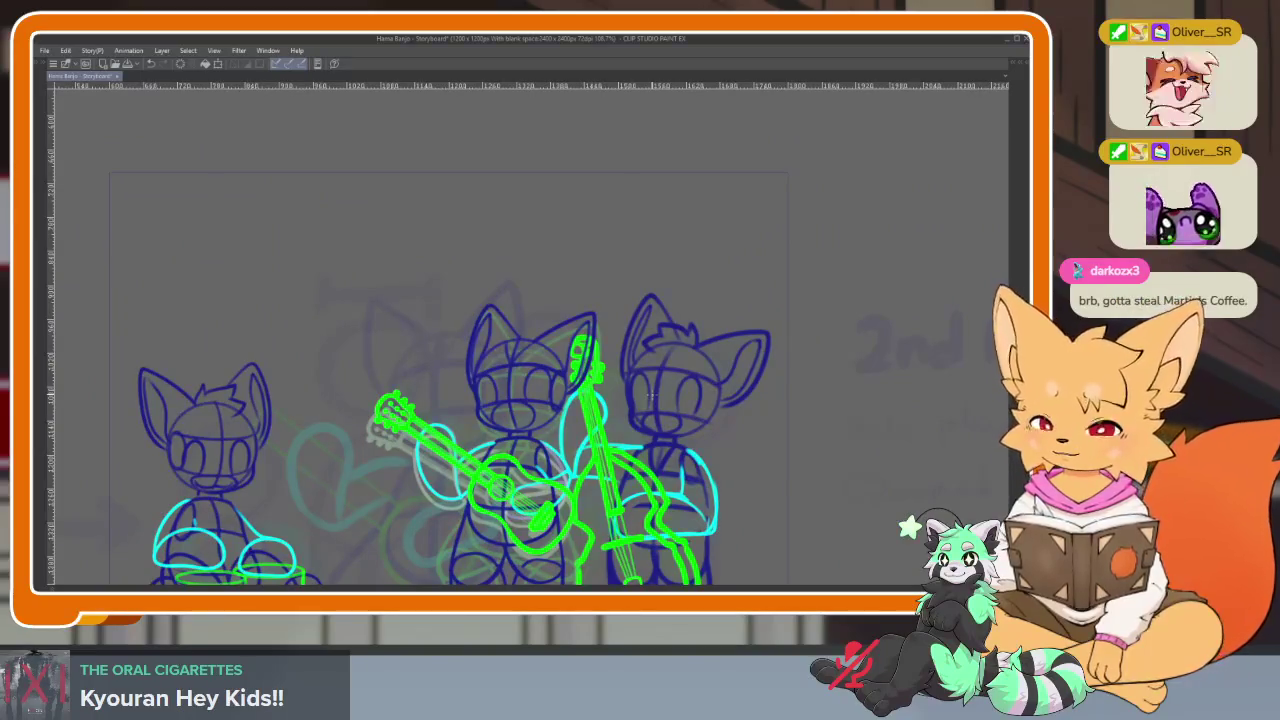
Trace the head's lower-left curve and the face ellipse in dark blue
{"action": "key", "text": "Tab"}
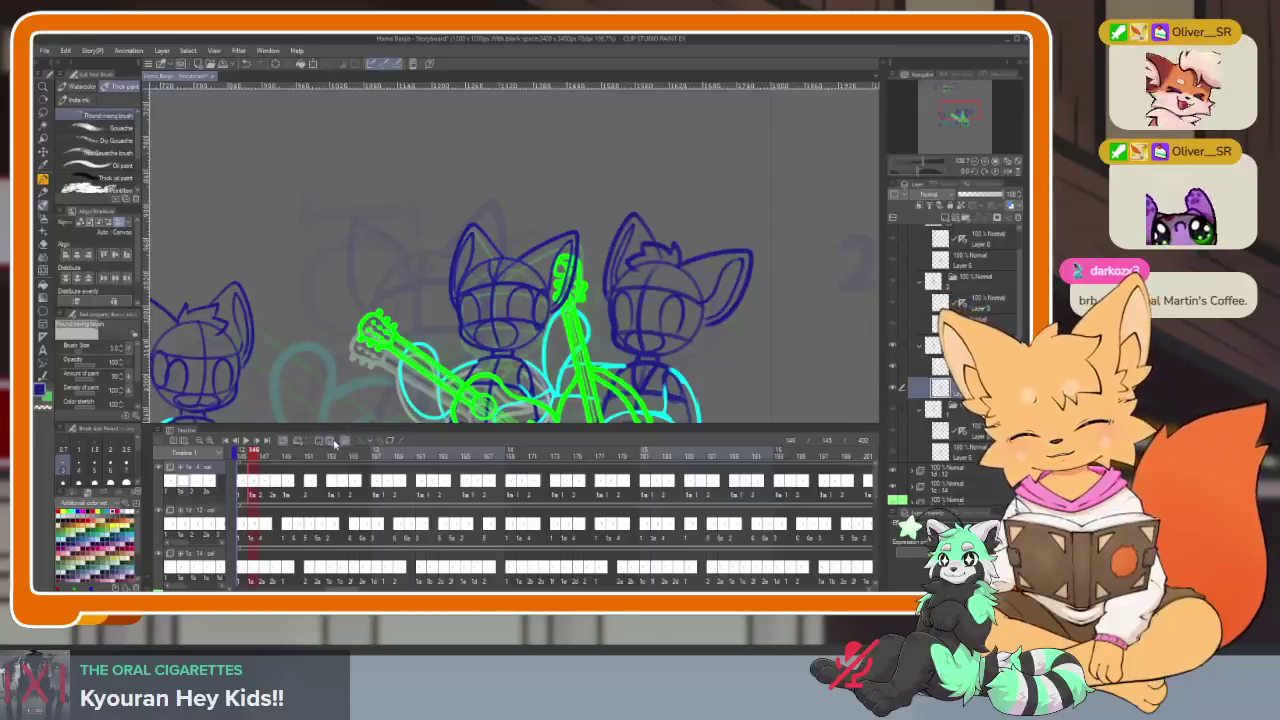
{"action": "key", "text": "Tab"}
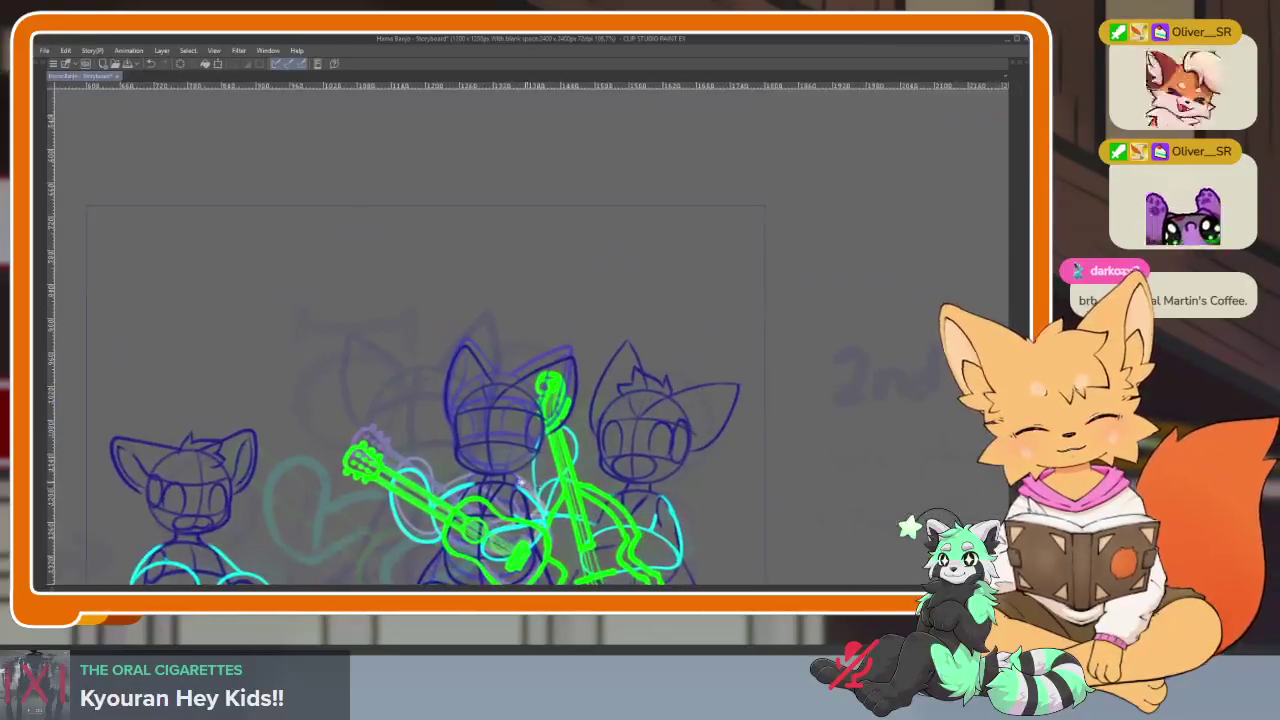
{"action": "scroll", "coordinate": [502, 506], "scroll_direction": "up", "scroll_amount": 5}
{"action": "scroll", "coordinate": [495, 490], "scroll_direction": "up", "scroll_amount": 2}
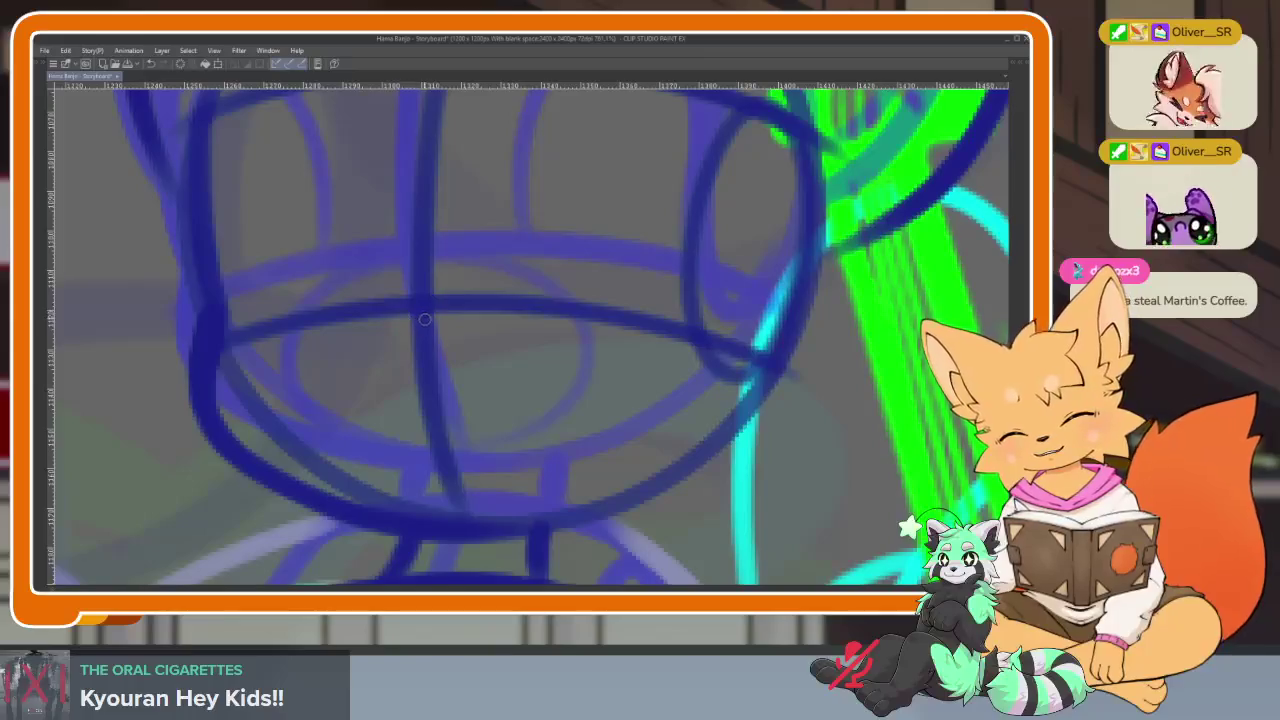
{"action": "left_click_drag", "start_coordinate": [424, 319], "coordinate": [466, 494]}
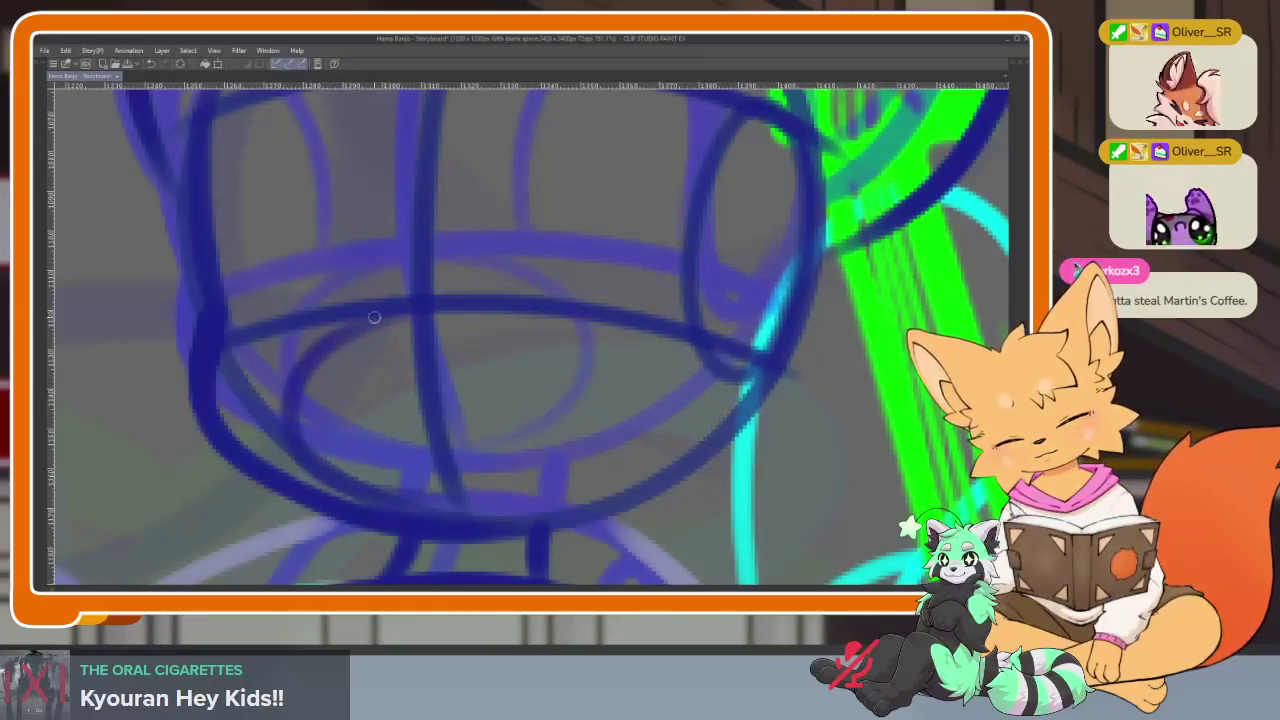
{"action": "left_click_drag", "start_coordinate": [374, 317], "coordinate": [333, 484]}
Draw the arch over the head, a left-side stroke, and both ear outlines
{"action": "scroll", "coordinate": [677, 466], "scroll_direction": "up", "scroll_amount": 2}
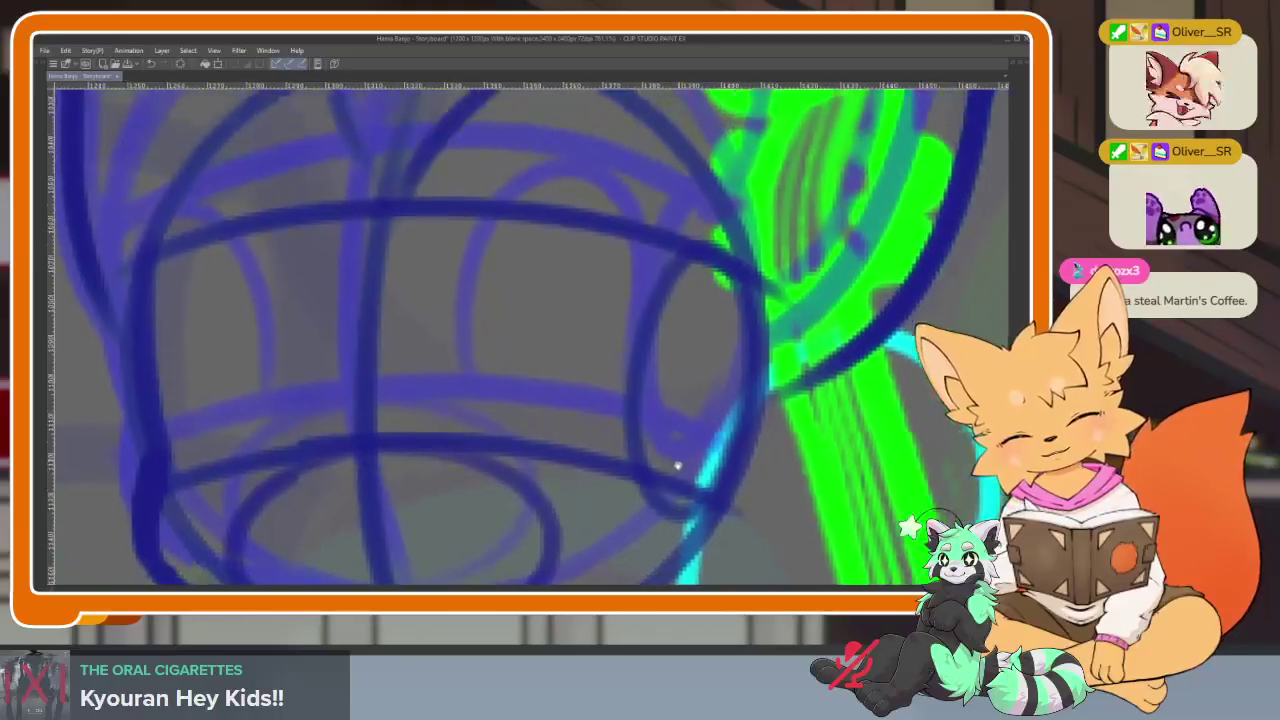
{"action": "mouse_move", "coordinate": [478, 450]}
{"action": "left_mouse_down"}
{"action": "mouse_move", "coordinate": [624, 440]}
{"action": "mouse_move", "coordinate": [612, 462]}
{"action": "left_mouse_up"}
{"action": "left_click_drag", "start_coordinate": [268, 462], "coordinate": [233, 499]}
{"action": "scroll", "coordinate": [526, 434], "scroll_direction": "down", "scroll_amount": 5}
{"action": "scroll", "coordinate": [607, 400], "scroll_direction": "up", "scroll_amount": 2}
{"action": "scroll", "coordinate": [457, 377], "scroll_direction": "up", "scroll_amount": 1}
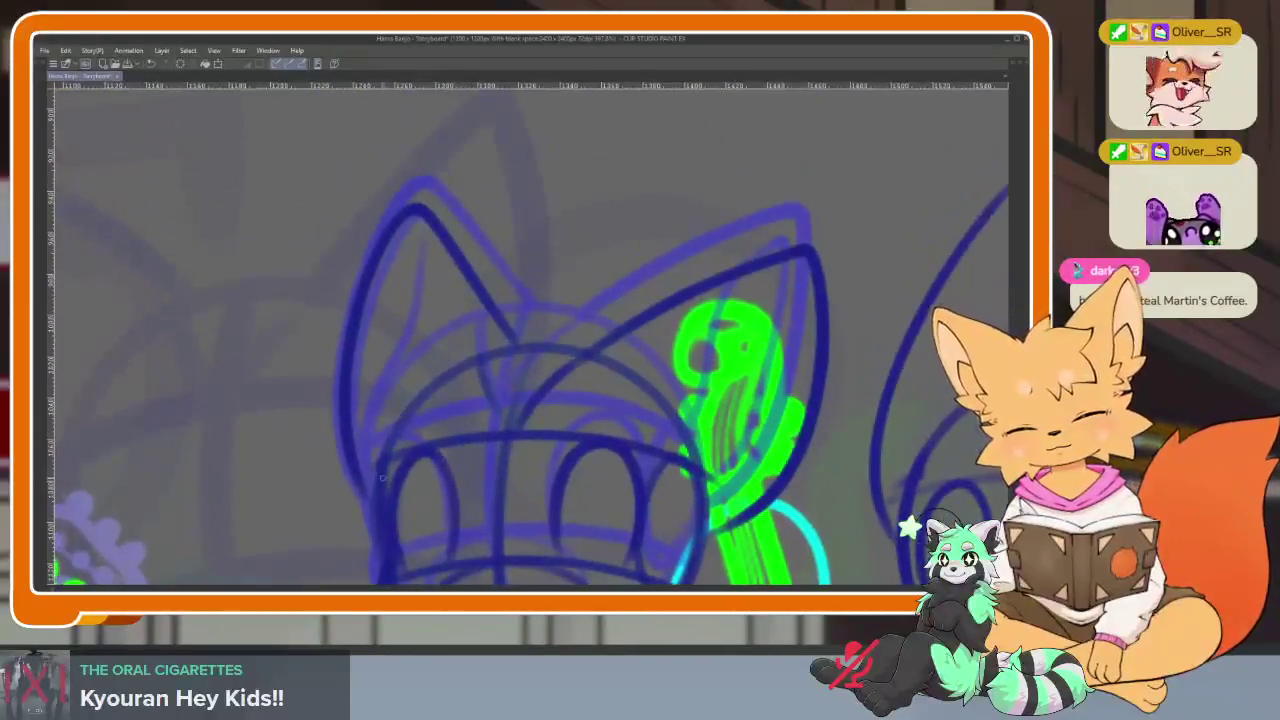
{"action": "mouse_move", "coordinate": [383, 270]}
{"action": "left_mouse_down"}
{"action": "mouse_move", "coordinate": [356, 428]}
{"action": "mouse_move", "coordinate": [362, 476]}
{"action": "left_mouse_up"}
{"action": "scroll", "coordinate": [677, 383], "scroll_direction": "down", "scroll_amount": 1}
{"action": "mouse_move", "coordinate": [622, 412]}
{"action": "left_mouse_down"}
{"action": "mouse_move", "coordinate": [664, 282]}
{"action": "mouse_move", "coordinate": [697, 385]}
{"action": "mouse_move", "coordinate": [598, 482]}
{"action": "left_mouse_up"}
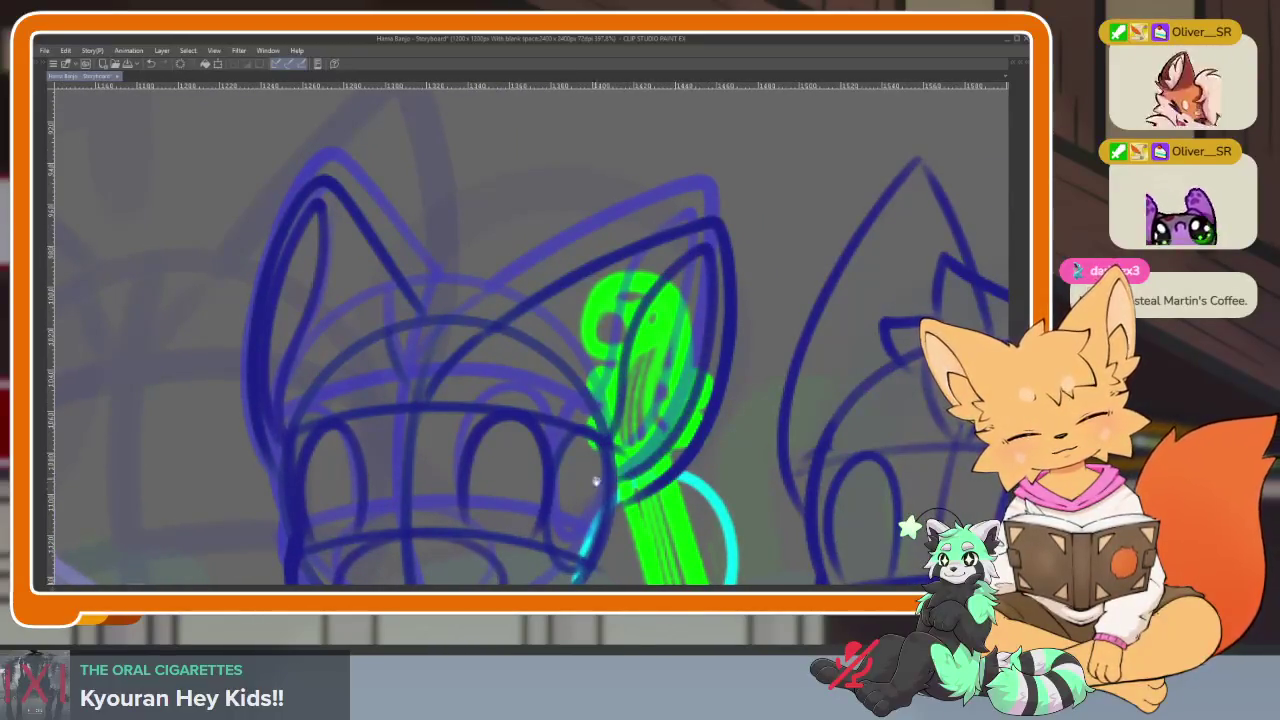
Recentre on the middle cat's head and retrace the face ellipse in dark blue
{"action": "scroll", "coordinate": [677, 420], "scroll_direction": "down", "scroll_amount": 1}
{"action": "scroll", "coordinate": [722, 432], "scroll_direction": "down", "scroll_amount": 1}
{"action": "scroll", "coordinate": [722, 432], "scroll_direction": "down", "scroll_amount": 3}
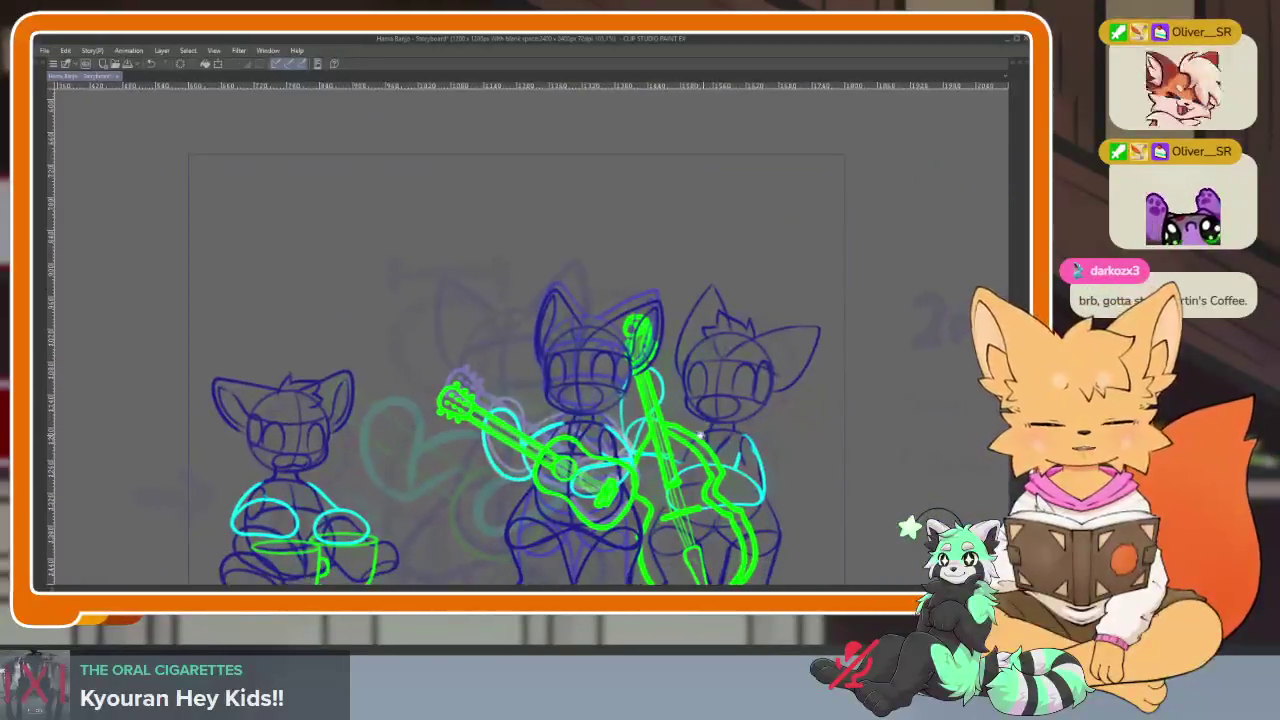
{"action": "scroll", "coordinate": [722, 432], "scroll_direction": "up", "scroll_amount": 3}
{"action": "scroll", "coordinate": [589, 429], "scroll_direction": "down", "scroll_amount": 1}
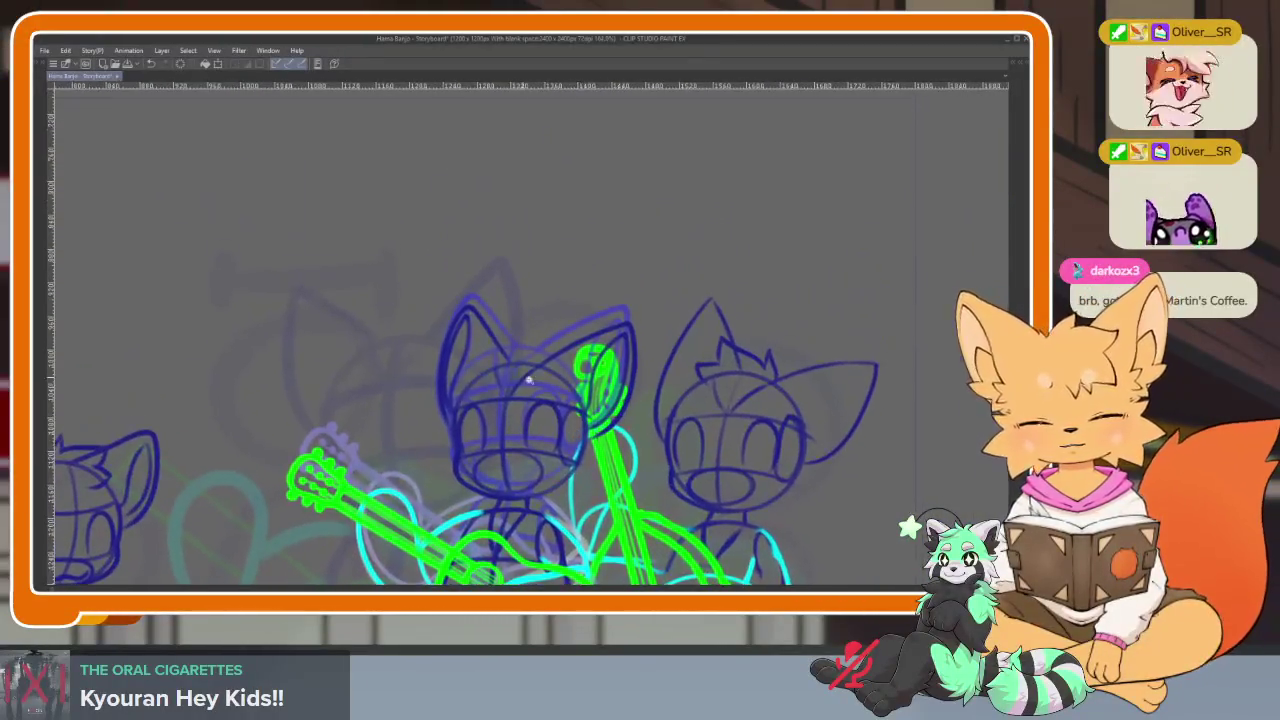
{"action": "scroll", "coordinate": [589, 429], "scroll_direction": "up", "scroll_amount": 3}
{"action": "scroll", "coordinate": [609, 383], "scroll_direction": "up", "scroll_amount": 1}
{"action": "scroll", "coordinate": [609, 383], "scroll_direction": "down", "scroll_amount": 2}
{"action": "scroll", "coordinate": [609, 383], "scroll_direction": "down", "scroll_amount": 1}
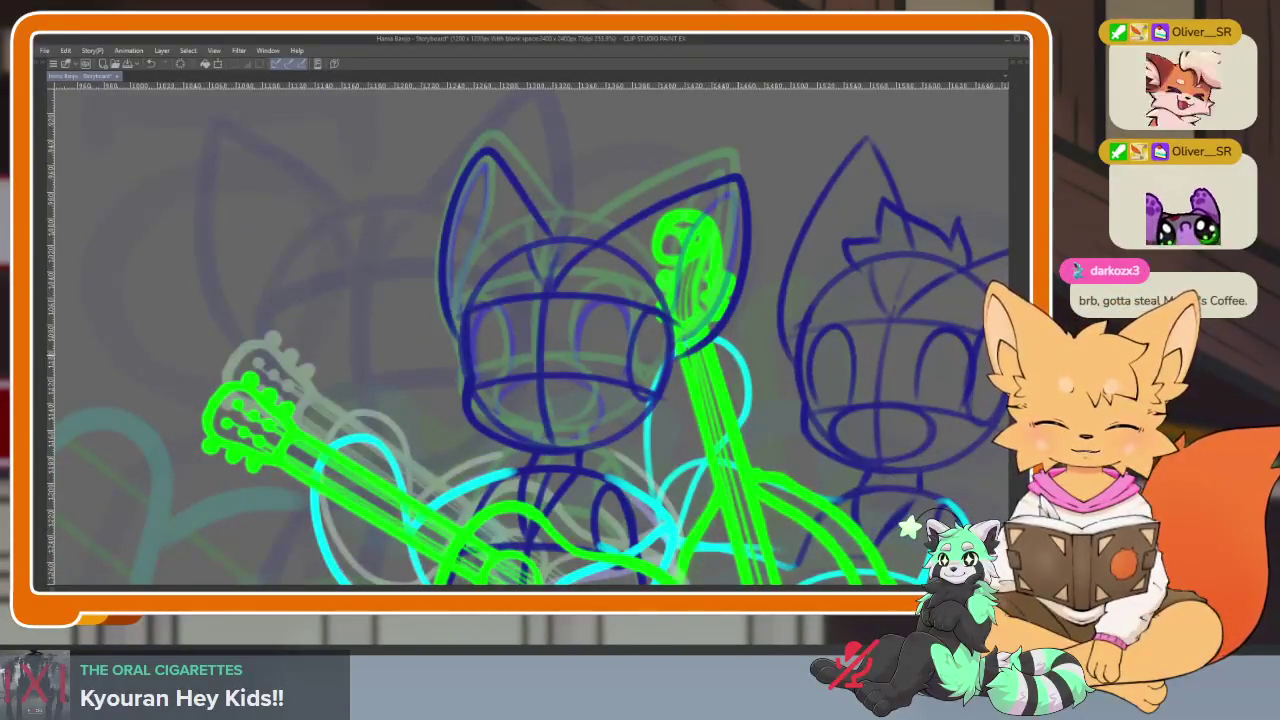
{"action": "left_click_drag", "start_coordinate": [641, 393], "coordinate": [611, 458]}
{"action": "scroll", "coordinate": [611, 460], "scroll_direction": "up", "scroll_amount": 3}
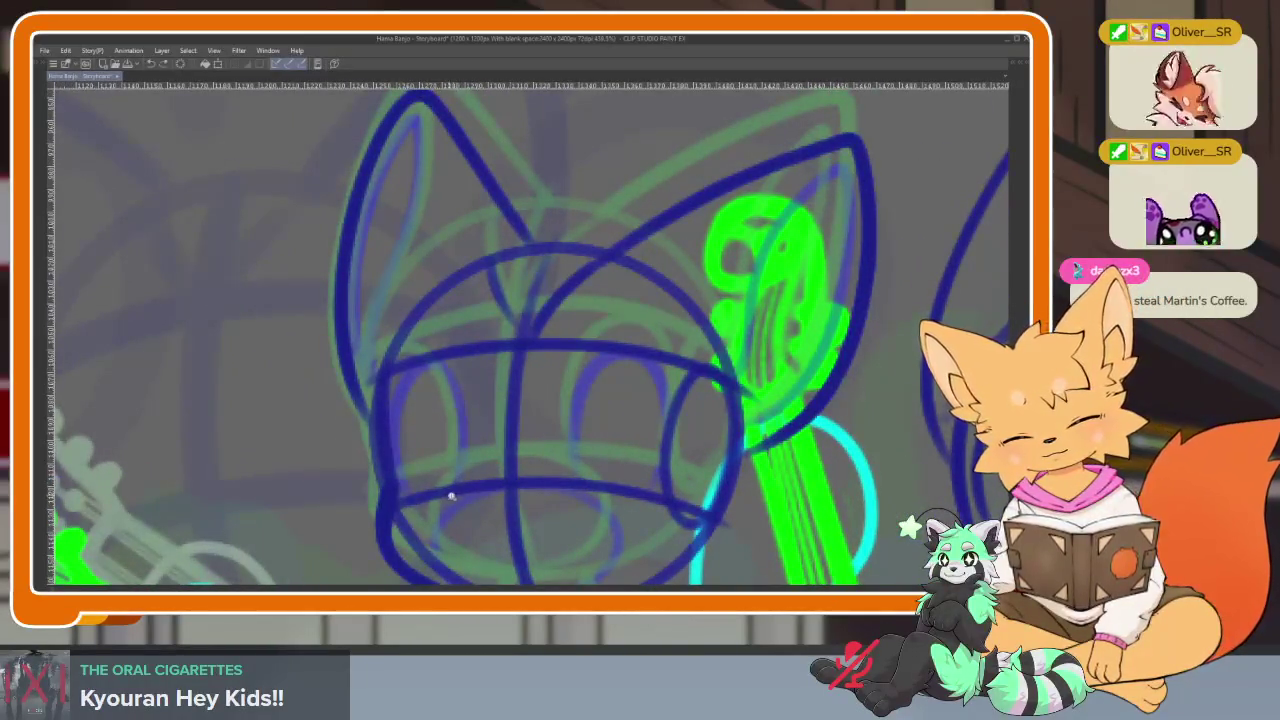
{"action": "scroll", "coordinate": [452, 490], "scroll_direction": "up", "scroll_amount": 2}
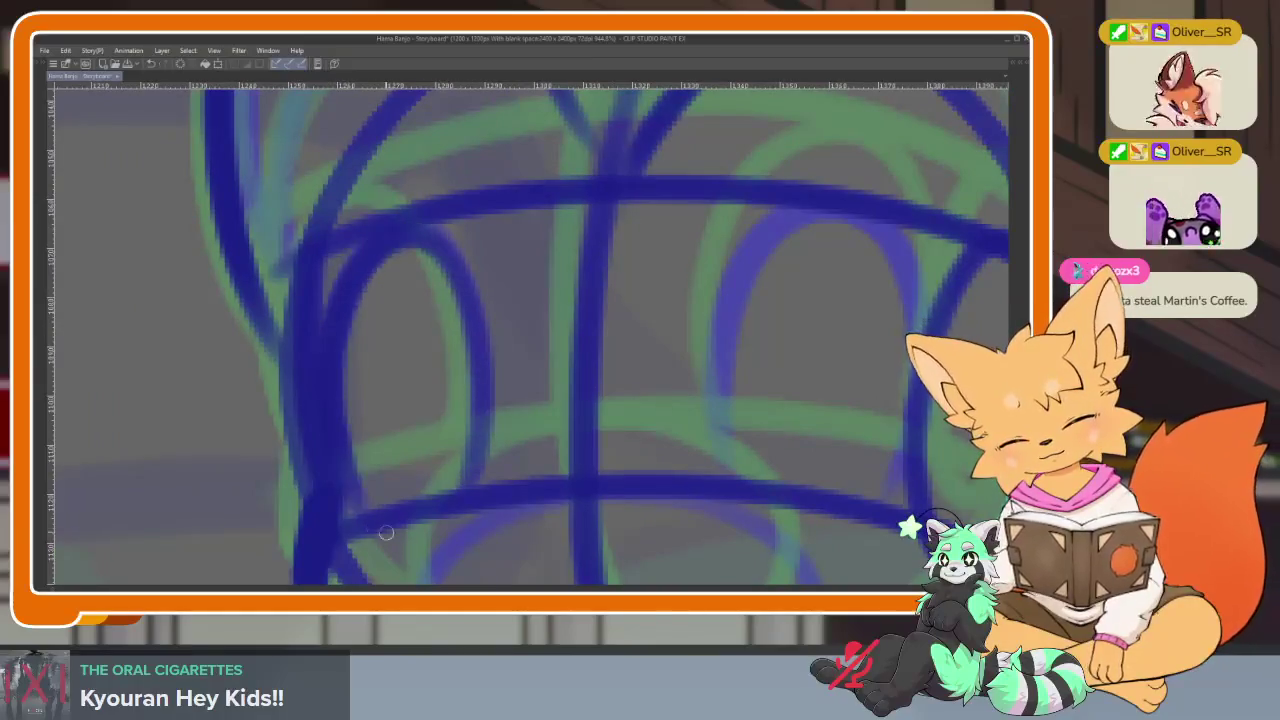
{"action": "scroll", "coordinate": [543, 443], "scroll_direction": "right", "scroll_amount": 3}
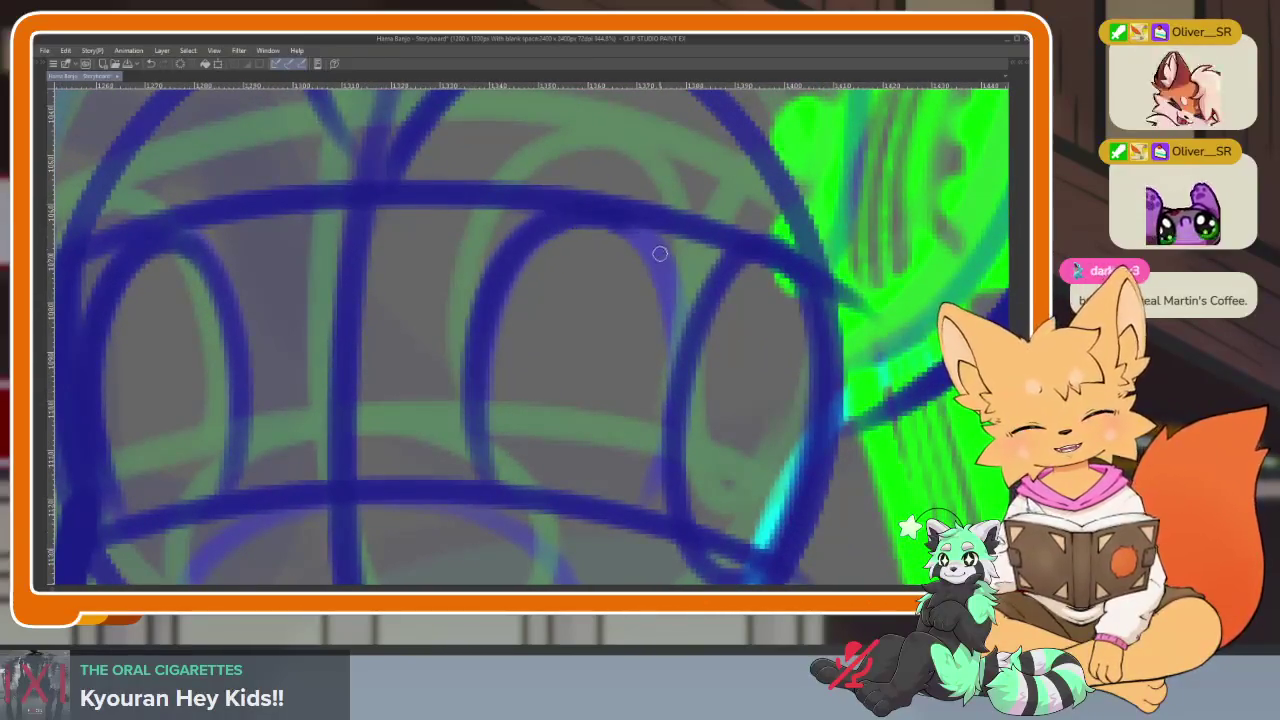
{"action": "scroll", "coordinate": [508, 361], "scroll_direction": "down", "scroll_amount": 3}
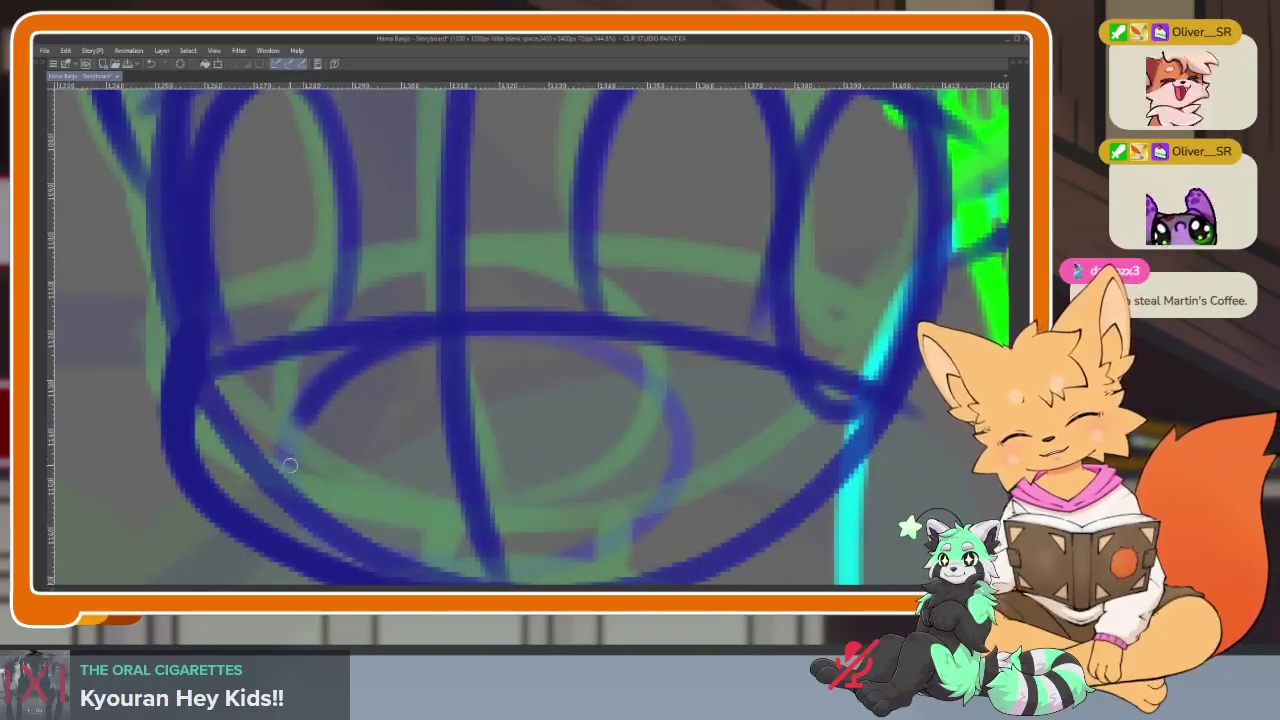
{"action": "scroll", "coordinate": [427, 279], "scroll_direction": "down", "scroll_amount": 2}
{"action": "mouse_move", "coordinate": [462, 279]}
{"action": "left_mouse_down"}
{"action": "mouse_move", "coordinate": [623, 366]}
{"action": "mouse_move", "coordinate": [540, 505]}
{"action": "mouse_move", "coordinate": [385, 525]}
{"action": "left_mouse_up"}
Sketch the left ear's inner line and outer edge in dark blue
{"action": "scroll", "coordinate": [628, 462], "scroll_direction": "down", "scroll_amount": 5}
{"action": "scroll", "coordinate": [414, 351], "scroll_direction": "up", "scroll_amount": 3}
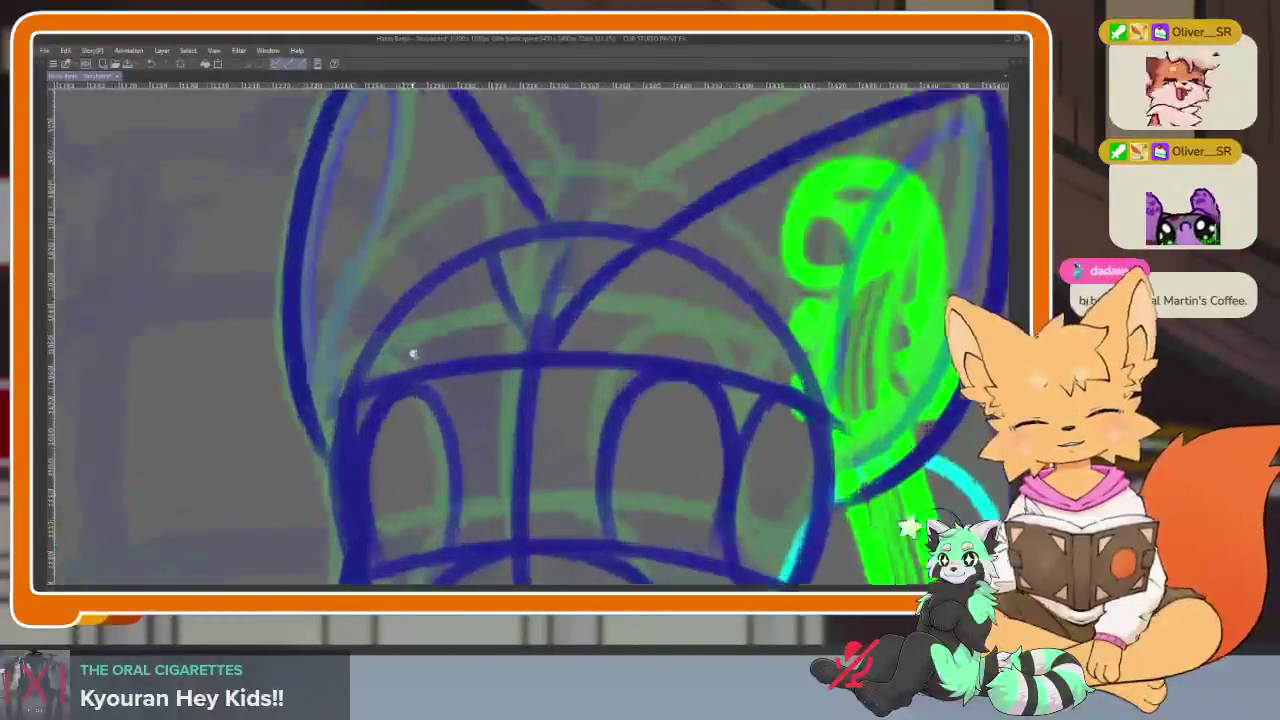
{"action": "mouse_move", "coordinate": [350, 432]}
{"action": "left_mouse_down"}
{"action": "mouse_move", "coordinate": [388, 318]}
{"action": "mouse_move", "coordinate": [408, 181]}
{"action": "left_mouse_up"}
{"action": "left_click_drag", "start_coordinate": [365, 224], "coordinate": [338, 480]}
{"action": "mouse_move", "coordinate": [771, 473]}
{"action": "left_mouse_down"}
{"action": "mouse_move", "coordinate": [636, 463]}
{"action": "mouse_move", "coordinate": [690, 306]}
{"action": "mouse_move", "coordinate": [770, 218]}
{"action": "mouse_move", "coordinate": [780, 290]}
{"action": "mouse_move", "coordinate": [722, 470]}
{"action": "left_mouse_up"}
{"action": "scroll", "coordinate": [695, 455], "scroll_direction": "down", "scroll_amount": 5}
{"action": "scroll", "coordinate": [720, 430], "scroll_direction": "up", "scroll_amount": 1}
{"action": "scroll", "coordinate": [725, 420], "scroll_direction": "up", "scroll_amount": 1}
{"action": "scroll", "coordinate": [733, 410], "scroll_direction": "up", "scroll_amount": 1}
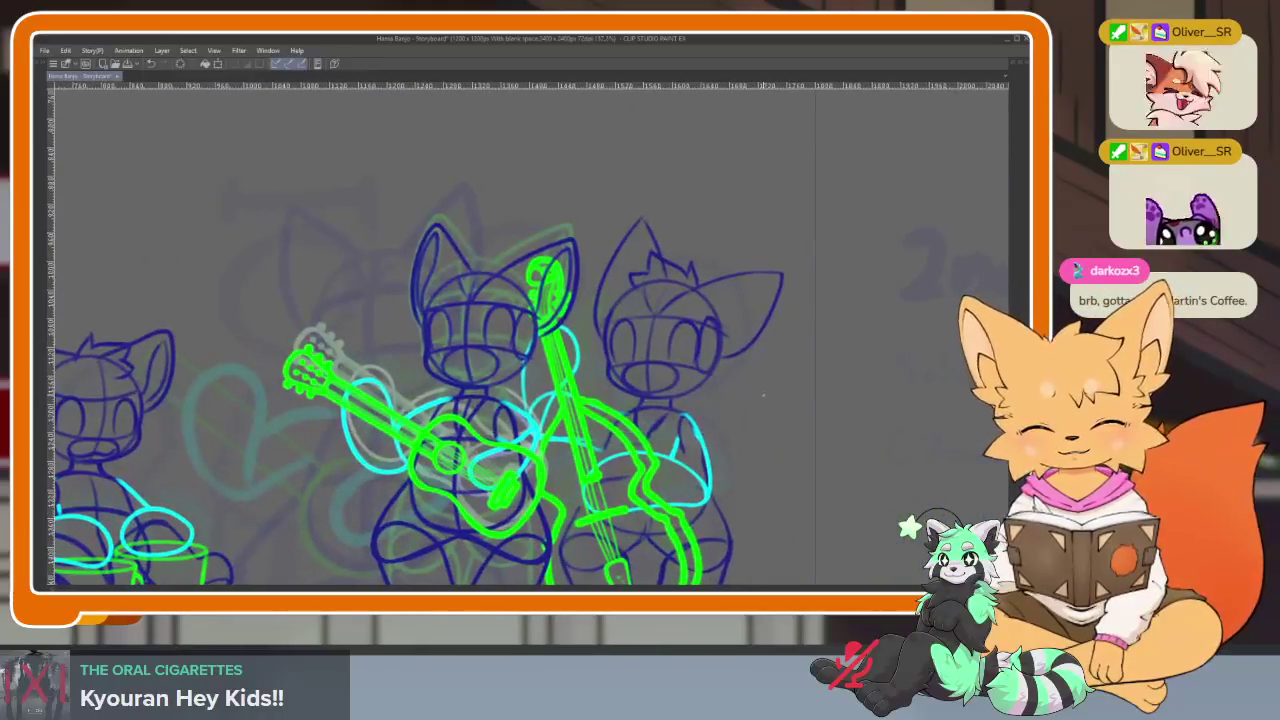
{"action": "key", "text": "Tab"}
Advance to the next animation frame and return to a full-canvas view
{"action": "scroll", "coordinate": [450, 300], "scroll_direction": "up", "scroll_amount": 1}
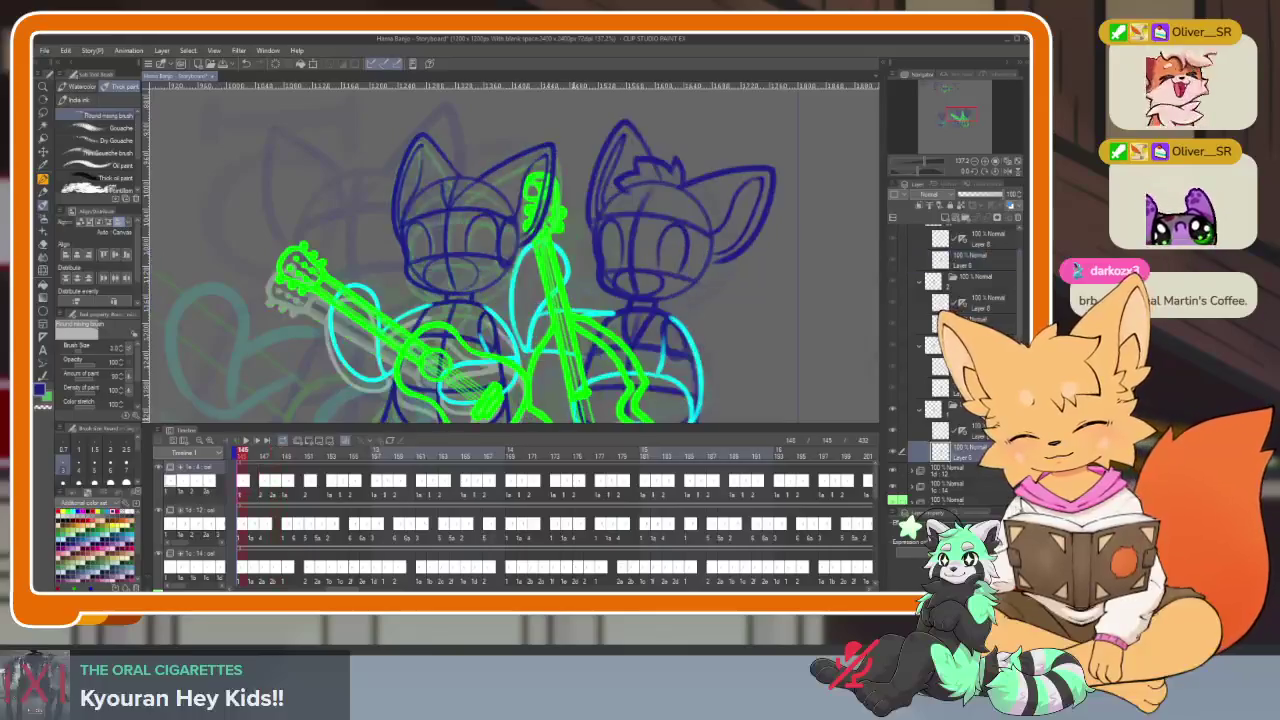
{"action": "key", "text": "Tab"}
{"action": "scroll", "coordinate": [514, 491], "scroll_direction": "up", "scroll_amount": 2}
{"action": "scroll", "coordinate": [545, 477], "scroll_direction": "up", "scroll_amount": 2}
{"action": "key", "text": "Tab"}
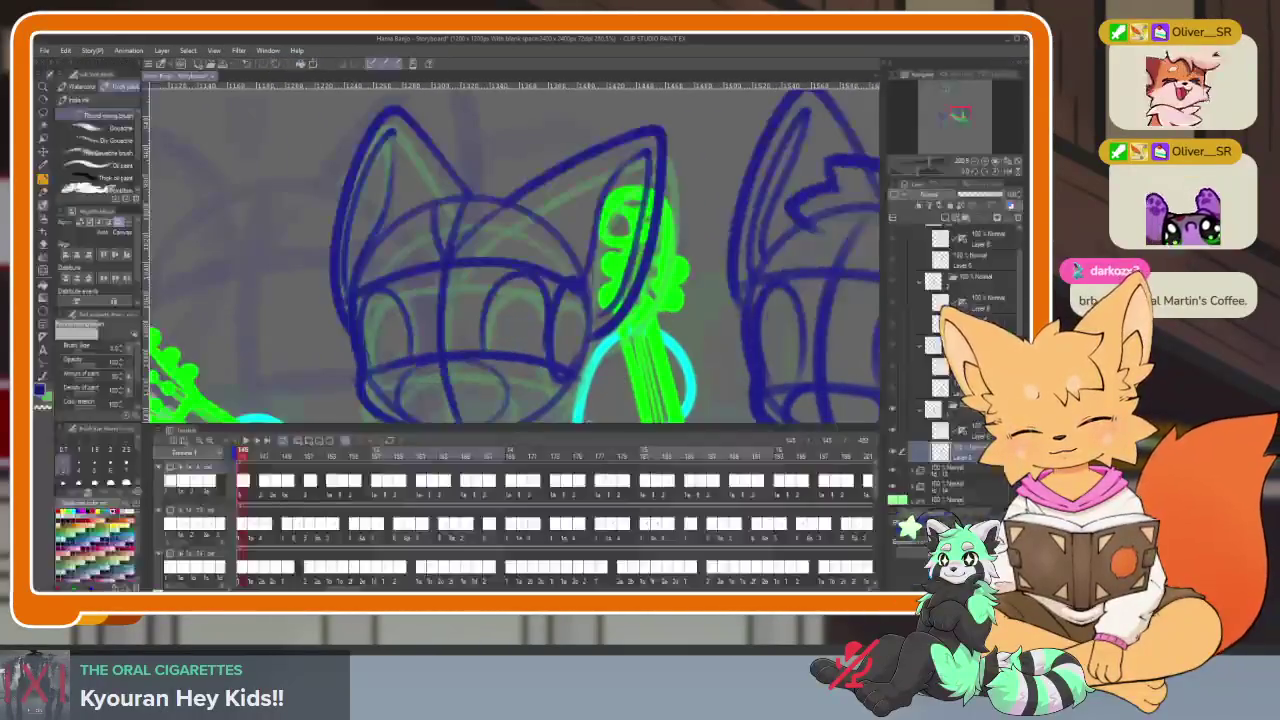
{"action": "left_click_drag", "start_coordinate": [258, 456], "coordinate": [275, 460]}
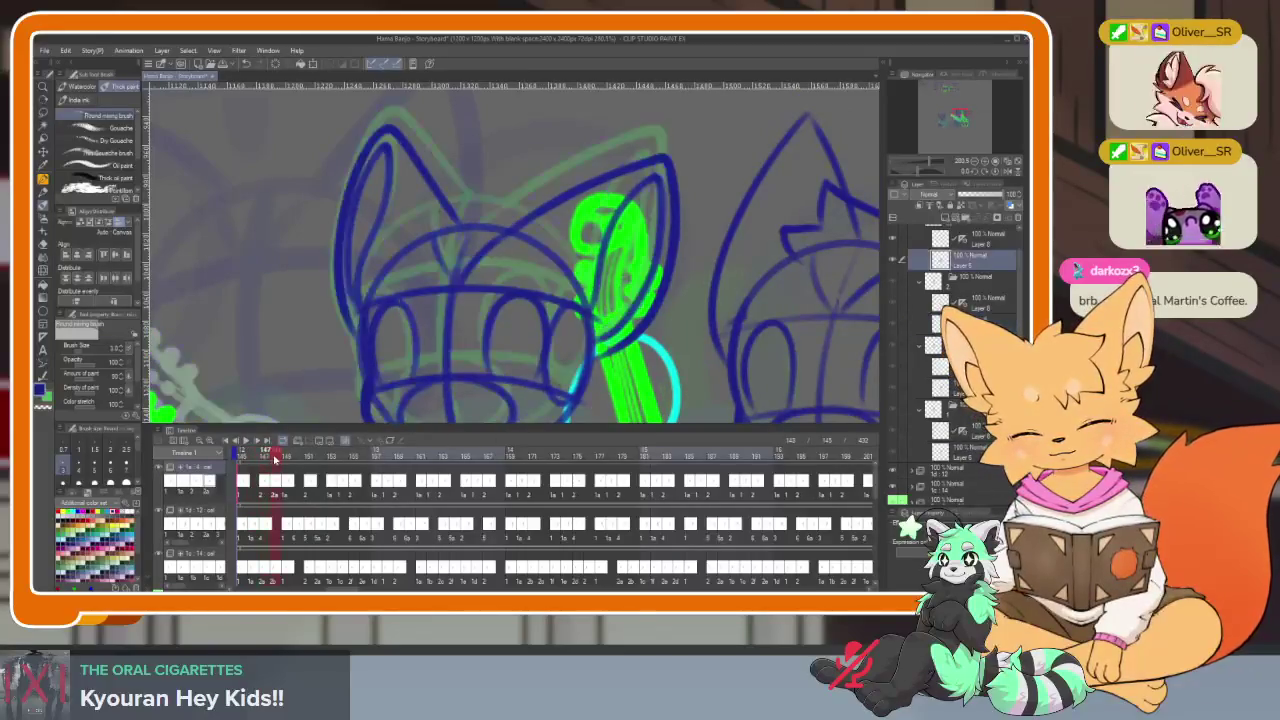
{"action": "key", "text": "Tab"}
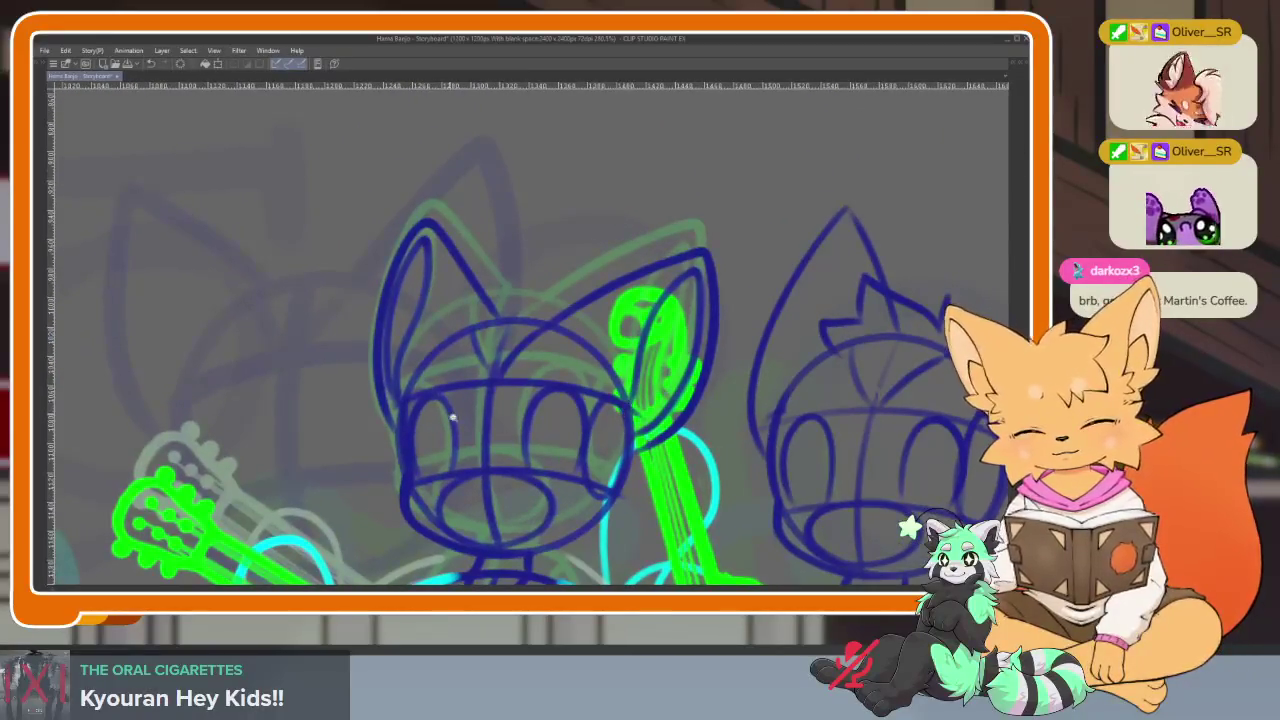
{"action": "scroll", "coordinate": [455, 416], "scroll_direction": "up", "scroll_amount": 3}
{"action": "scroll", "coordinate": [468, 419], "scroll_direction": "down", "scroll_amount": 1}
{"action": "scroll", "coordinate": [488, 421], "scroll_direction": "down", "scroll_amount": 1}
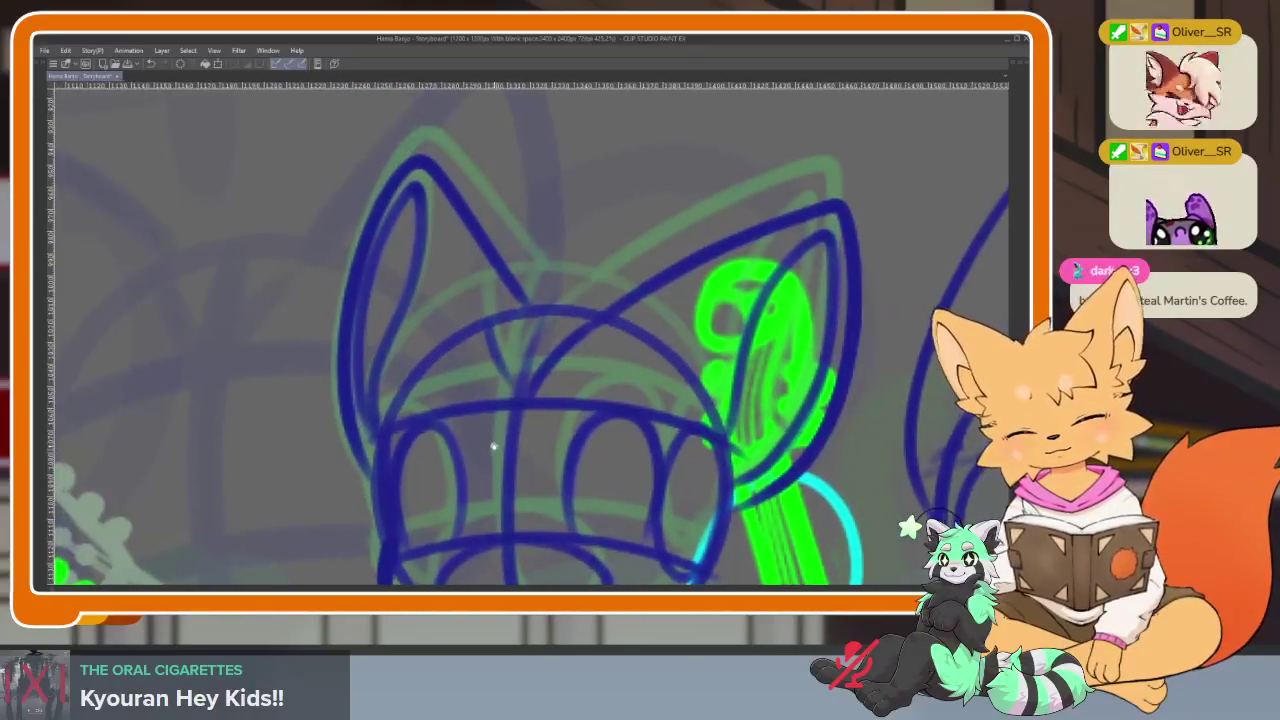
{"action": "key", "text": "Tab"}
{"action": "key", "text": "Tab"}
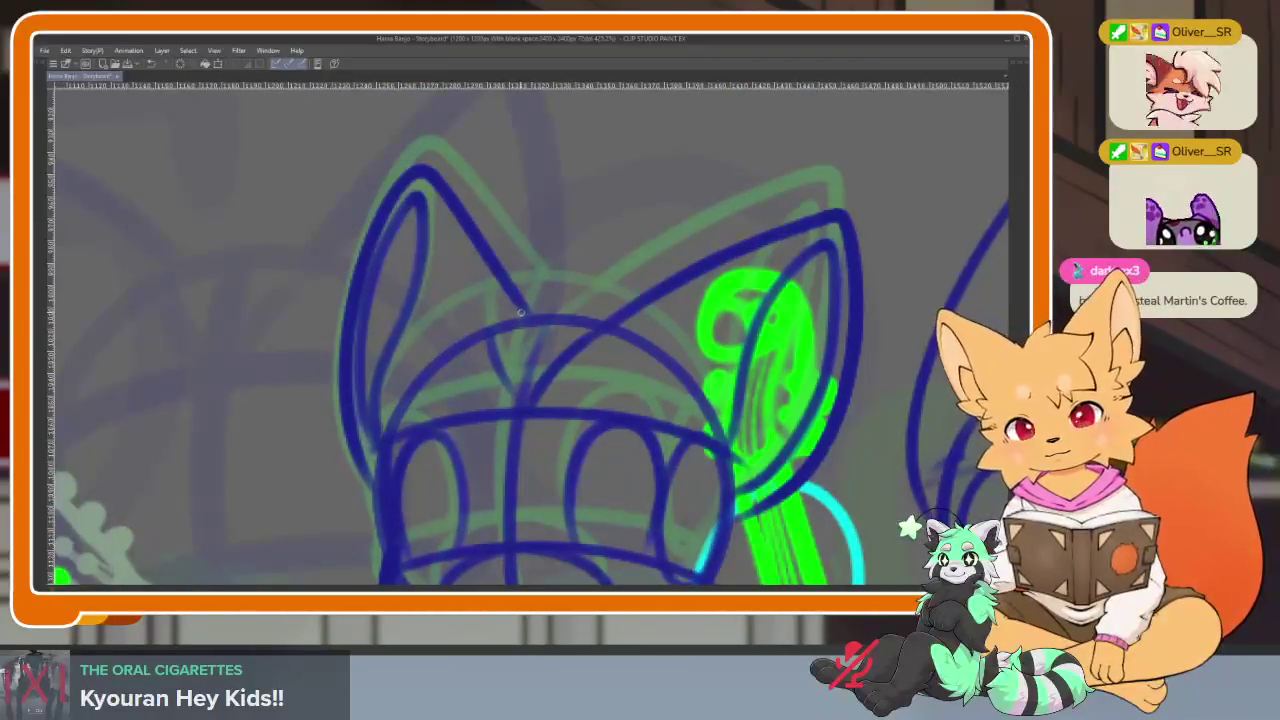
Erase and retrace the inner edge of the middle cat's left ear
{"action": "mouse_move", "coordinate": [524, 317]}
{"action": "left_mouse_down"}
{"action": "mouse_move", "coordinate": [434, 219]}
{"action": "mouse_move", "coordinate": [340, 335]}
{"action": "mouse_move", "coordinate": [362, 495]}
{"action": "left_mouse_up"}
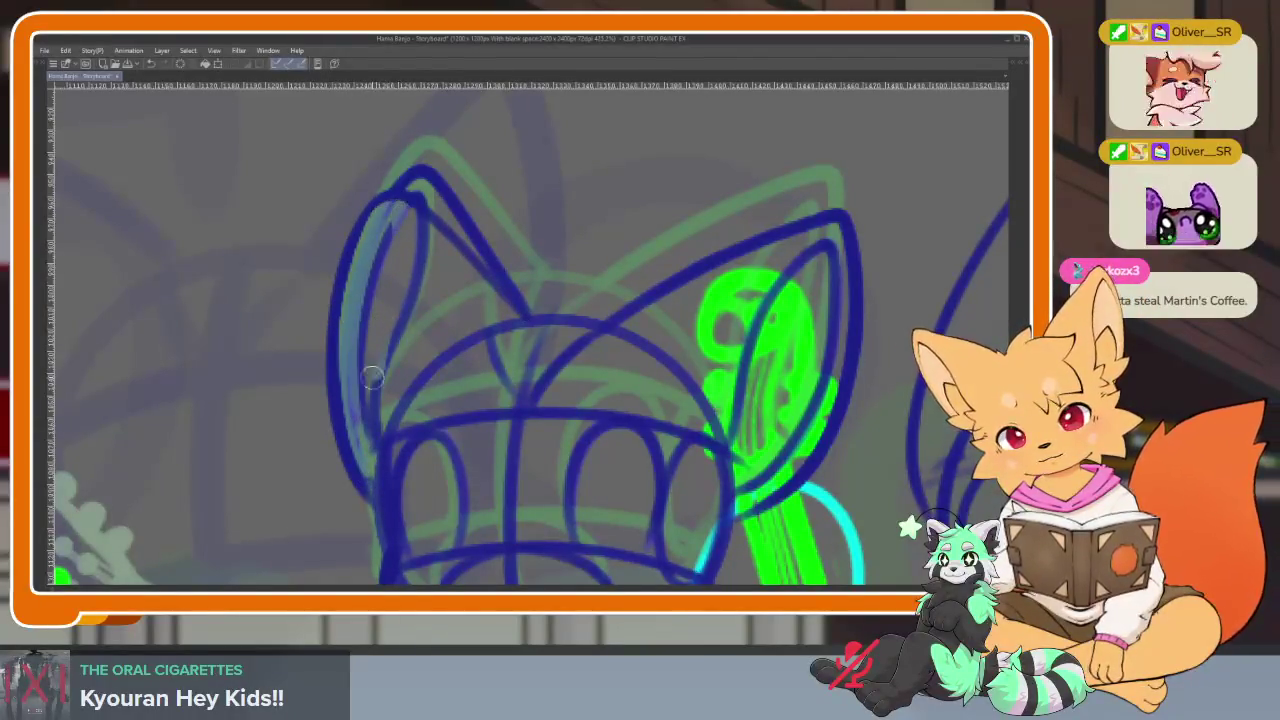
{"action": "left_click_drag", "start_coordinate": [385, 213], "coordinate": [364, 455]}
{"action": "left_click_drag", "start_coordinate": [370, 400], "coordinate": [412, 222]}
{"action": "key", "text": "ctrl+z"}
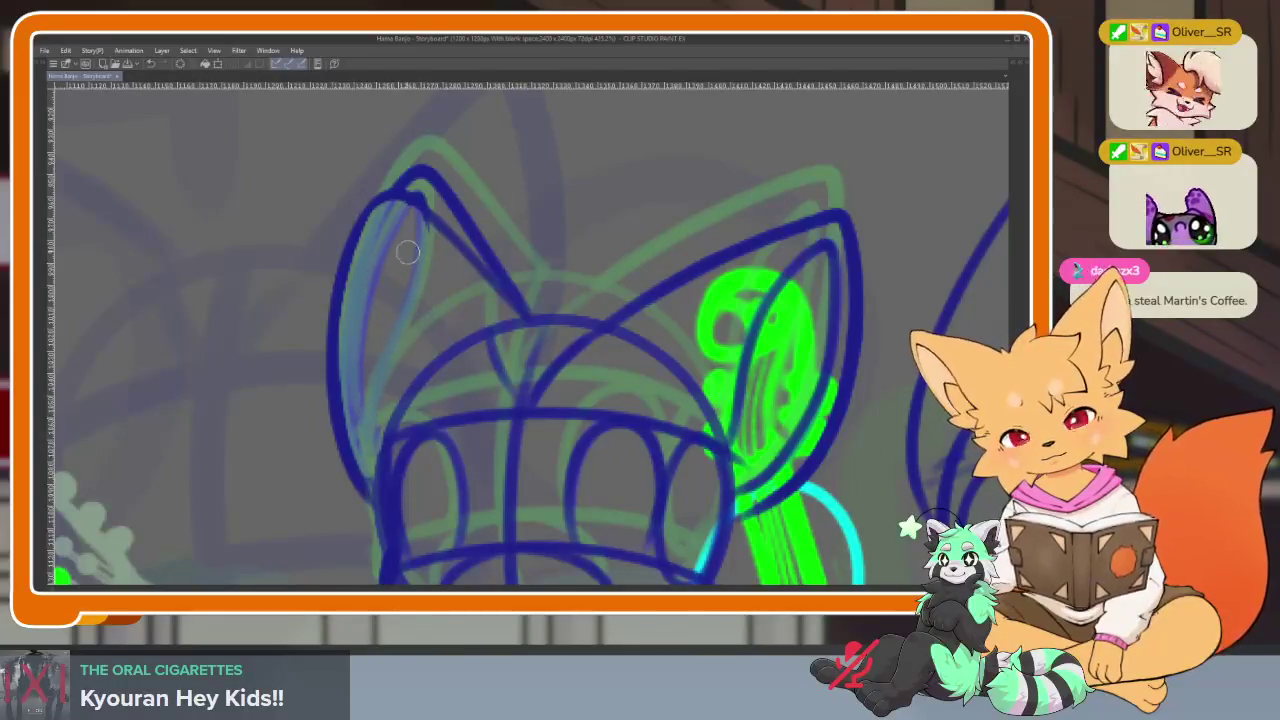
{"action": "left_click_drag", "start_coordinate": [423, 172], "coordinate": [503, 250]}
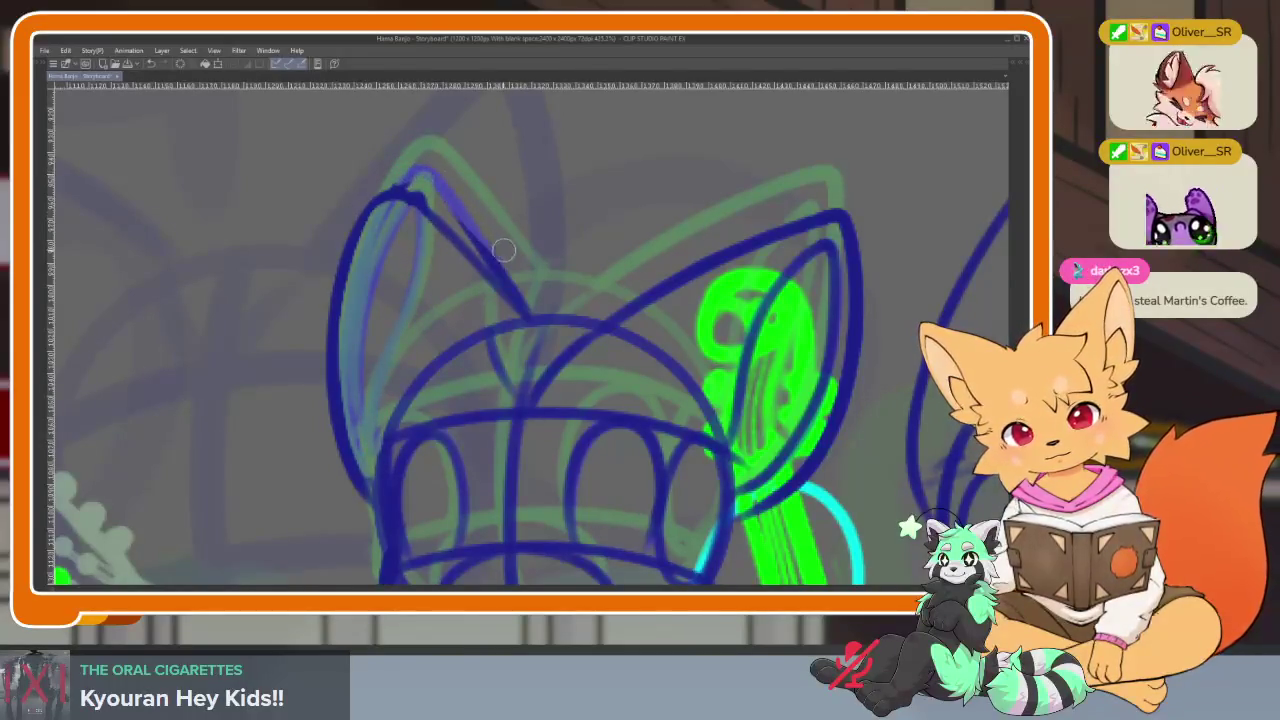
{"action": "left_click_drag", "start_coordinate": [541, 308], "coordinate": [408, 178]}
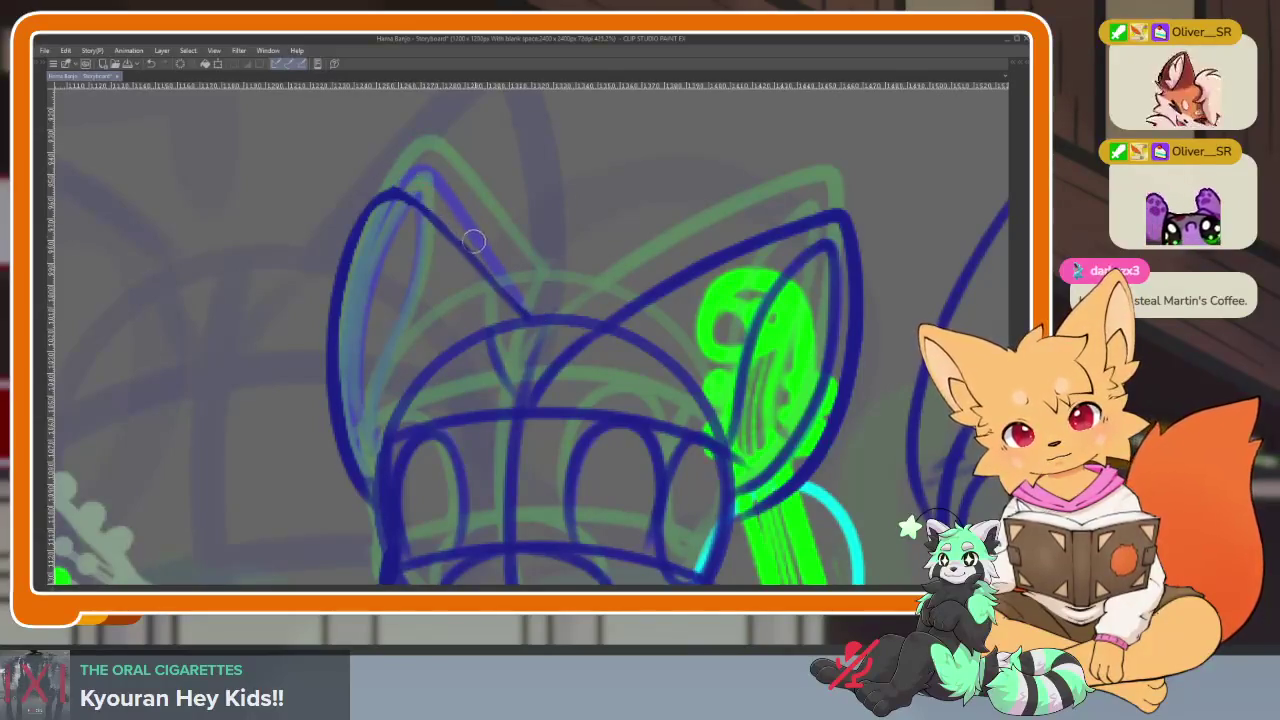
{"action": "mouse_move", "coordinate": [388, 442]}
{"action": "left_mouse_down"}
{"action": "mouse_move", "coordinate": [378, 215]}
{"action": "mouse_move", "coordinate": [352, 330]}
{"action": "mouse_move", "coordinate": [372, 462]}
{"action": "left_mouse_up"}
Erase the right ear's outer edges, then redraw its inner edge
{"action": "scroll", "coordinate": [734, 271], "scroll_direction": "right", "scroll_amount": 5}
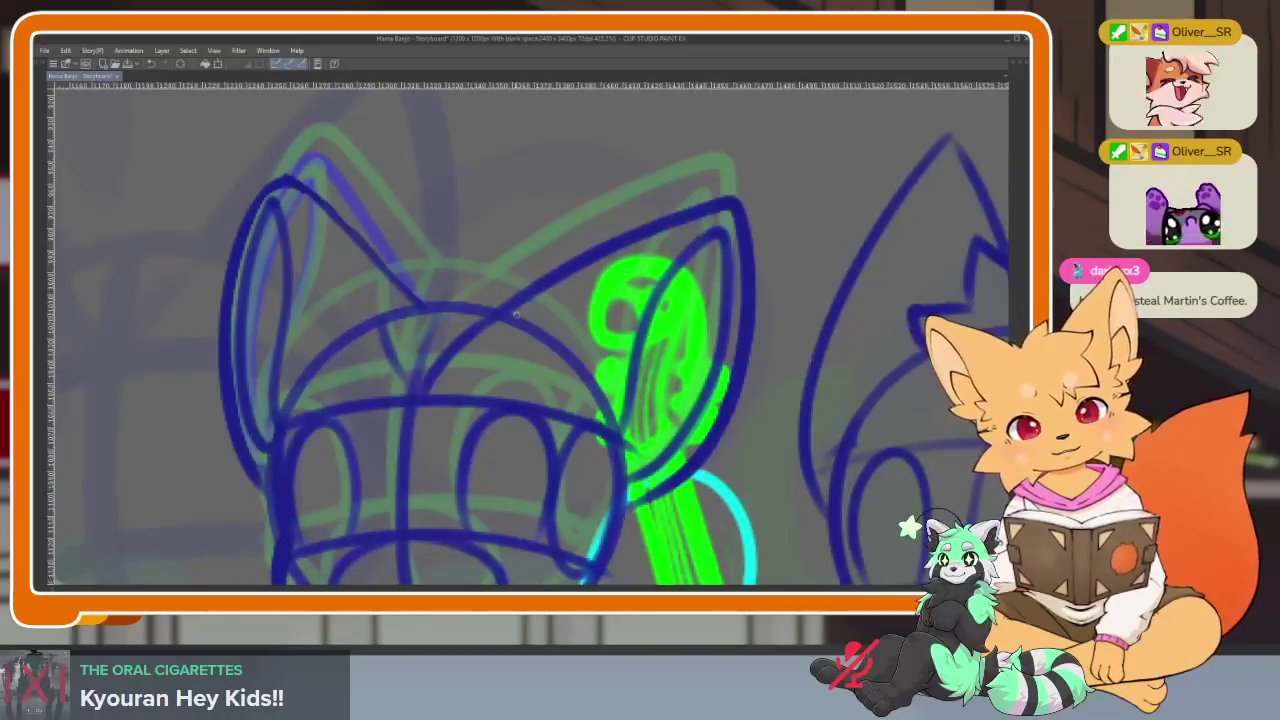
{"action": "mouse_move", "coordinate": [759, 293]}
{"action": "left_mouse_down"}
{"action": "mouse_move", "coordinate": [705, 420]}
{"action": "mouse_move", "coordinate": [630, 495]}
{"action": "mouse_move", "coordinate": [690, 420]}
{"action": "mouse_move", "coordinate": [720, 257]}
{"action": "mouse_move", "coordinate": [645, 345]}
{"action": "mouse_move", "coordinate": [630, 415]}
{"action": "left_mouse_up"}
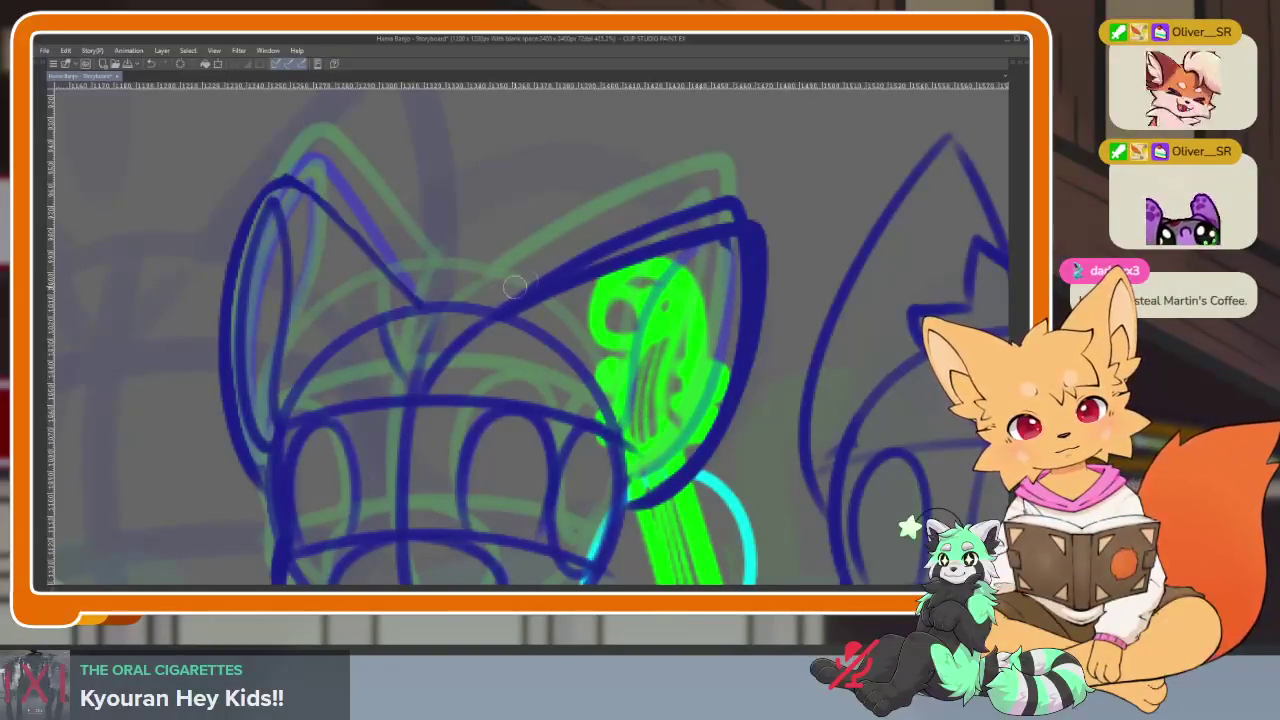
{"action": "left_click_drag", "start_coordinate": [514, 287], "coordinate": [747, 194]}
{"action": "mouse_move", "coordinate": [736, 247]}
{"action": "left_mouse_down"}
{"action": "mouse_move", "coordinate": [740, 300]}
{"action": "mouse_move", "coordinate": [688, 460]}
{"action": "mouse_move", "coordinate": [655, 495]}
{"action": "left_mouse_up"}
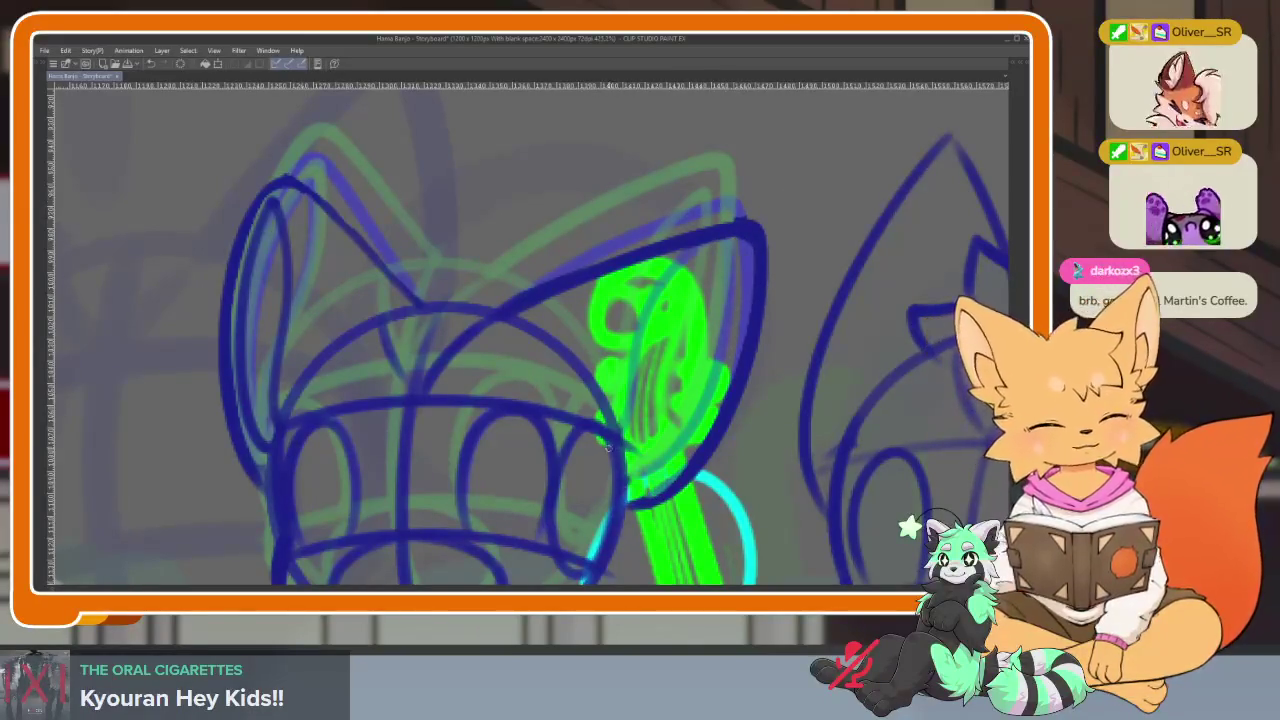
{"action": "left_click_drag", "start_coordinate": [695, 375], "coordinate": [742, 250]}
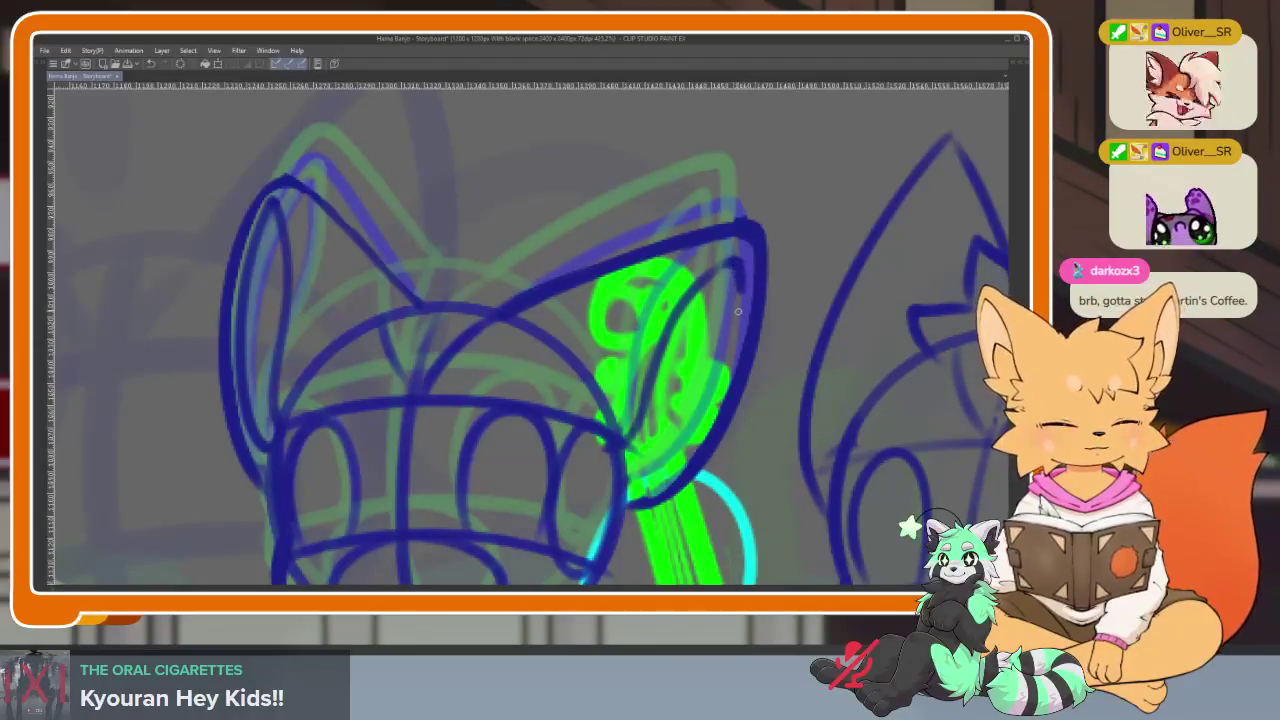
{"action": "mouse_move", "coordinate": [523, 309]}
{"action": "left_mouse_down"}
{"action": "mouse_move", "coordinate": [573, 344]}
{"action": "mouse_move", "coordinate": [524, 280]}
{"action": "mouse_move", "coordinate": [422, 298]}
{"action": "left_mouse_up"}
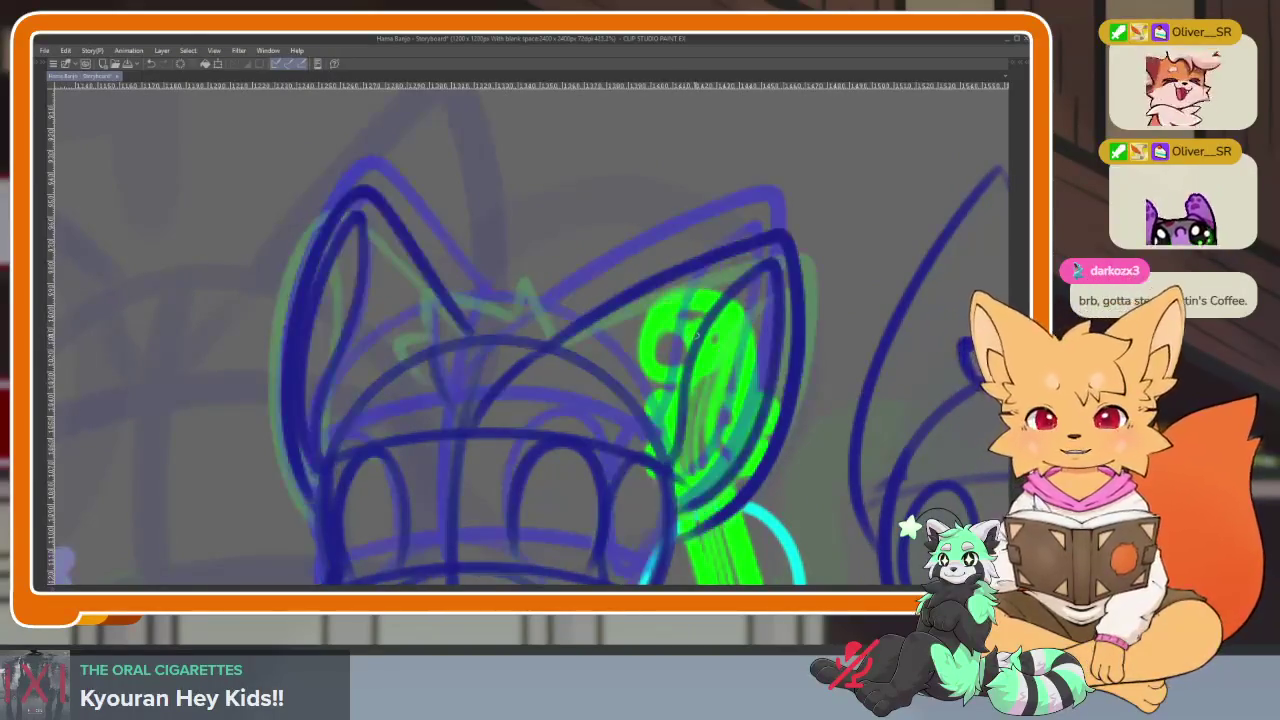
{"action": "mouse_move", "coordinate": [581, 333]}
{"action": "left_mouse_down"}
{"action": "mouse_move", "coordinate": [564, 280]}
{"action": "mouse_move", "coordinate": [456, 275]}
{"action": "left_mouse_up"}
Draw a hair tuft between the ears and preview the animation
{"action": "key", "text": "ctrl+0"}
{"action": "key", "text": "Return"}
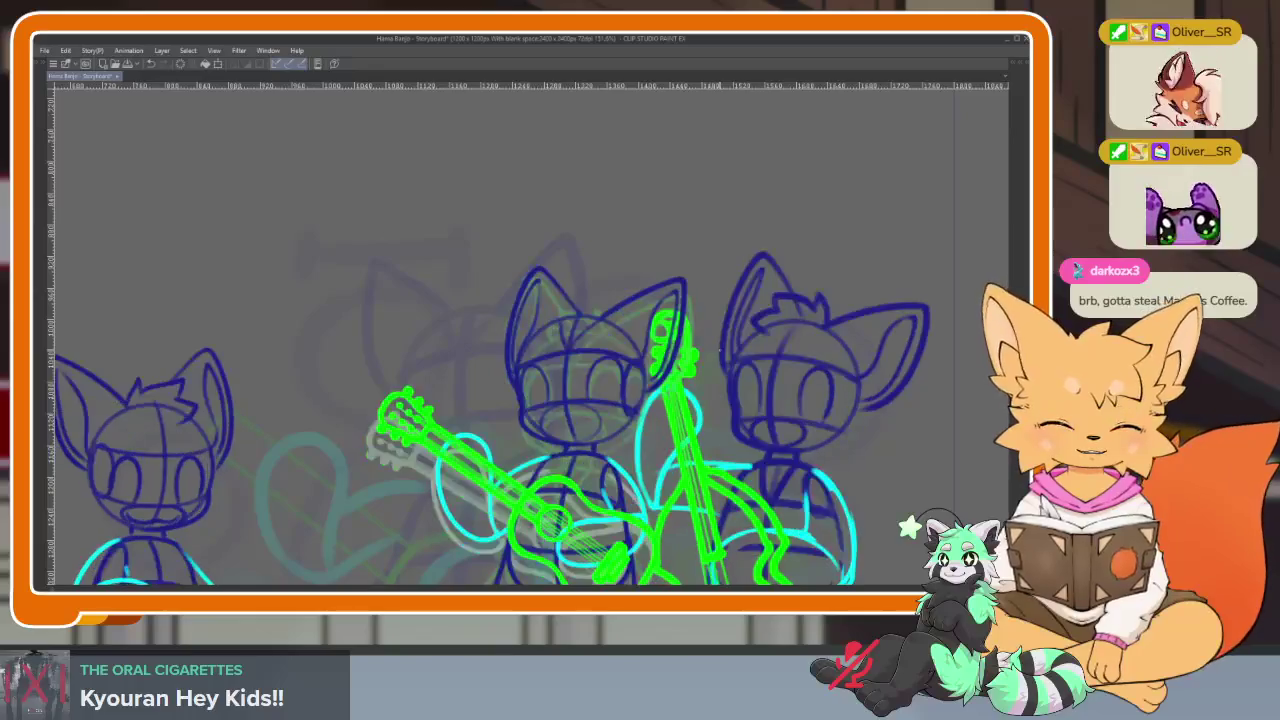
{"action": "scroll", "coordinate": [690, 356], "scroll_direction": "up", "scroll_amount": 5}
{"action": "mouse_move", "coordinate": [690, 356]}
{"action": "left_mouse_down"}
{"action": "mouse_move", "coordinate": [630, 275]}
{"action": "mouse_move", "coordinate": [648, 322]}
{"action": "mouse_move", "coordinate": [480, 298]}
{"action": "mouse_move", "coordinate": [500, 336]}
{"action": "mouse_move", "coordinate": [435, 420]}
{"action": "left_mouse_up"}
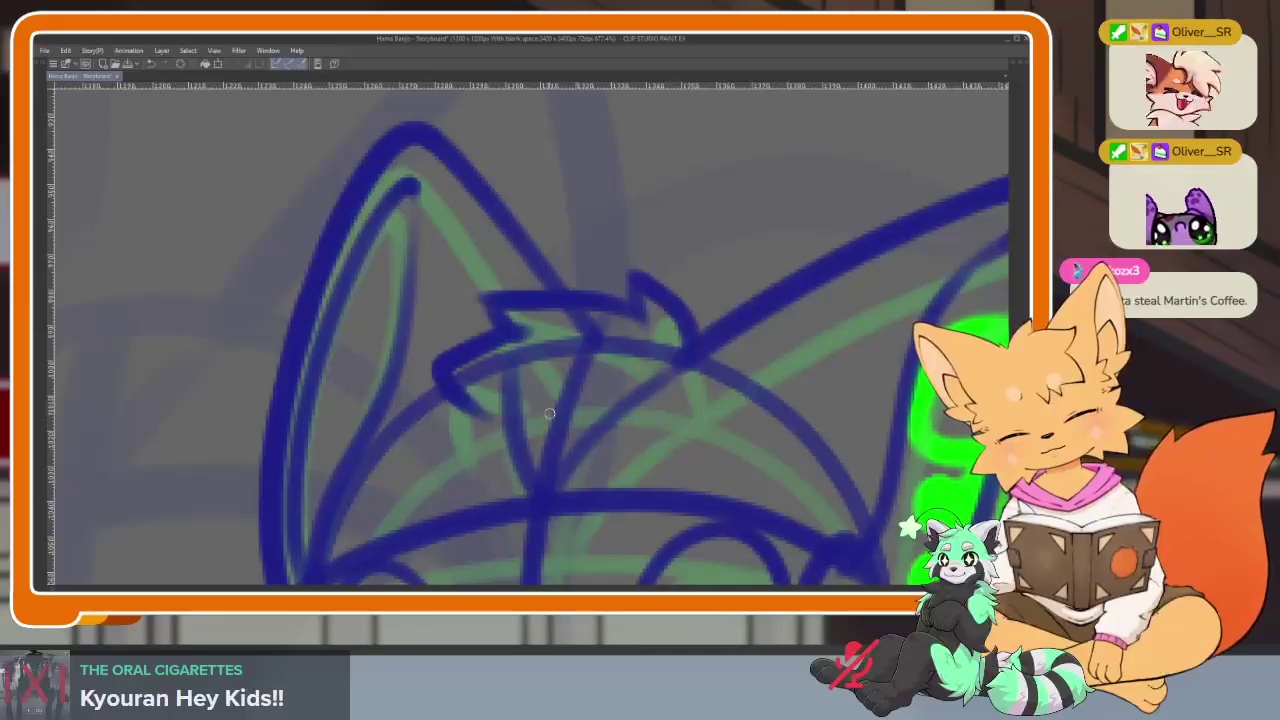
{"action": "key", "text": "ctrl+0"}
{"action": "key", "text": "Return"}
Undo the zigzag strokes and redraw the tuft as a dark blue hook
{"action": "scroll", "coordinate": [727, 347], "scroll_direction": "up", "scroll_amount": 5}
{"action": "key", "text": "ctrl+z"}
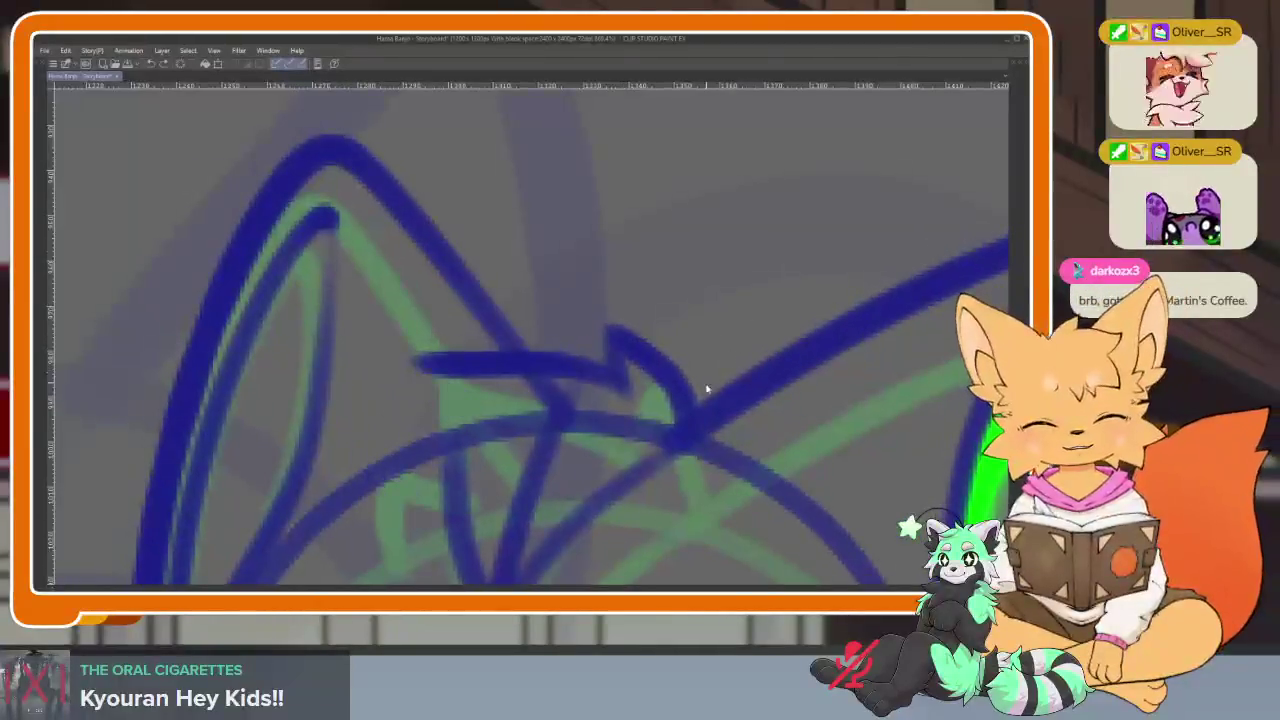
{"action": "key", "text": "ctrl+z"}
{"action": "key", "text": "ctrl+z"}
{"action": "key", "text": "ctrl+z"}
{"action": "mouse_move", "coordinate": [686, 430]}
{"action": "left_mouse_down"}
{"action": "mouse_move", "coordinate": [658, 318]}
{"action": "mouse_move", "coordinate": [620, 355]}
{"action": "mouse_move", "coordinate": [470, 300]}
{"action": "mouse_move", "coordinate": [430, 410]}
{"action": "mouse_move", "coordinate": [360, 453]}
{"action": "left_mouse_up"}
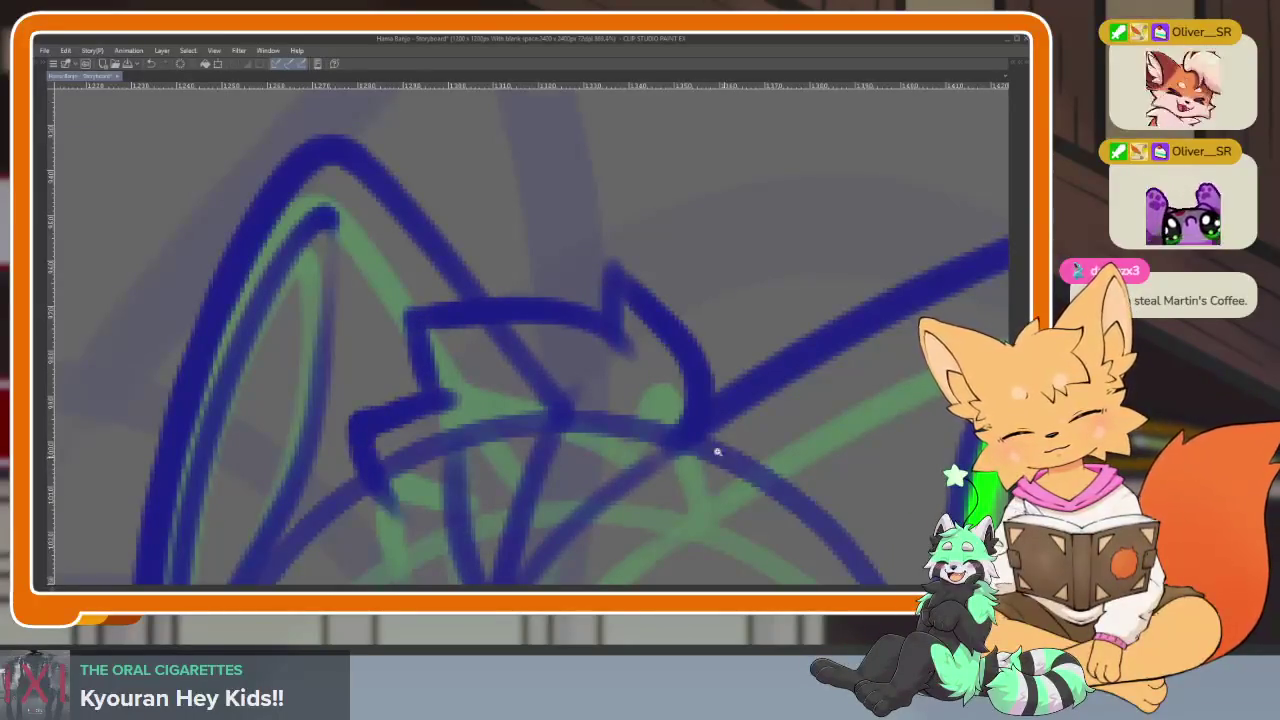
{"action": "scroll", "coordinate": [714, 450], "scroll_direction": "down", "scroll_amount": 5}
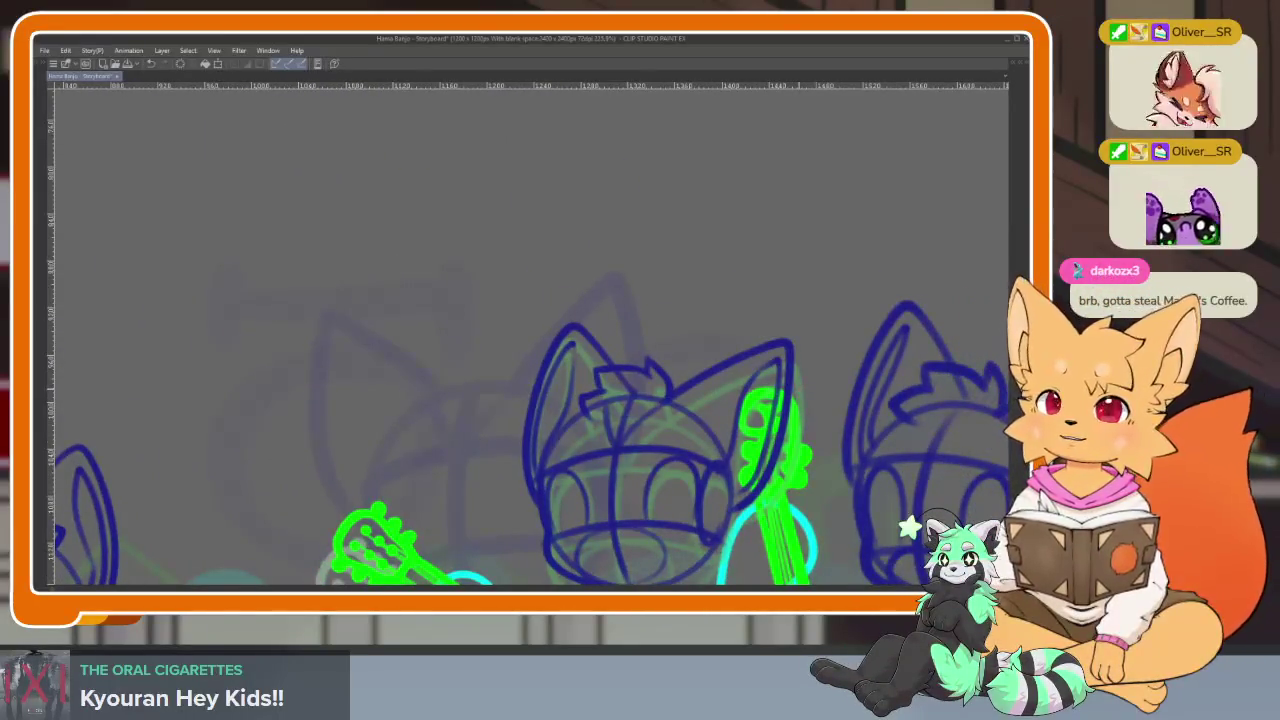
Hide the panels, zoom in on the middle cat's head, and erase its old blue ear strokes
{"action": "key", "text": "Tab"}
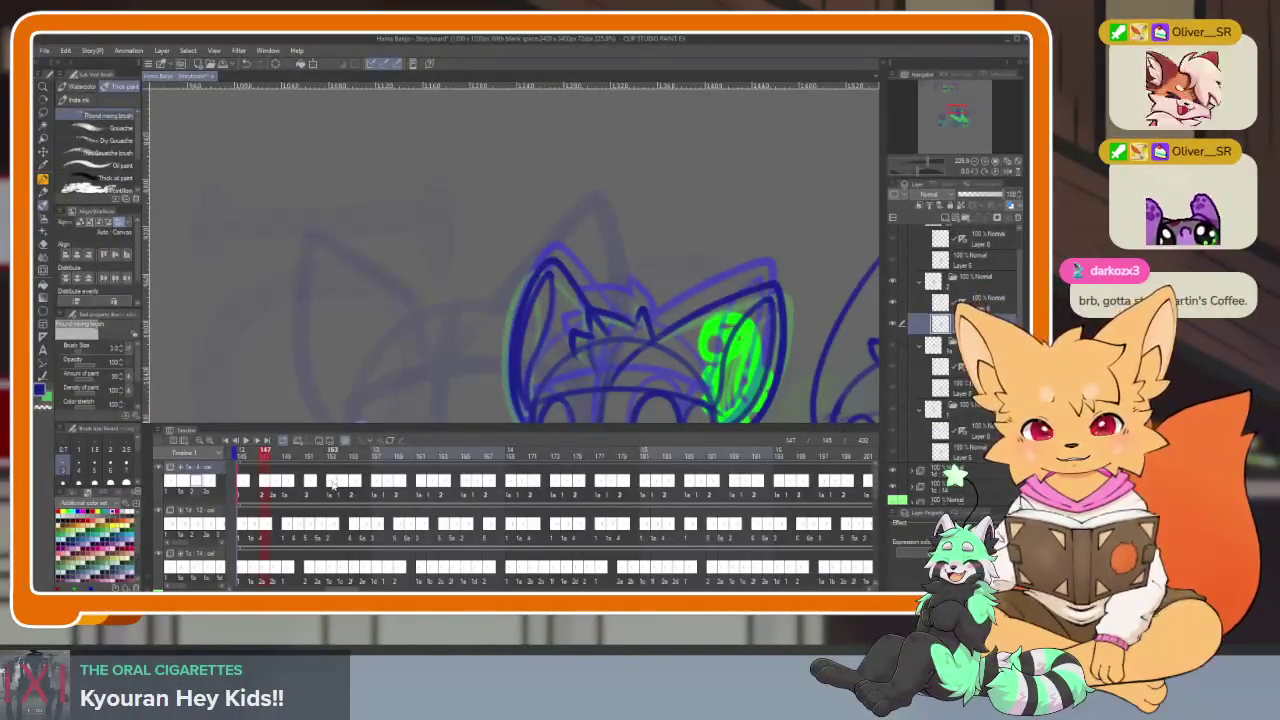
{"action": "key", "text": "Tab"}
{"action": "left_click_drag", "start_coordinate": [833, 408], "coordinate": [786, 434]}
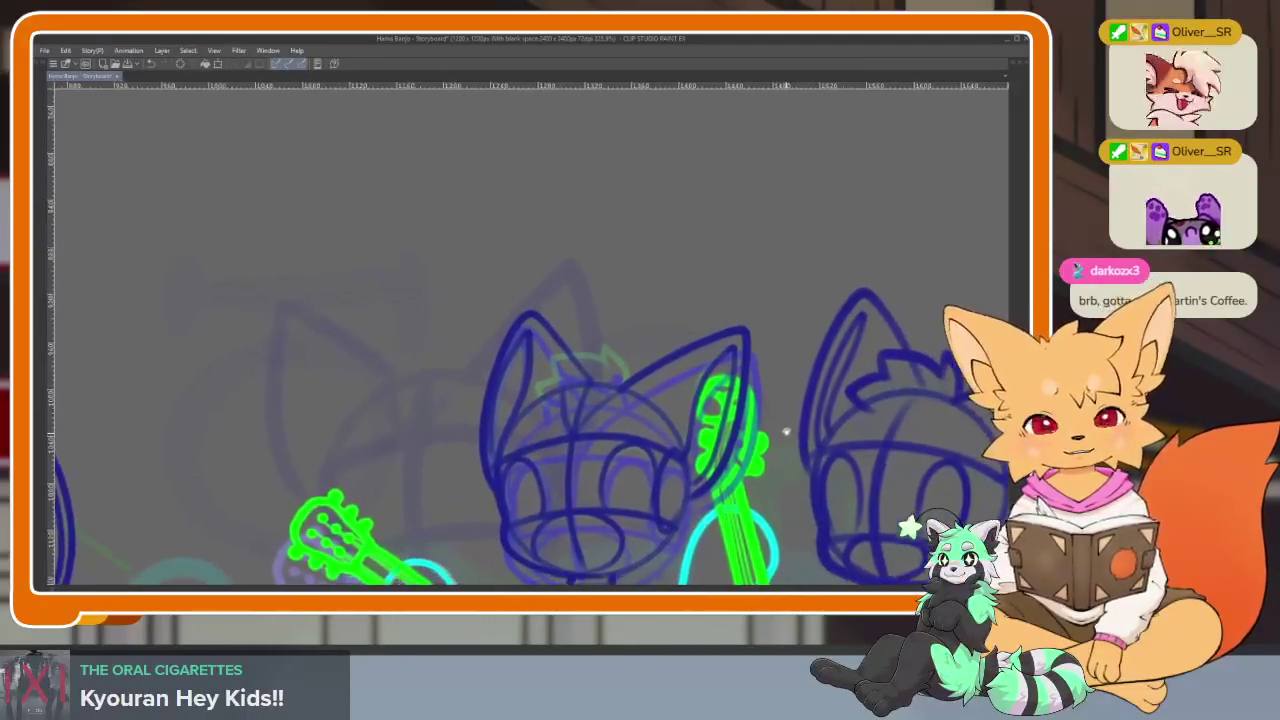
{"action": "scroll", "coordinate": [603, 449], "scroll_direction": "up", "scroll_amount": 2}
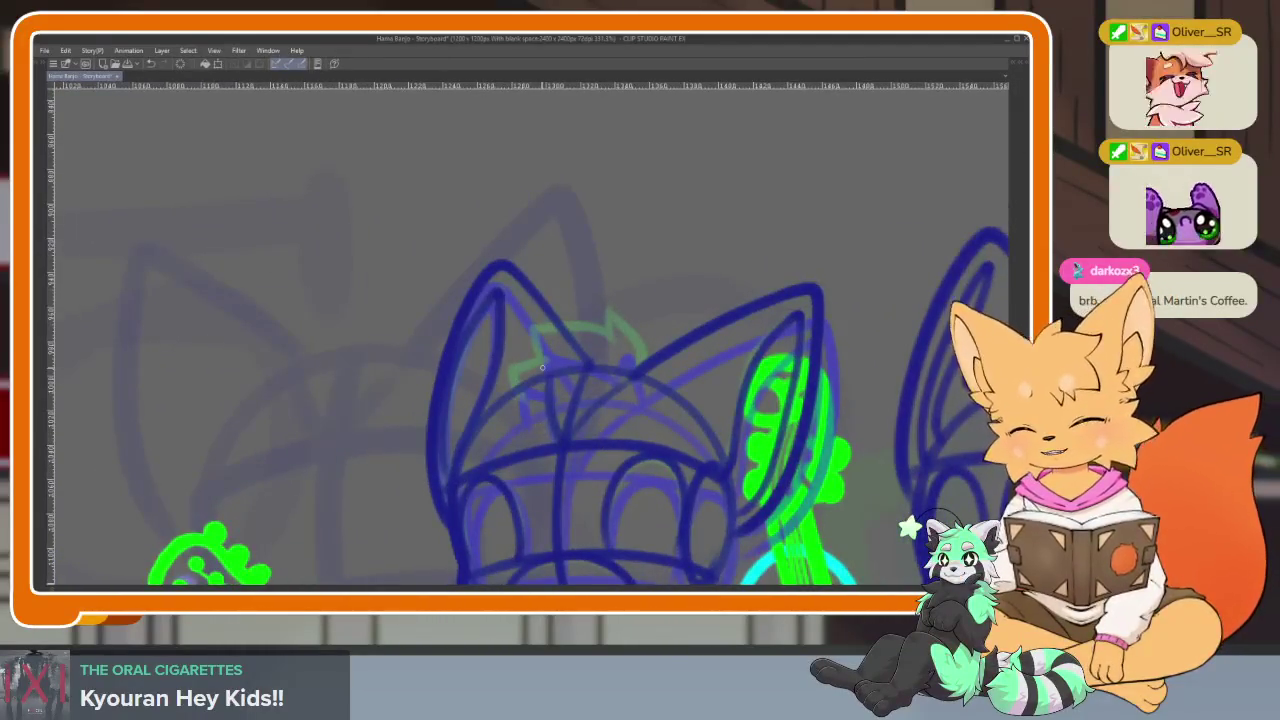
{"action": "left_click_drag", "start_coordinate": [548, 440], "coordinate": [583, 411]}
{"action": "mouse_move", "coordinate": [500, 242]}
{"action": "left_mouse_down"}
{"action": "mouse_move", "coordinate": [443, 306]}
{"action": "mouse_move", "coordinate": [525, 250]}
{"action": "mouse_move", "coordinate": [438, 380]}
{"action": "mouse_move", "coordinate": [438, 455]}
{"action": "mouse_move", "coordinate": [437, 436]}
{"action": "left_mouse_up"}
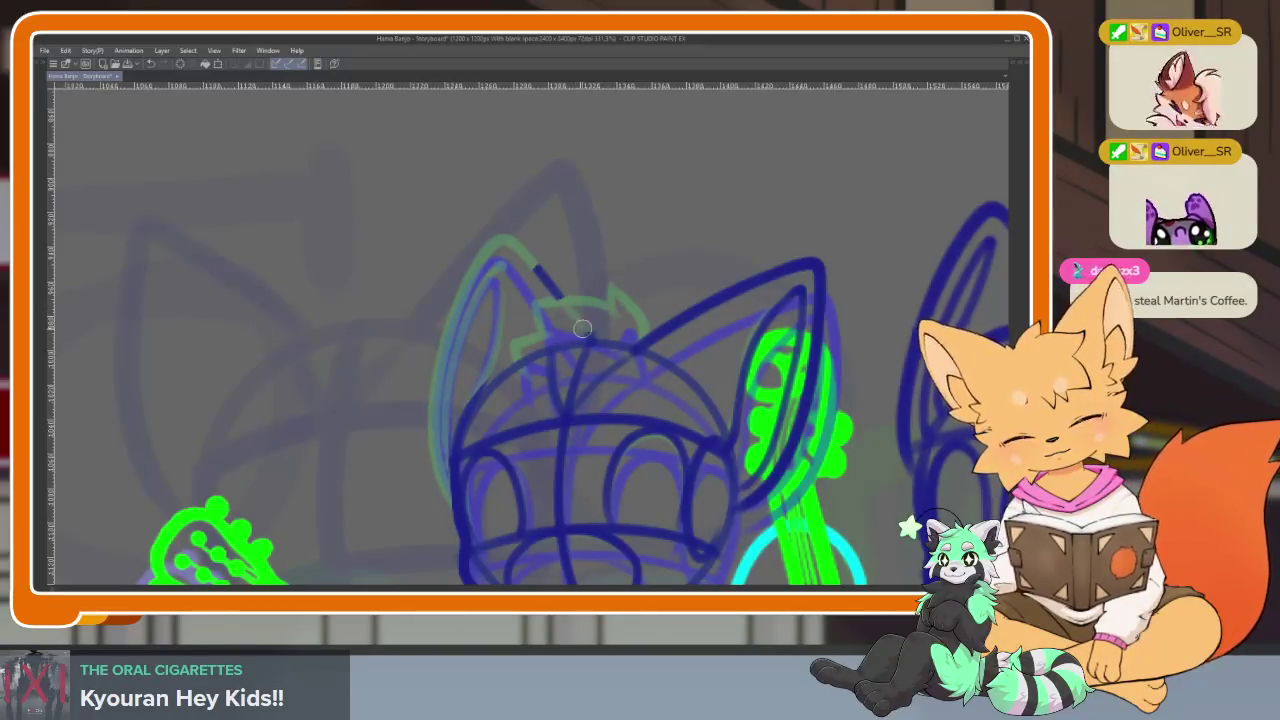
{"action": "mouse_move", "coordinate": [646, 342]}
{"action": "left_mouse_down"}
{"action": "mouse_move", "coordinate": [805, 262]}
{"action": "mouse_move", "coordinate": [783, 298]}
{"action": "left_mouse_up"}
{"action": "mouse_move", "coordinate": [738, 432]}
{"action": "left_mouse_down"}
{"action": "mouse_move", "coordinate": [782, 405]}
{"action": "mouse_move", "coordinate": [826, 271]}
{"action": "left_mouse_up"}
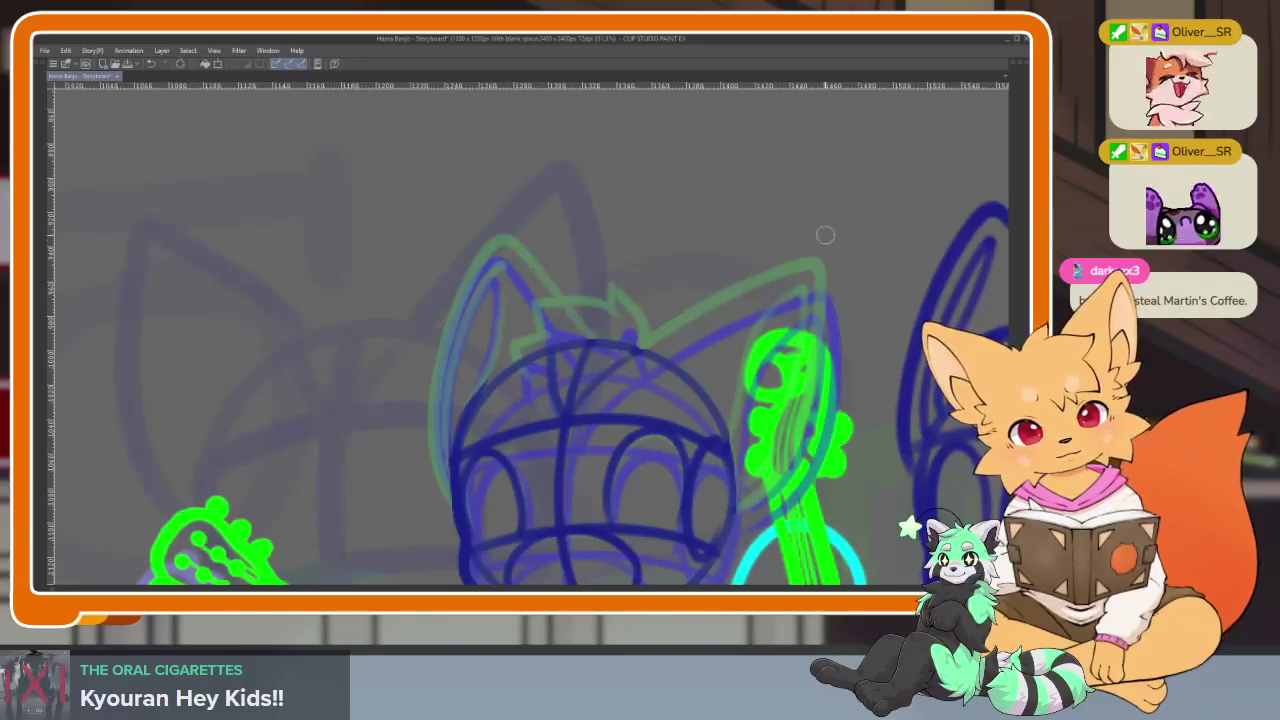
Redraw the middle cat's left ear outline in dark blue, redoing its outer edge
{"action": "scroll", "coordinate": [686, 434], "scroll_direction": "up", "scroll_amount": 2}
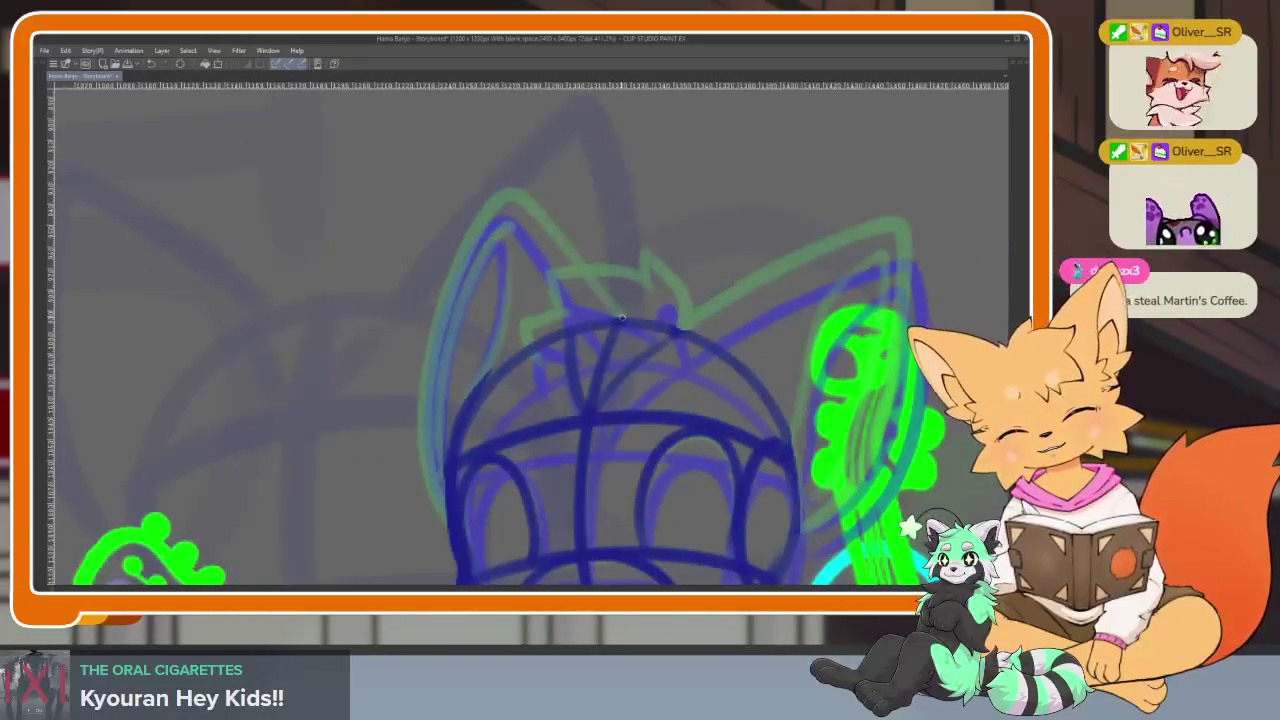
{"action": "mouse_move", "coordinate": [590, 300]}
{"action": "left_mouse_down"}
{"action": "mouse_move", "coordinate": [455, 228]}
{"action": "mouse_move", "coordinate": [410, 420]}
{"action": "mouse_move", "coordinate": [445, 525]}
{"action": "left_mouse_up"}
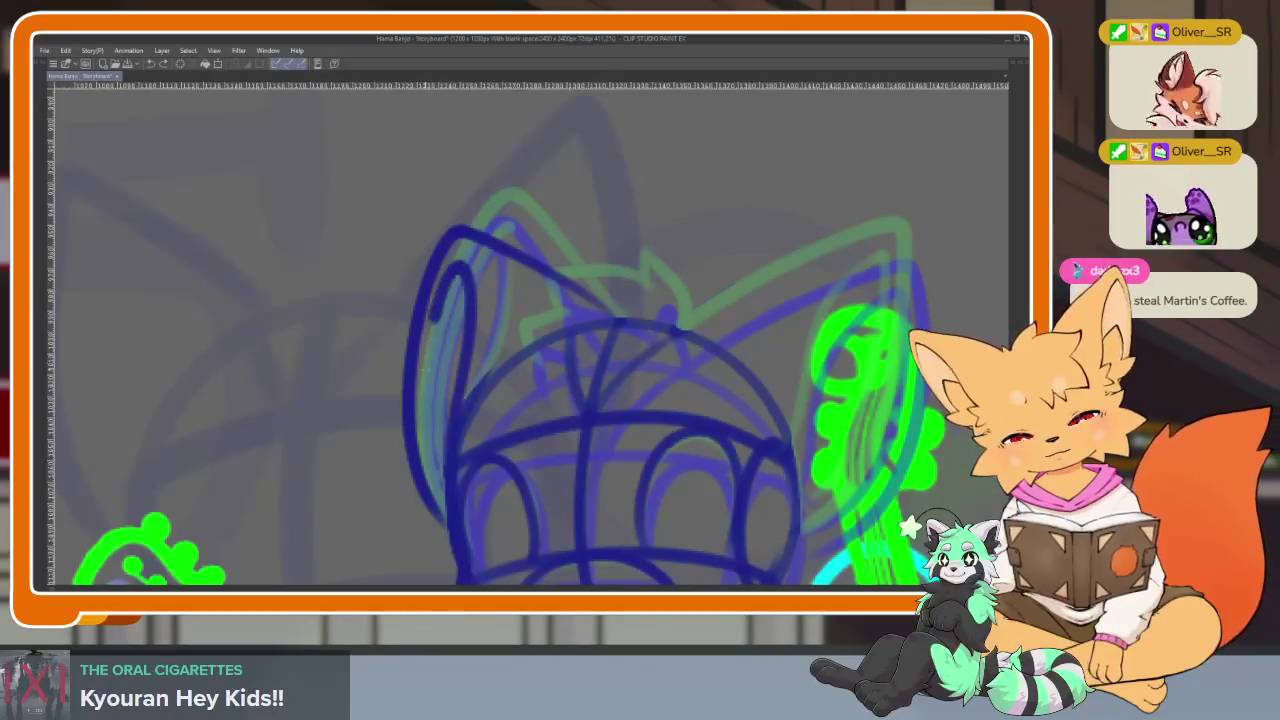
{"action": "mouse_move", "coordinate": [686, 457]}
{"action": "left_mouse_down"}
{"action": "mouse_move", "coordinate": [750, 388]}
{"action": "mouse_move", "coordinate": [559, 318]}
{"action": "left_mouse_up"}
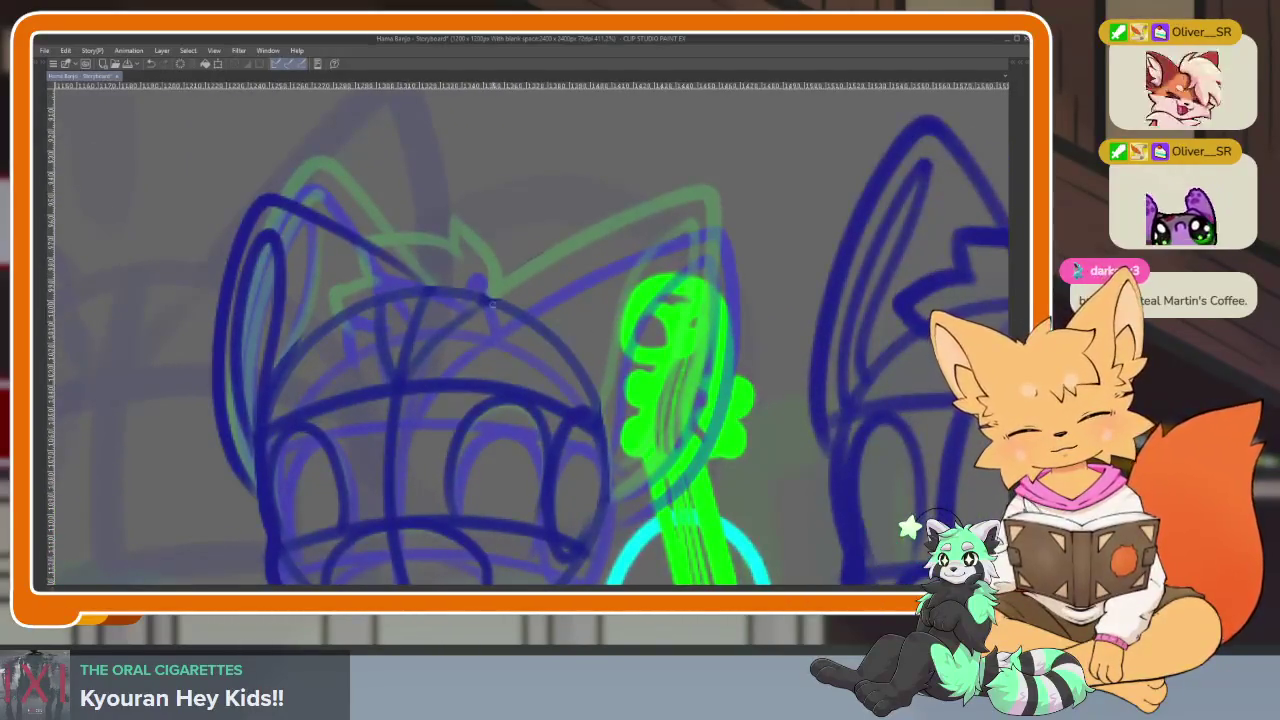
{"action": "left_click_drag", "start_coordinate": [275, 235], "coordinate": [271, 413]}
{"action": "mouse_move", "coordinate": [285, 351]}
{"action": "left_mouse_down"}
{"action": "mouse_move", "coordinate": [266, 222]}
{"action": "mouse_move", "coordinate": [238, 318]}
{"action": "mouse_move", "coordinate": [228, 455]}
{"action": "left_mouse_up"}
{"action": "key", "text": "ctrl+z"}
{"action": "mouse_move", "coordinate": [280, 371]}
{"action": "left_mouse_down"}
{"action": "mouse_move", "coordinate": [272, 232]}
{"action": "mouse_move", "coordinate": [236, 372]}
{"action": "mouse_move", "coordinate": [230, 462]}
{"action": "left_mouse_up"}
Draw the right ear outline with its inner line, plus hair spikes on top of the head
{"action": "left_click_drag", "start_coordinate": [612, 322], "coordinate": [556, 296]}
{"action": "mouse_move", "coordinate": [430, 265]}
{"action": "left_mouse_down"}
{"action": "mouse_move", "coordinate": [655, 200]}
{"action": "mouse_move", "coordinate": [690, 265]}
{"action": "mouse_move", "coordinate": [540, 480]}
{"action": "left_mouse_up"}
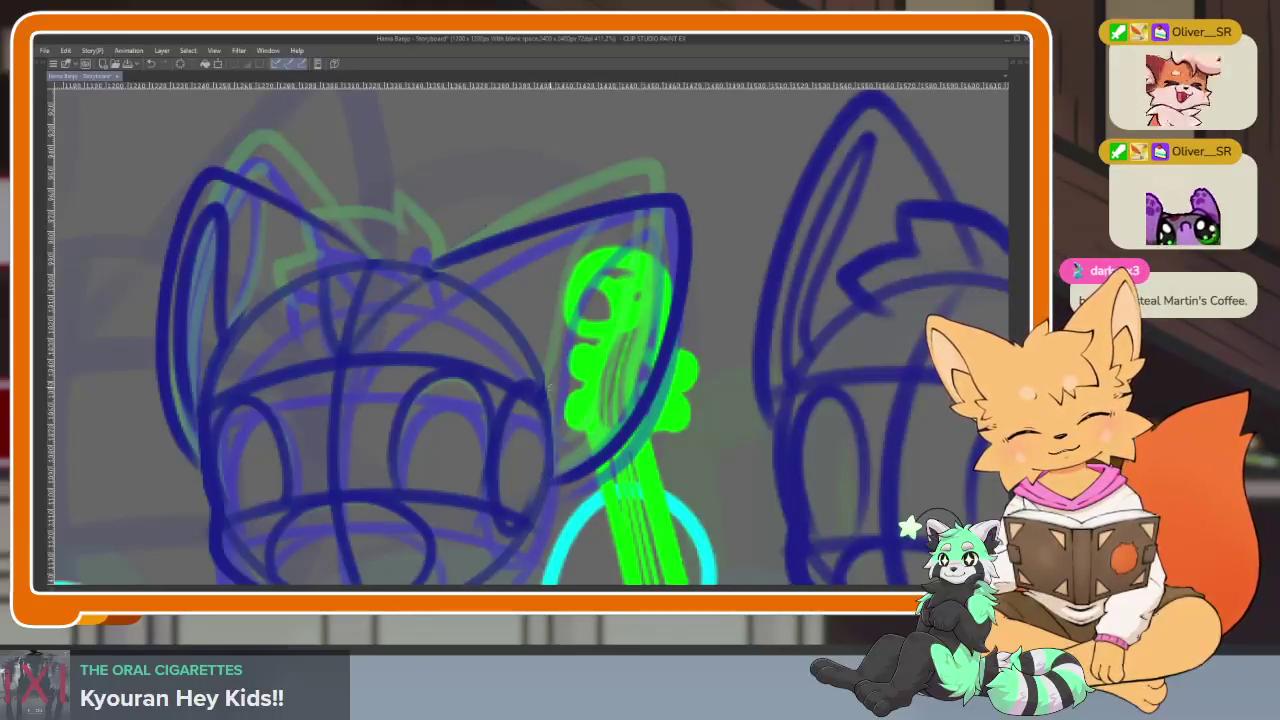
{"action": "mouse_move", "coordinate": [548, 381]}
{"action": "left_mouse_down"}
{"action": "mouse_move", "coordinate": [612, 262]}
{"action": "mouse_move", "coordinate": [655, 228]}
{"action": "mouse_move", "coordinate": [635, 370]}
{"action": "mouse_move", "coordinate": [545, 455]}
{"action": "mouse_move", "coordinate": [633, 505]}
{"action": "left_mouse_up"}
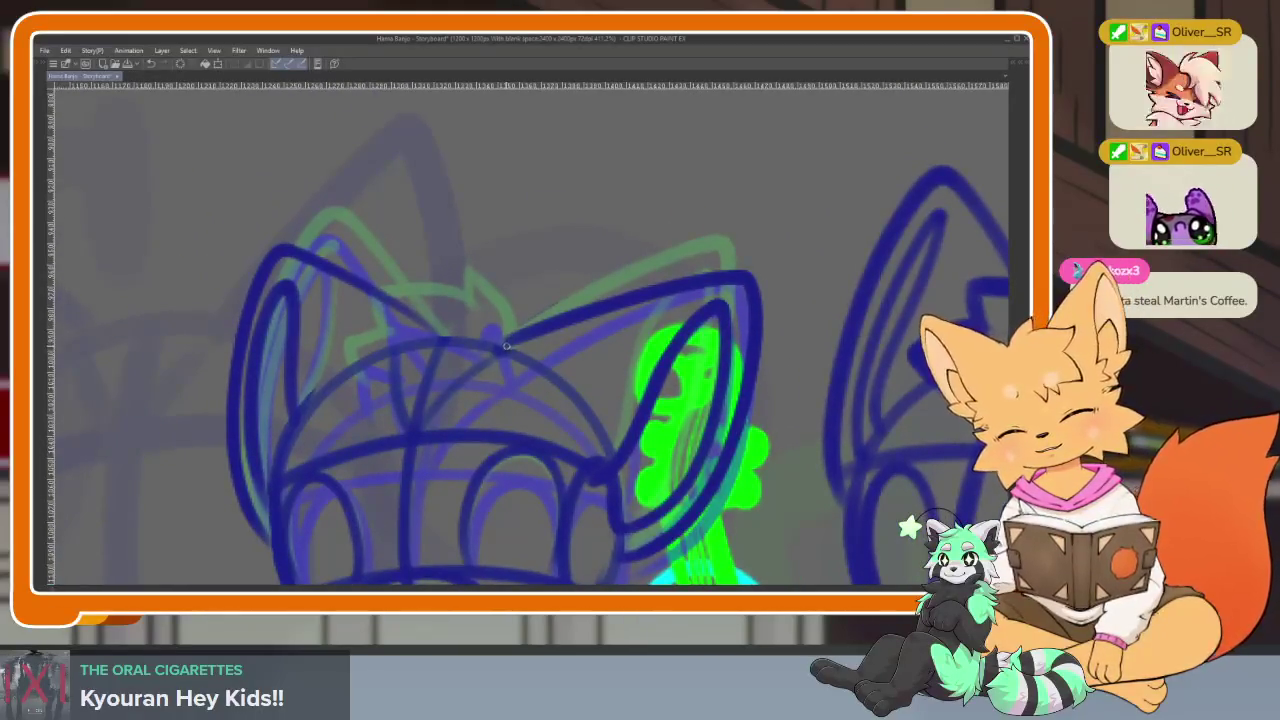
{"action": "left_click_drag", "start_coordinate": [510, 335], "coordinate": [494, 267]}
{"action": "mouse_move", "coordinate": [471, 313]}
{"action": "left_mouse_down"}
{"action": "mouse_move", "coordinate": [390, 272]}
{"action": "mouse_move", "coordinate": [392, 340]}
{"action": "mouse_move", "coordinate": [345, 380]}
{"action": "left_mouse_up"}
{"action": "scroll", "coordinate": [581, 390], "scroll_direction": "down", "scroll_amount": 2}
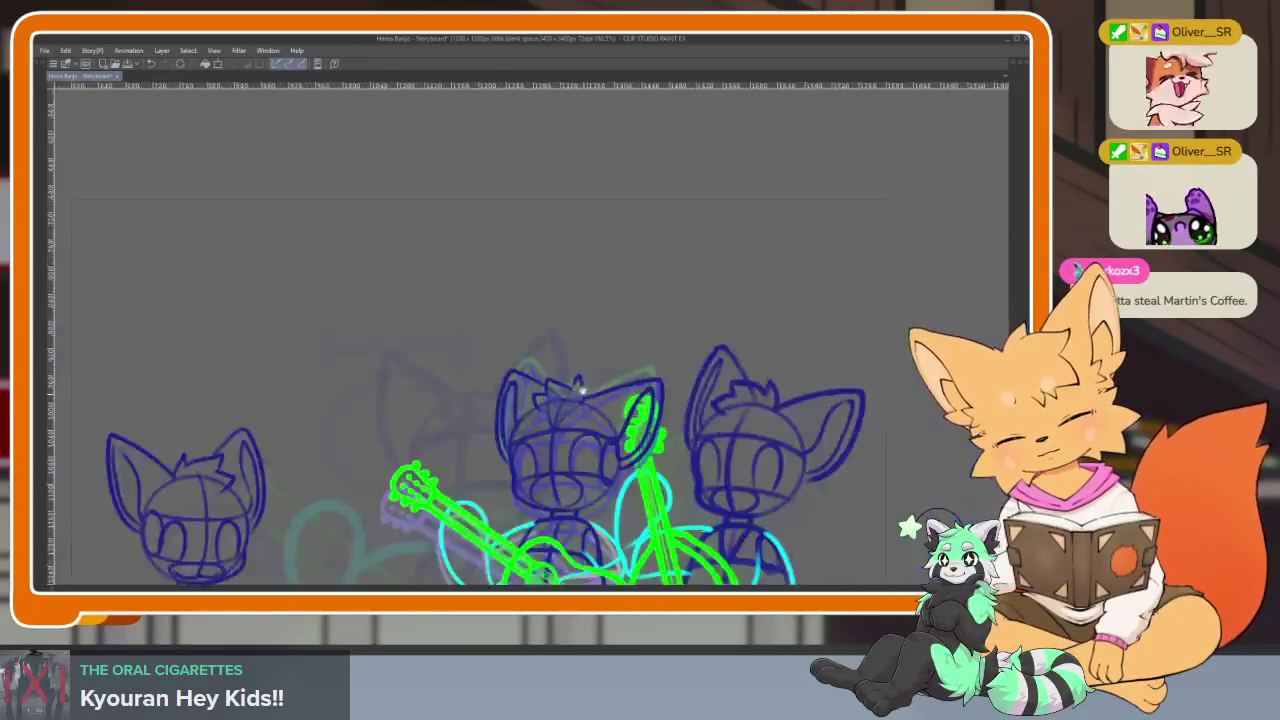
Play the band animation full-canvas, stop it, and bring the panels and timeline back
{"action": "scroll", "coordinate": [581, 390], "scroll_direction": "down", "scroll_amount": 1}
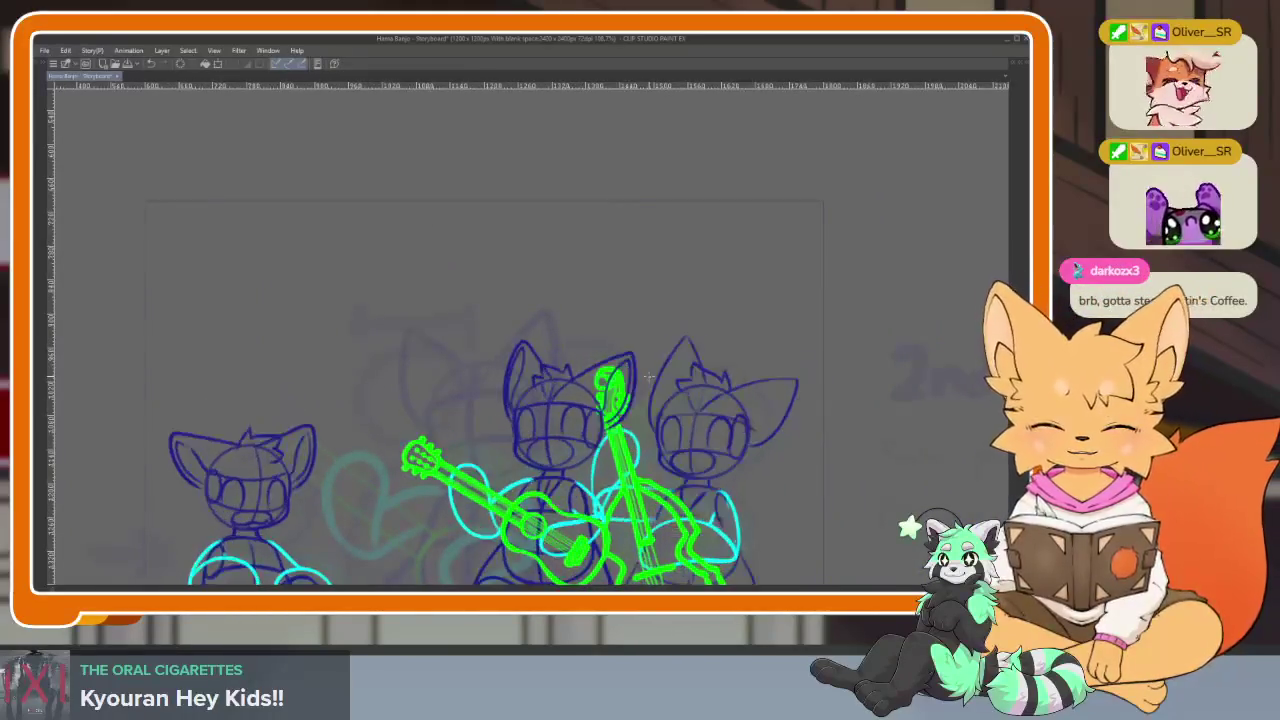
{"action": "key", "text": "Tab"}
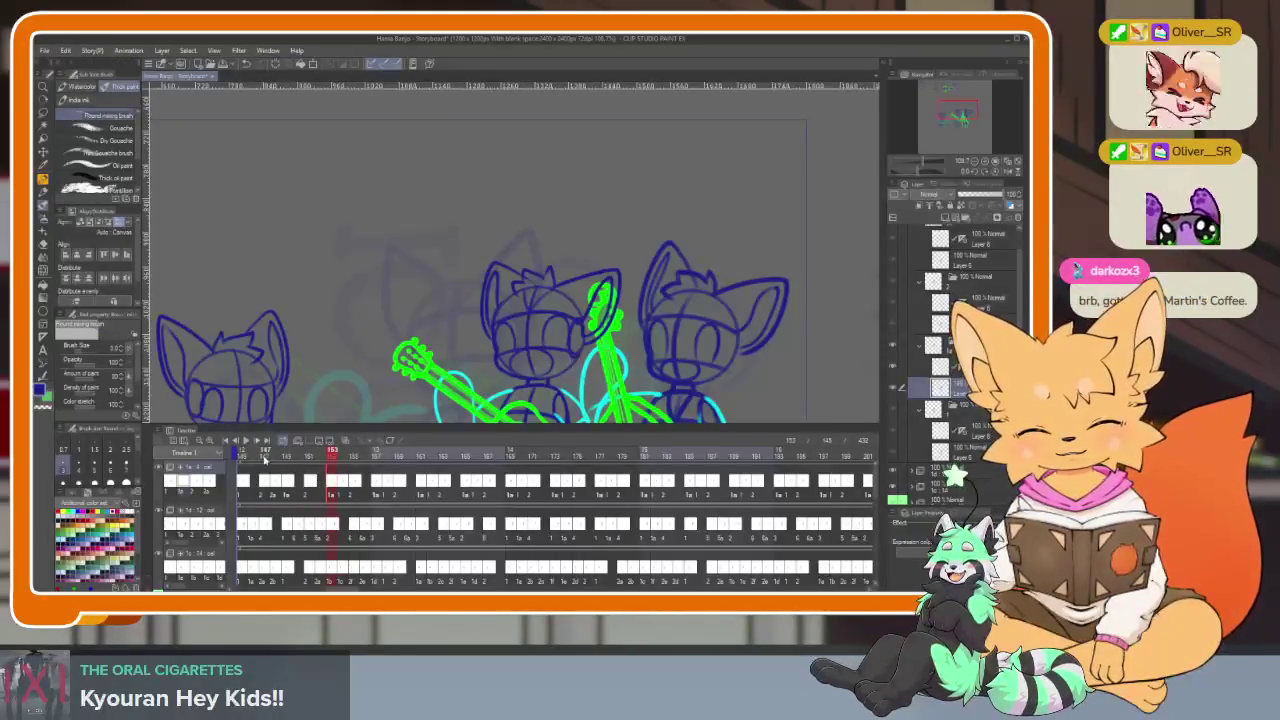
{"action": "key", "text": "Tab"}
{"action": "scroll", "coordinate": [613, 455], "scroll_direction": "up", "scroll_amount": 2}
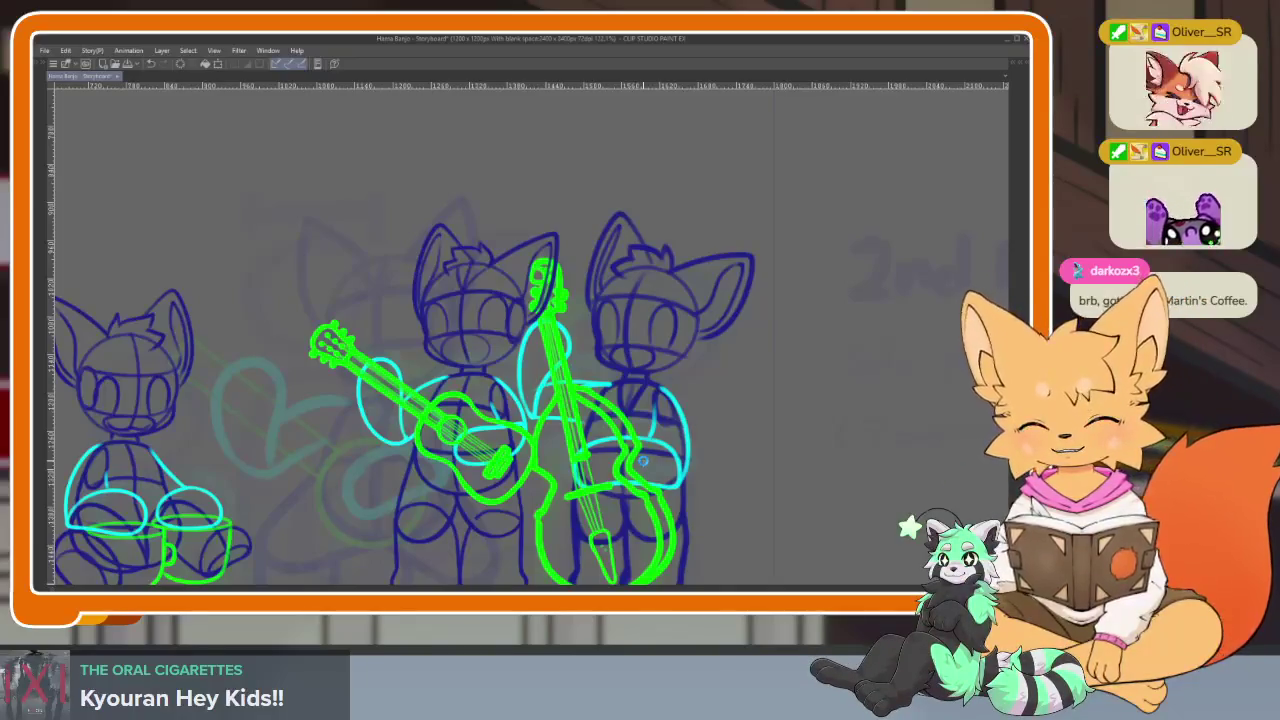
{"action": "key", "text": "space"}
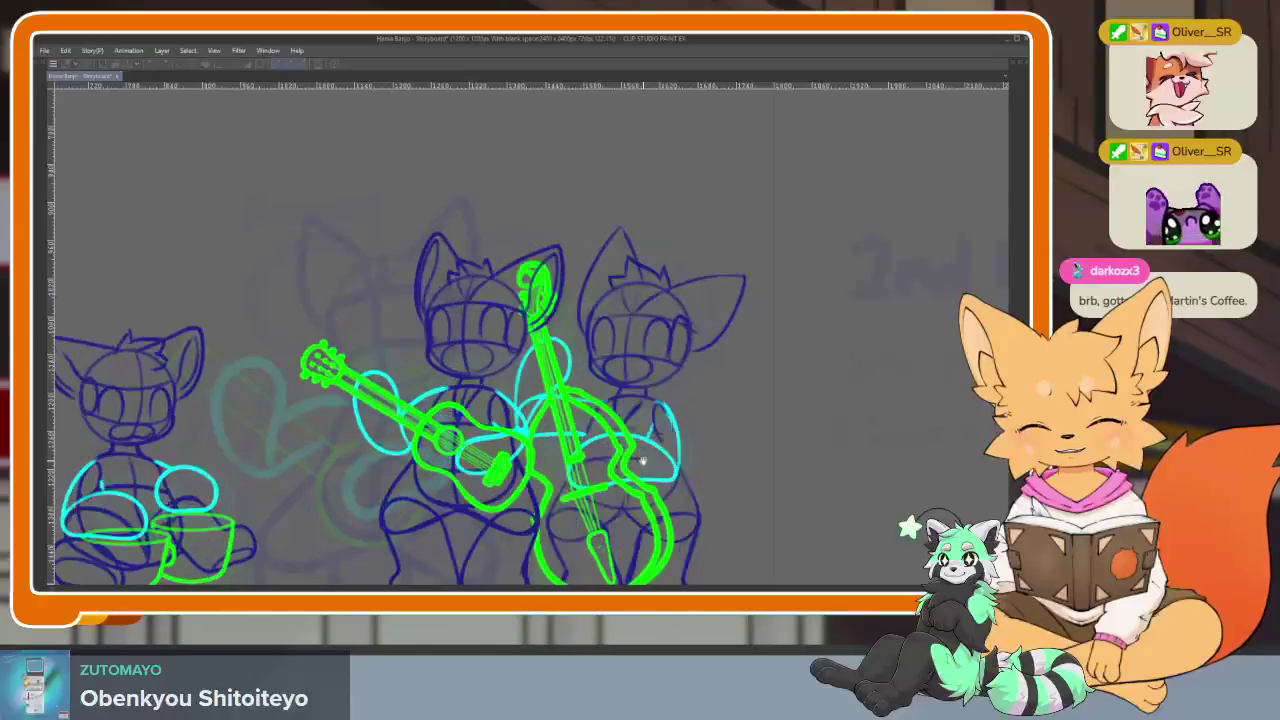
{"action": "key", "text": "ctrl+z"}
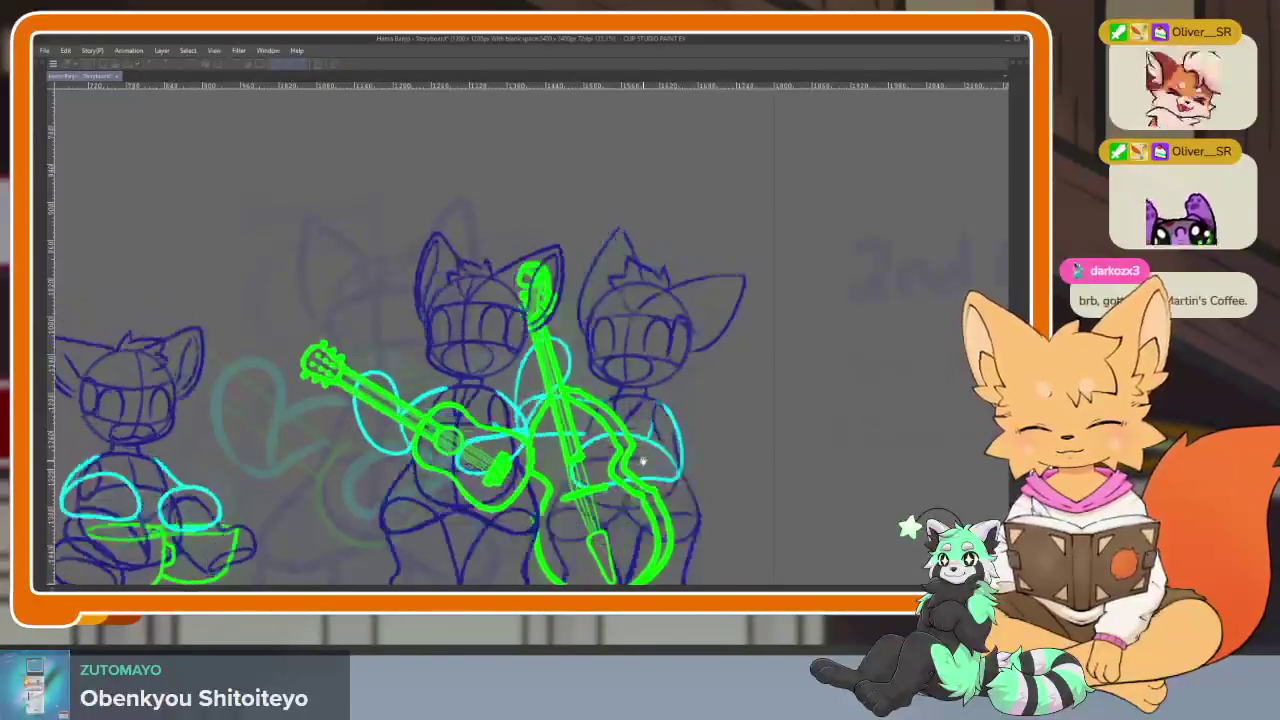
{"action": "key", "text": "space"}
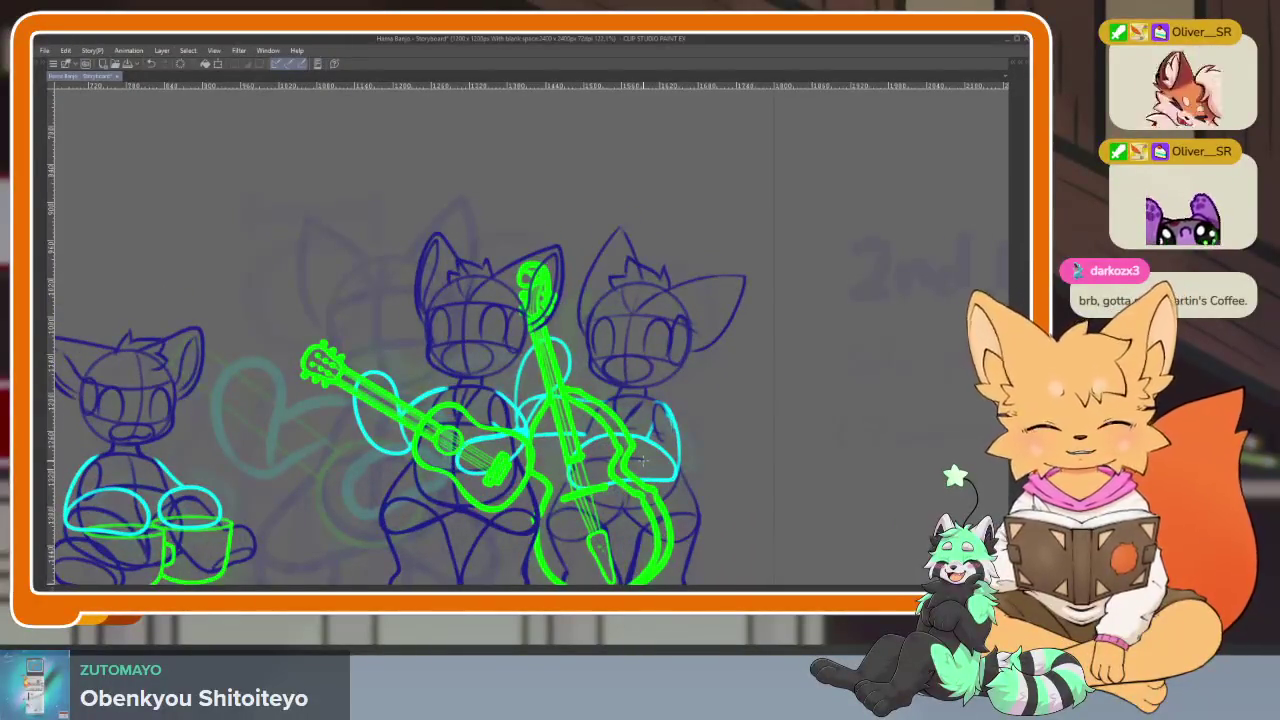
{"action": "key", "text": "Tab"}
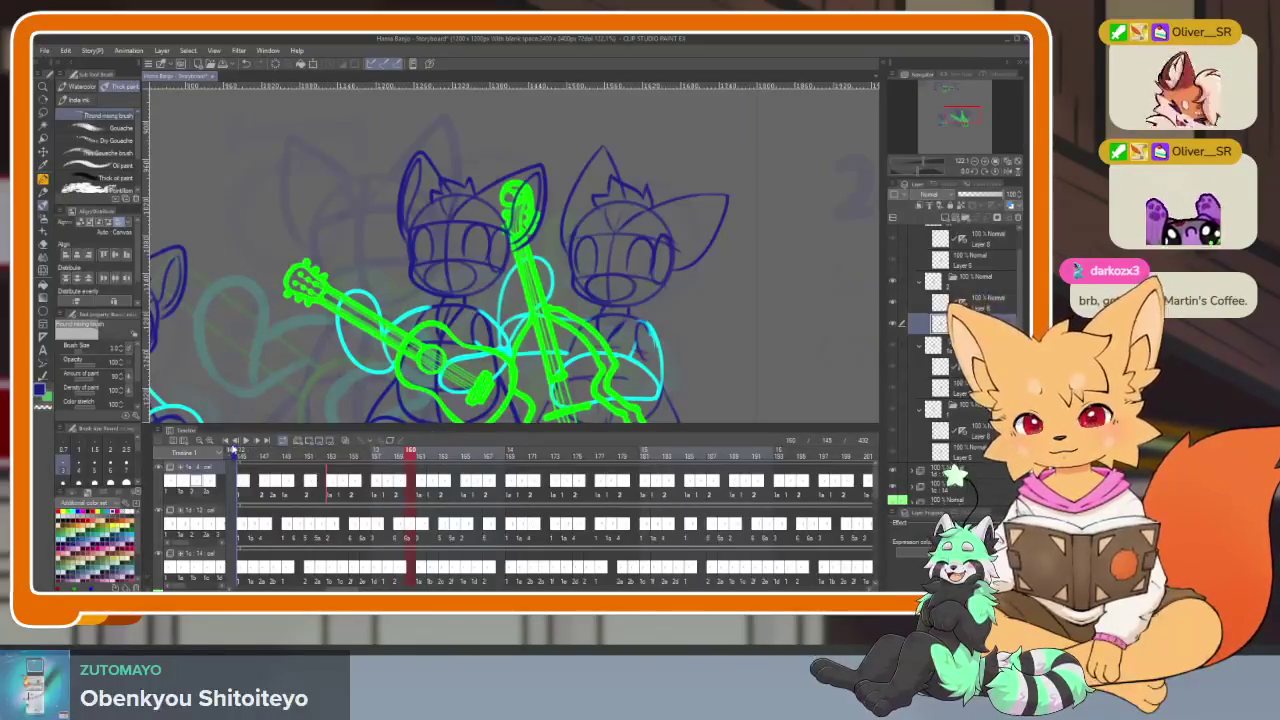
Move the playhead back from frame 160 to frame 148, then to an earlier frame
{"action": "left_click_drag", "start_coordinate": [240, 452], "coordinate": [276, 457]}
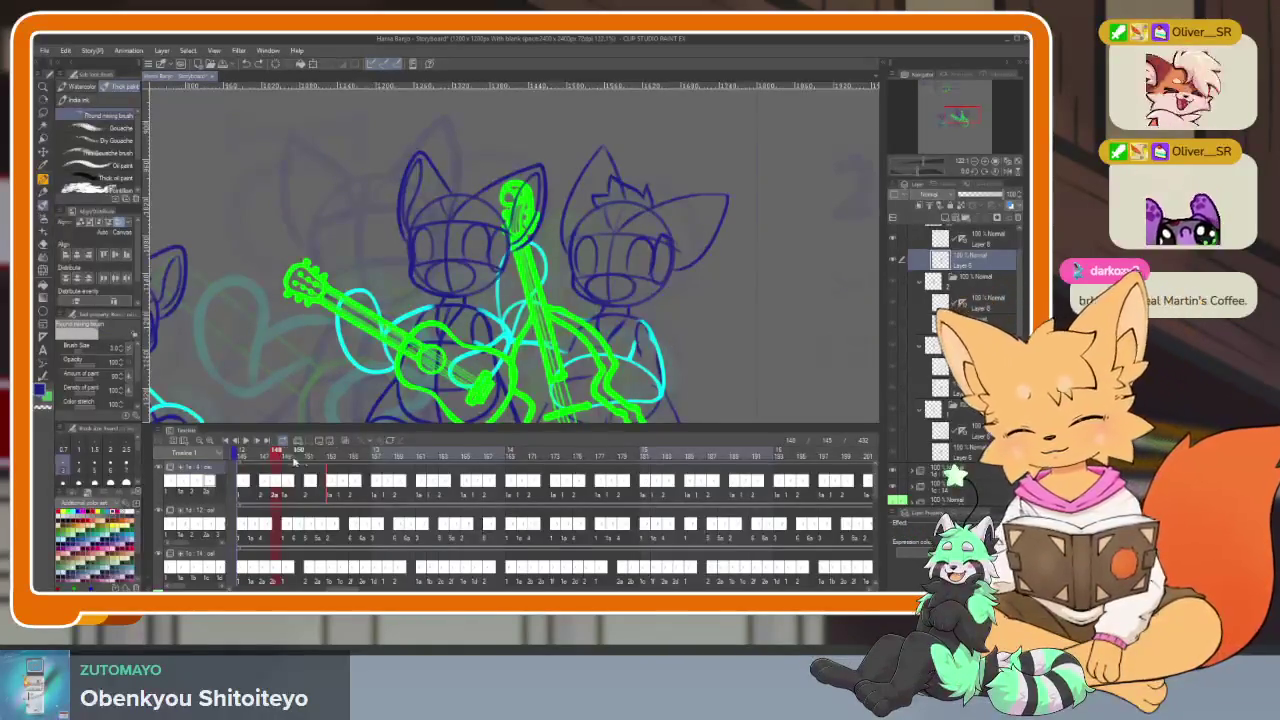
{"action": "left_click", "coordinate": [241, 452]}
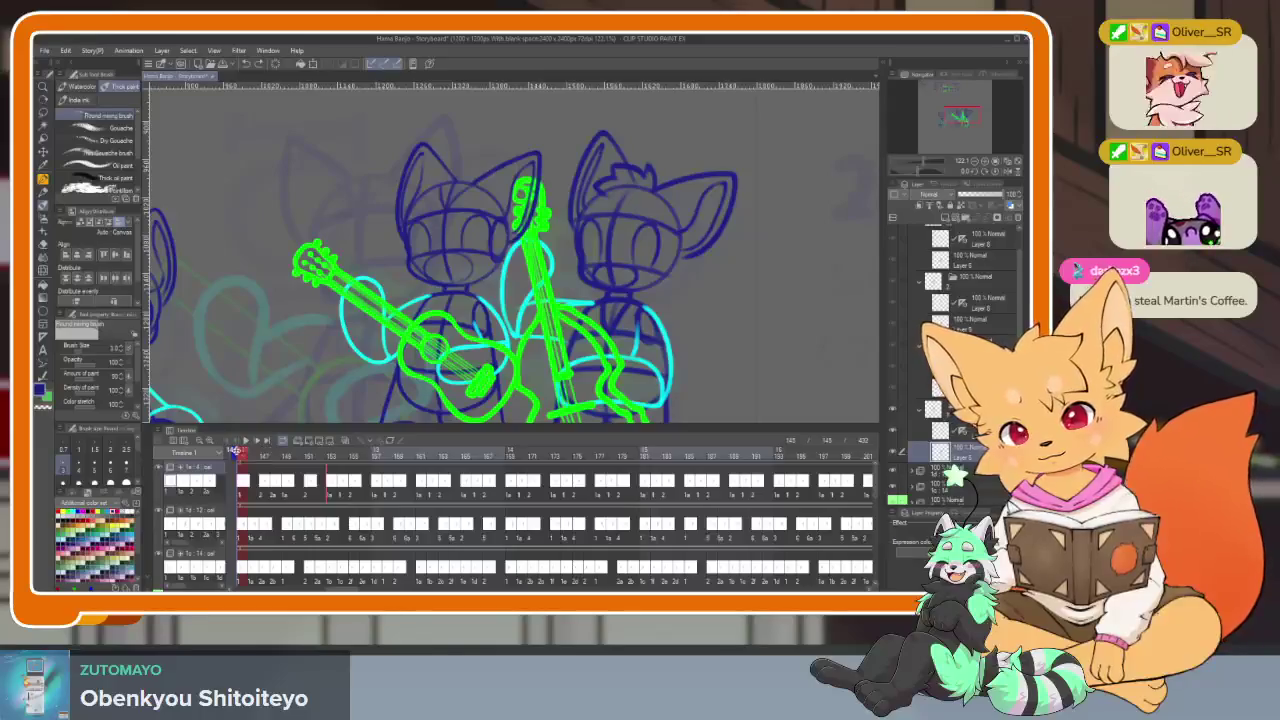
Draw dark-blue zigzag hair-tuft strokes on the middle cat's head in the current frame
{"action": "key", "text": "Tab"}
{"action": "scroll", "coordinate": [586, 360], "scroll_direction": "up", "scroll_amount": 5}
{"action": "mouse_move", "coordinate": [531, 398]}
{"action": "left_mouse_down"}
{"action": "mouse_move", "coordinate": [520, 340]}
{"action": "mouse_move", "coordinate": [410, 350]}
{"action": "mouse_move", "coordinate": [389, 394]}
{"action": "left_mouse_up"}
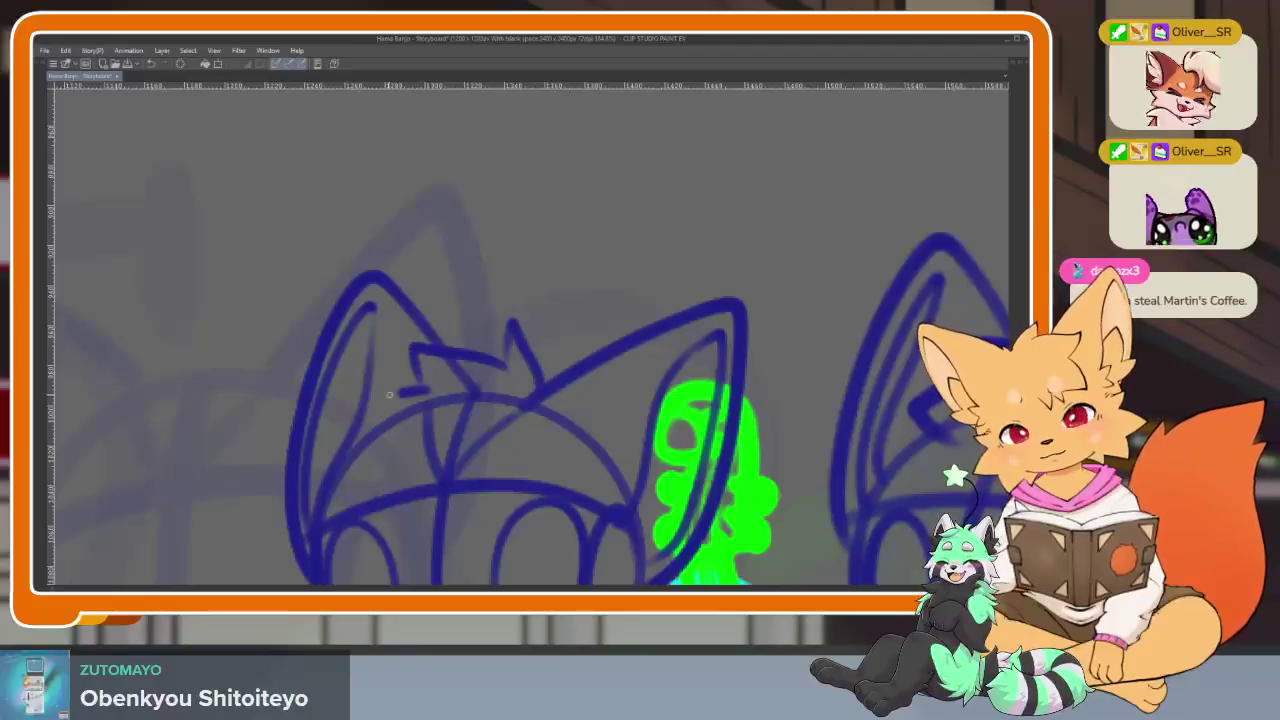
{"action": "key", "text": "Tab"}
{"action": "key", "text": "Tab"}
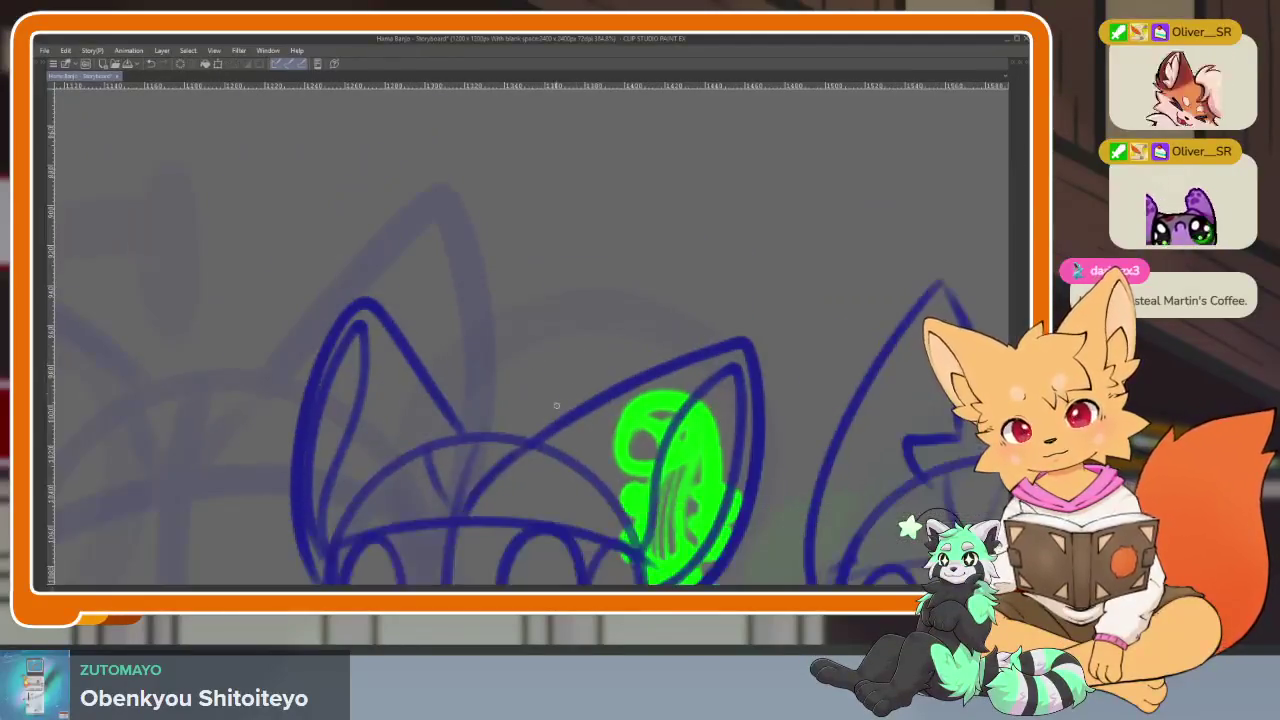
{"action": "mouse_move", "coordinate": [408, 390]}
{"action": "left_mouse_down"}
{"action": "mouse_move", "coordinate": [418, 445]}
{"action": "mouse_move", "coordinate": [390, 470]}
{"action": "left_mouse_up"}
{"action": "key", "text": "Tab"}
On another frame, turn on onion skin and trace the zigzag hair tuft
{"action": "left_click", "coordinate": [272, 488]}
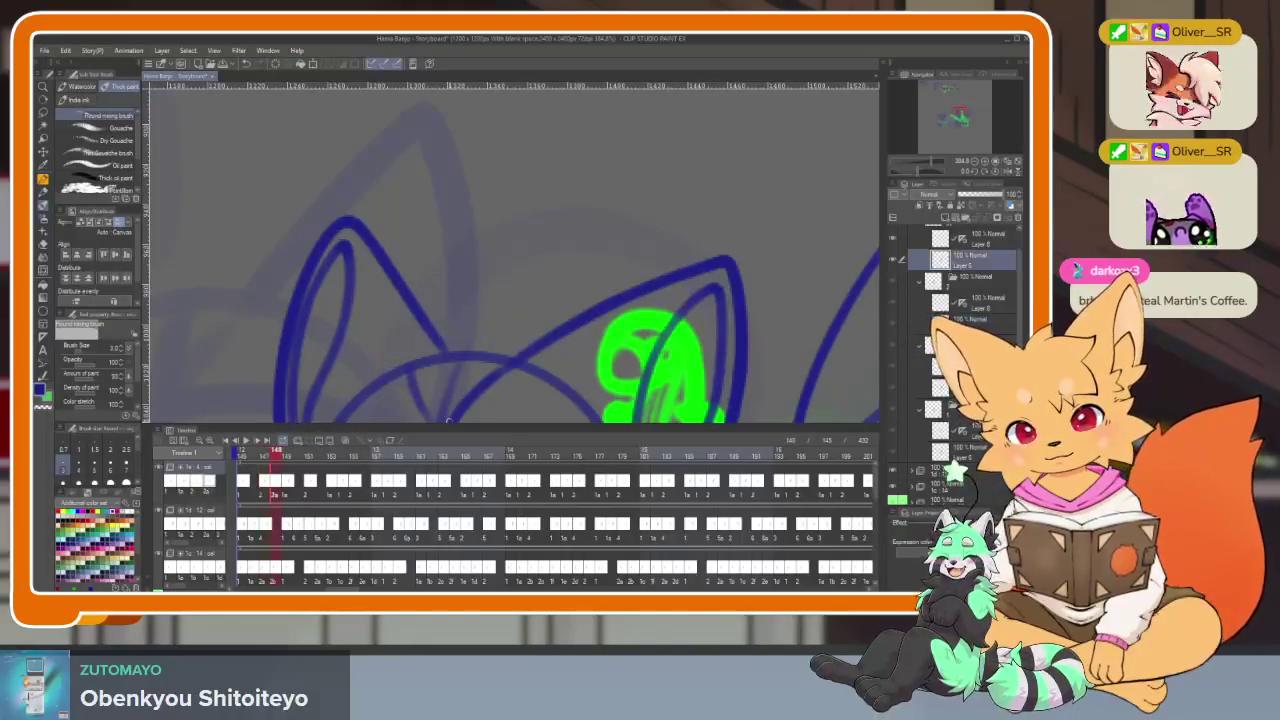
{"action": "key", "text": "Tab"}
{"action": "key", "text": "ctrl+z"}
{"action": "key", "text": "alt+o"}
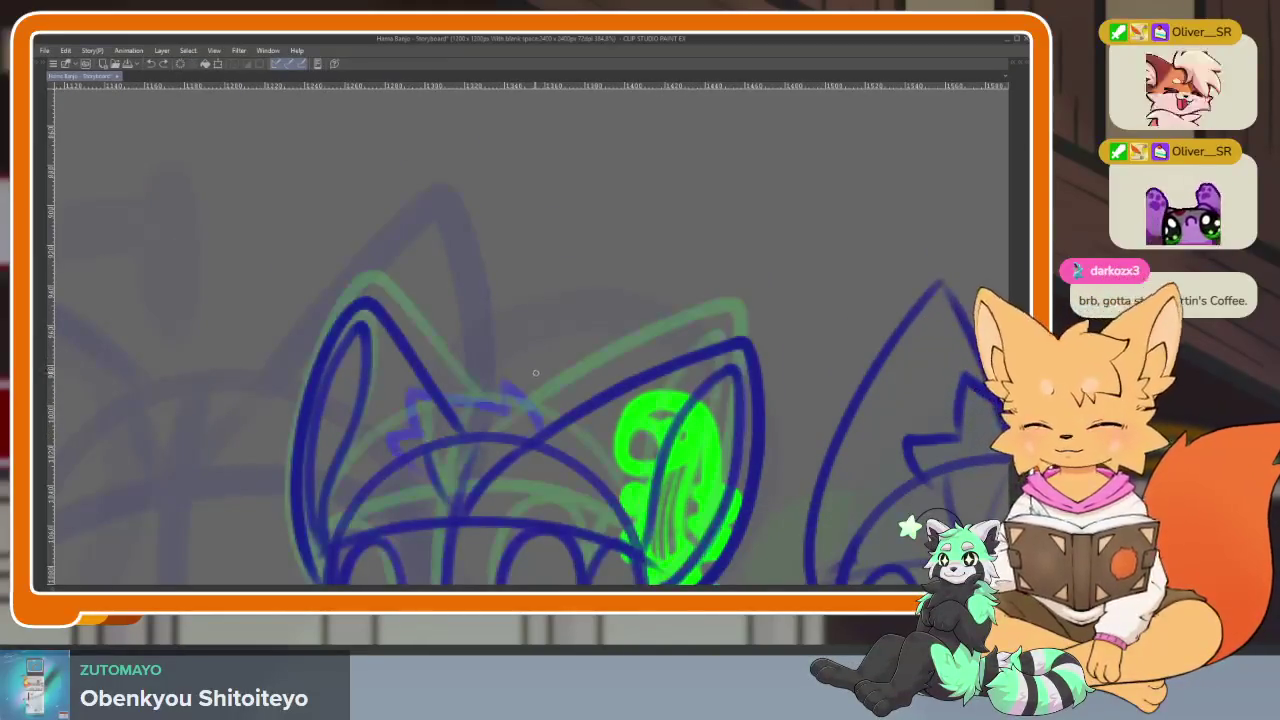
{"action": "mouse_move", "coordinate": [535, 401]}
{"action": "left_mouse_down"}
{"action": "mouse_move", "coordinate": [510, 386]}
{"action": "mouse_move", "coordinate": [455, 400]}
{"action": "mouse_move", "coordinate": [437, 443]}
{"action": "left_mouse_up"}
Trace the zigzag hair tuft over the green sketch on a further frame
{"action": "key", "text": "Tab"}
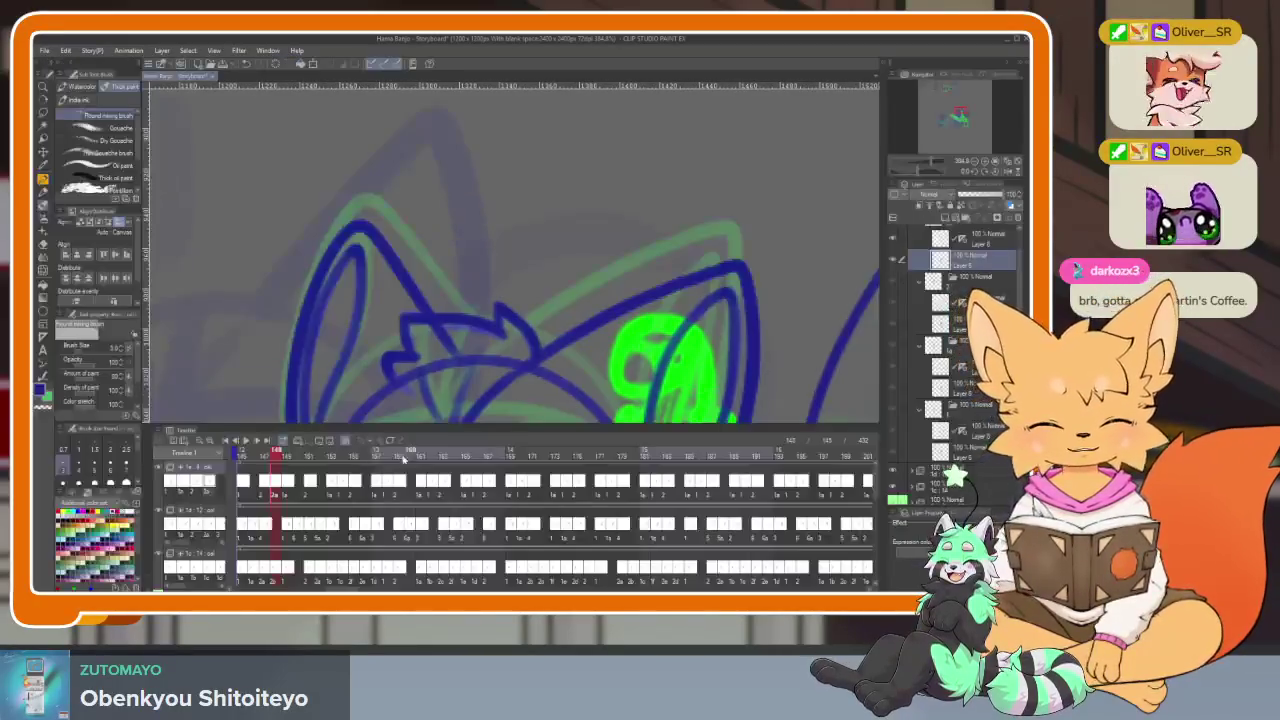
{"action": "left_click", "coordinate": [287, 458]}
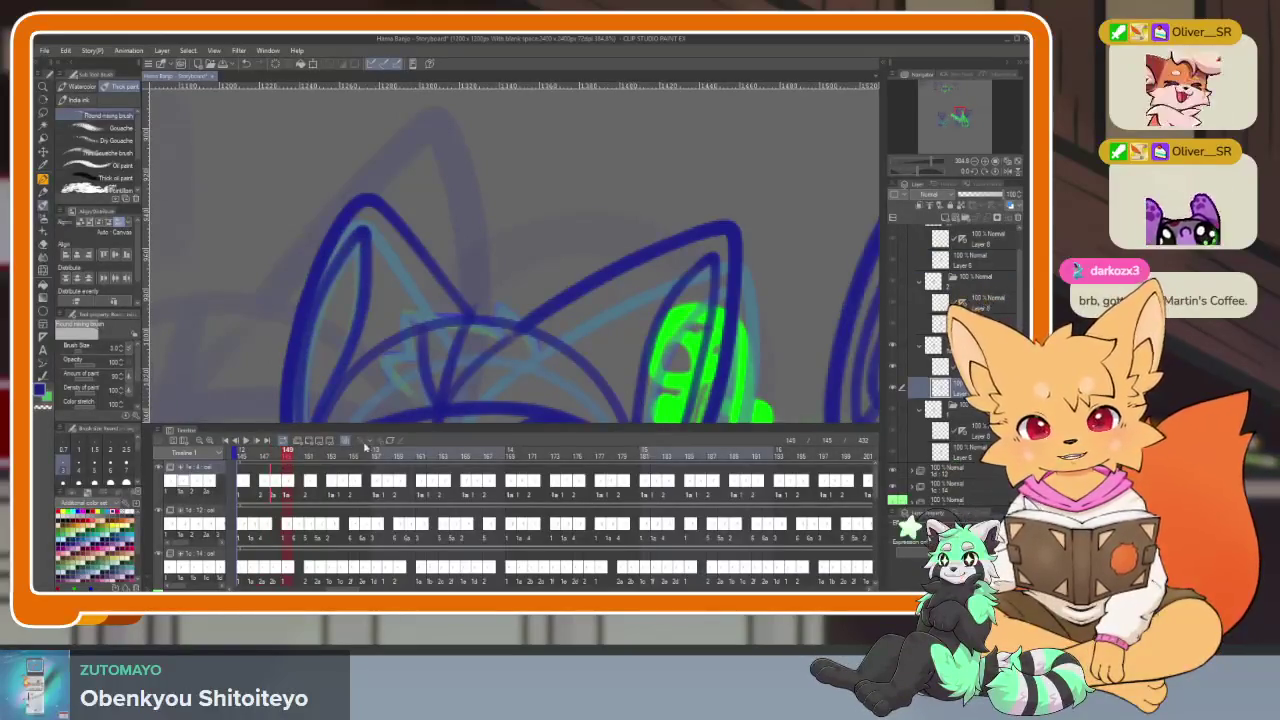
{"action": "key", "text": "Tab"}
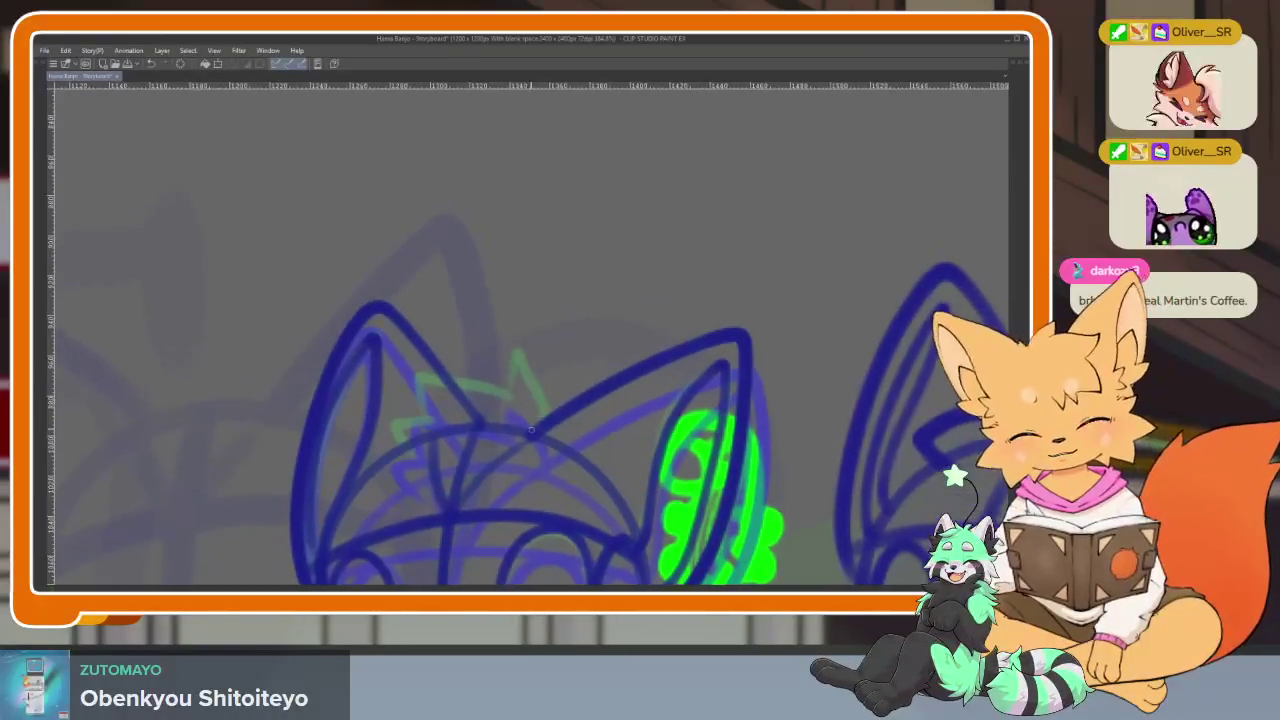
{"action": "mouse_move", "coordinate": [530, 372]}
{"action": "left_mouse_down"}
{"action": "mouse_move", "coordinate": [420, 395]}
{"action": "mouse_move", "coordinate": [402, 456]}
{"action": "left_mouse_up"}
{"action": "scroll", "coordinate": [402, 456], "scroll_direction": "down", "scroll_amount": 3}
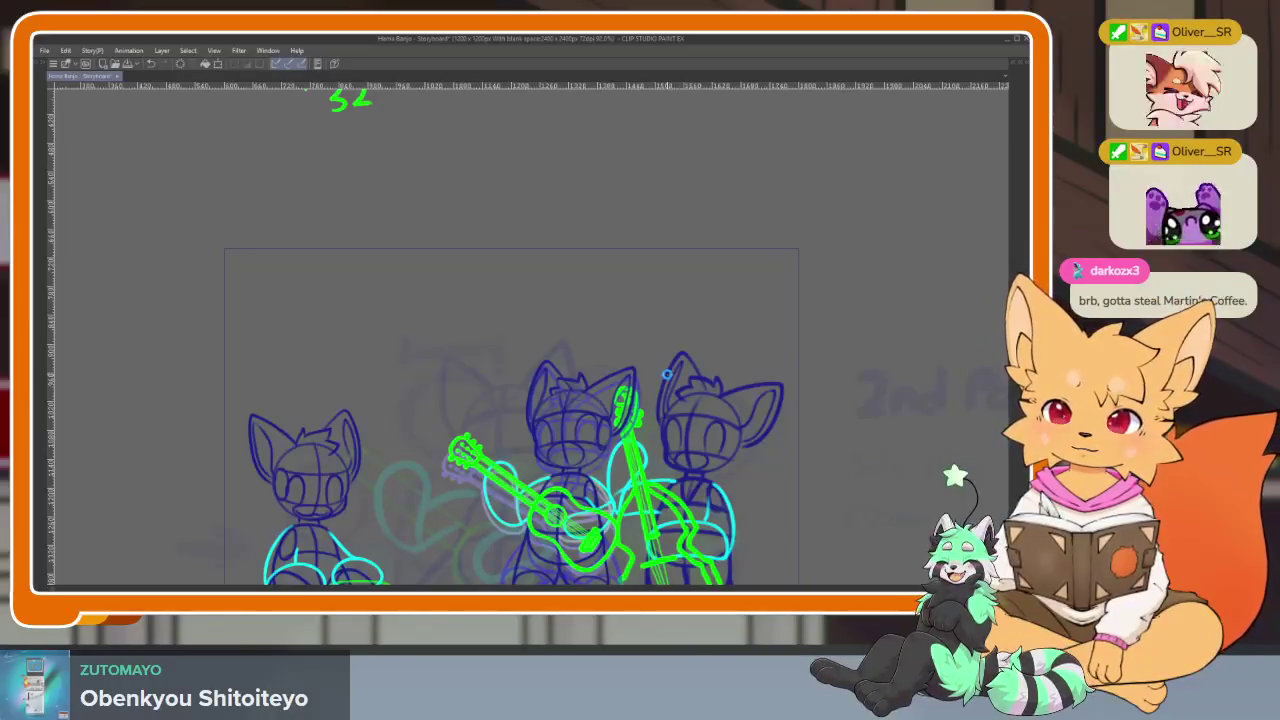
Step forward to a later frame of the band animation with Page Down
{"action": "key", "text": "Page_Down"}
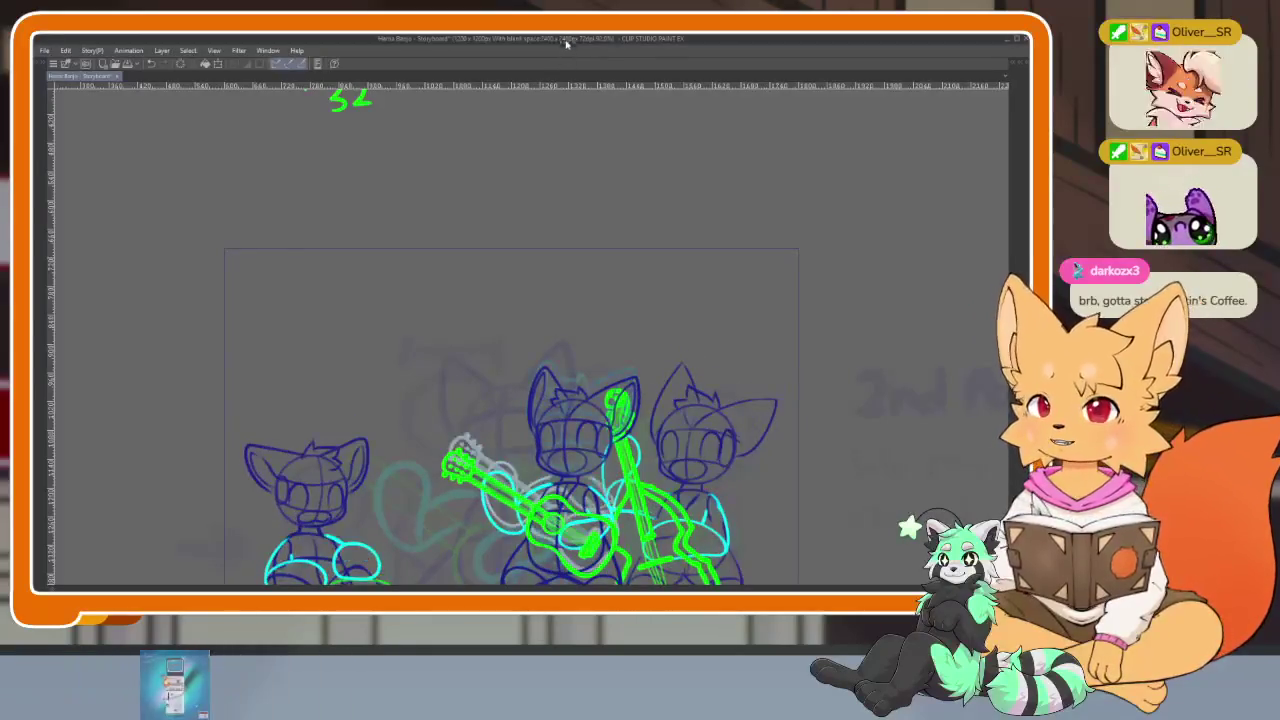
Restore the palettes and timeline, then jump back via frame 145 toward the first frame
{"action": "key", "text": "Tab"}
{"action": "left_click", "coordinate": [230, 441]}
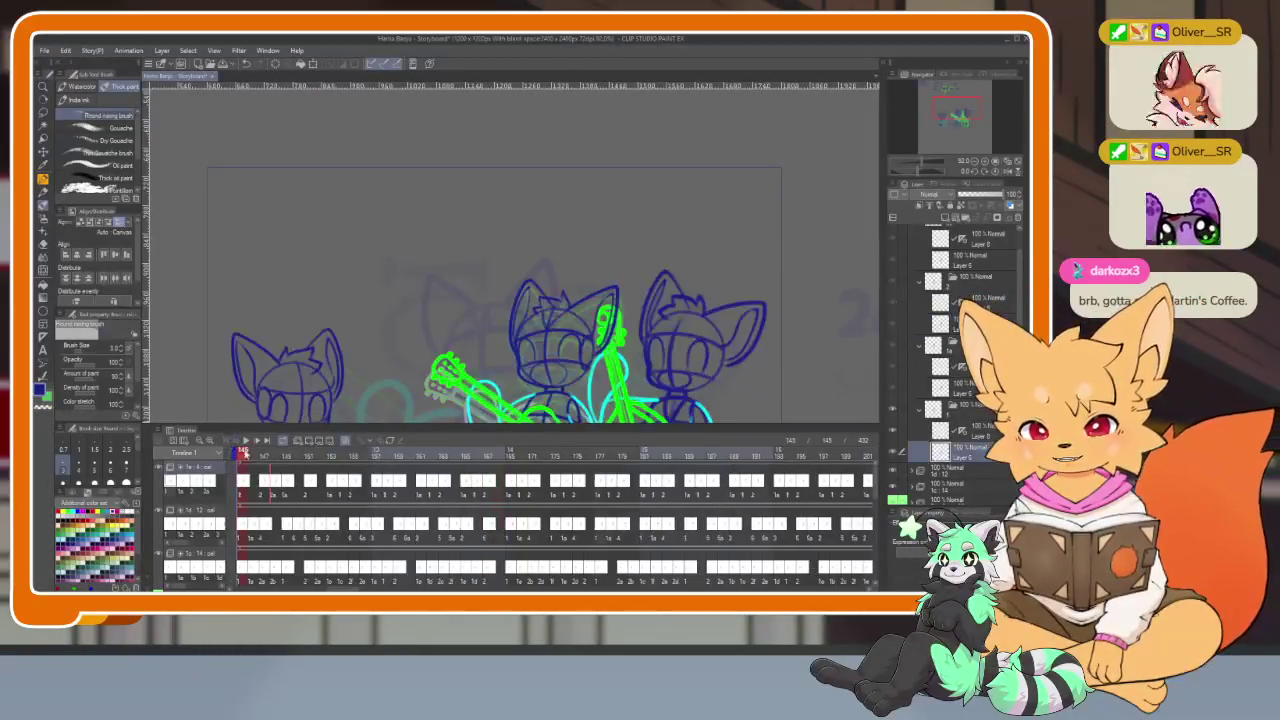
{"action": "scroll", "coordinate": [313, 537], "scroll_direction": "up", "scroll_amount": 5}
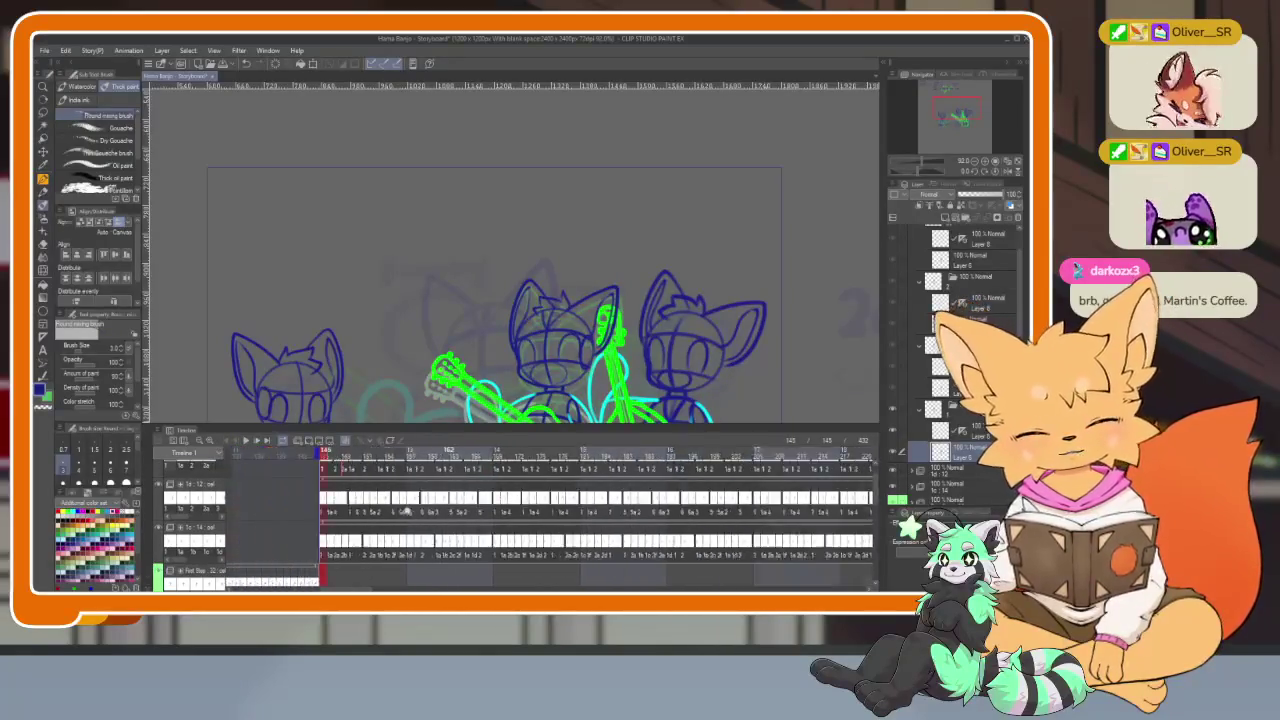
{"action": "scroll", "coordinate": [668, 494], "scroll_direction": "up", "scroll_amount": 2}
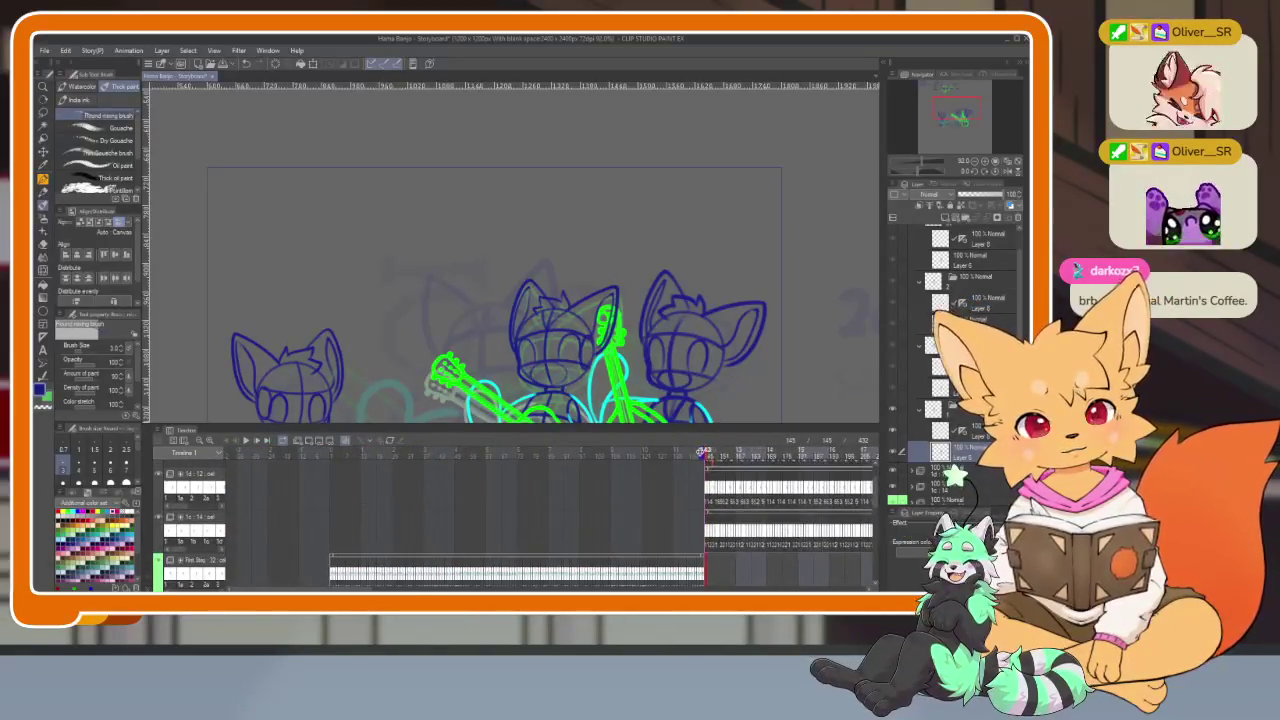
{"action": "left_click", "coordinate": [330, 453]}
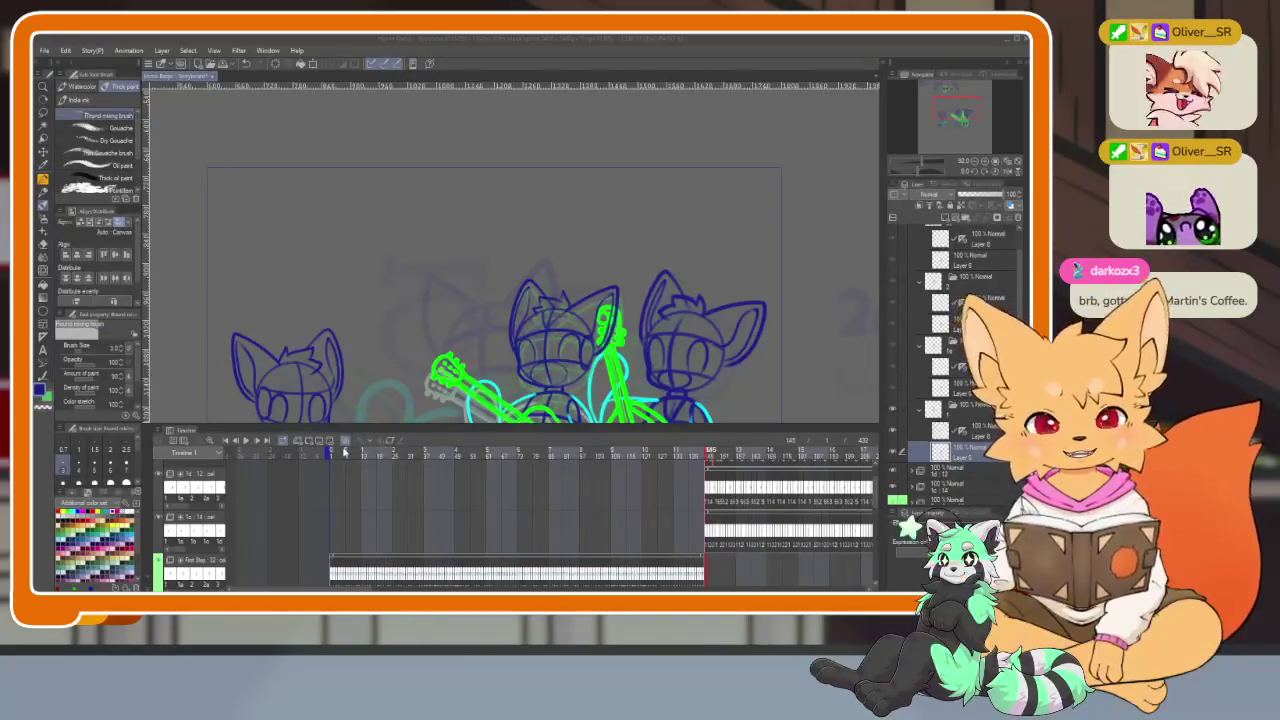
Jump to an early frame with the banjo cat alone and view it full-canvas
{"action": "left_click", "coordinate": [344, 455]}
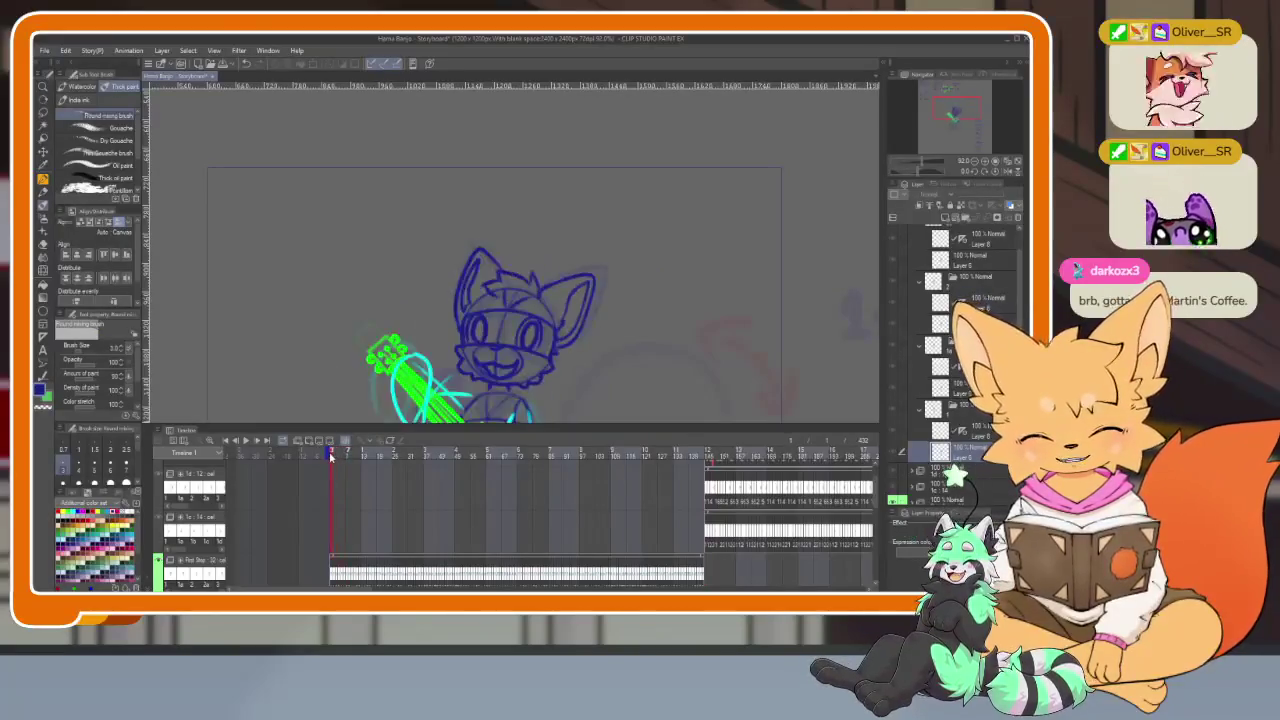
{"action": "key", "text": "Tab"}
{"action": "scroll", "coordinate": [640, 385], "scroll_direction": "down", "scroll_amount": 2}
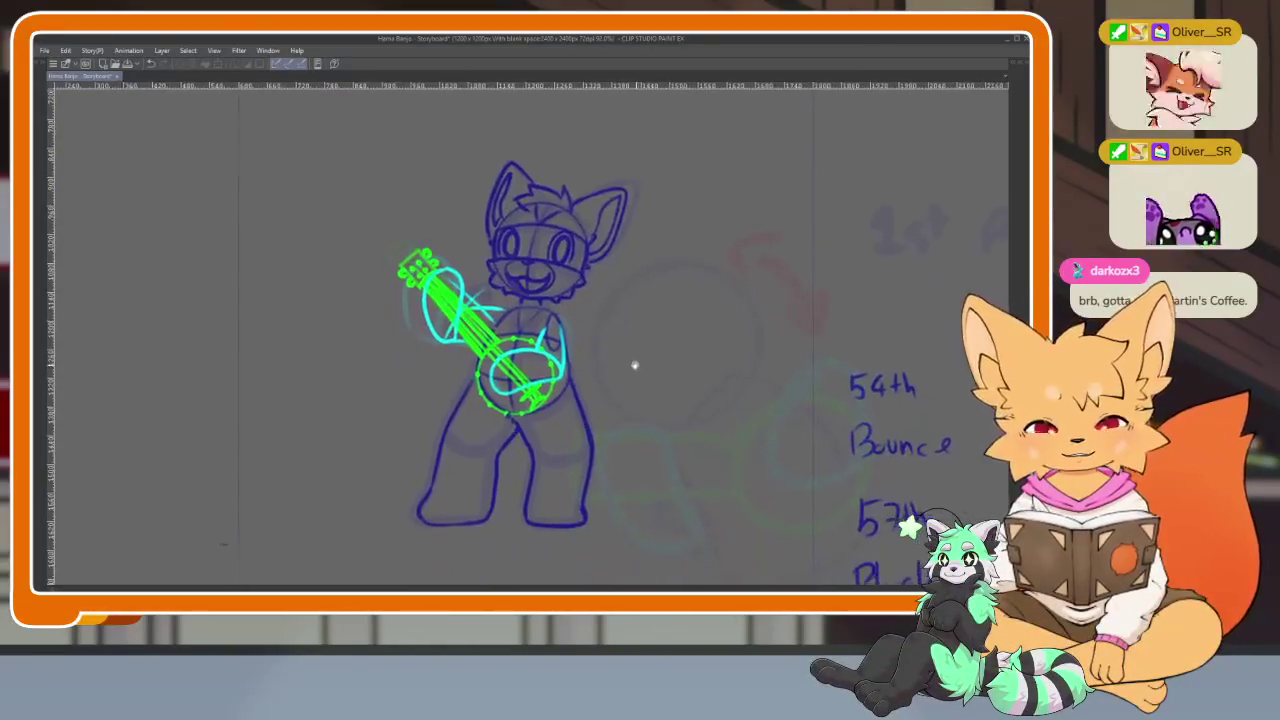
{"action": "scroll", "coordinate": [600, 402], "scroll_direction": "up", "scroll_amount": 3}
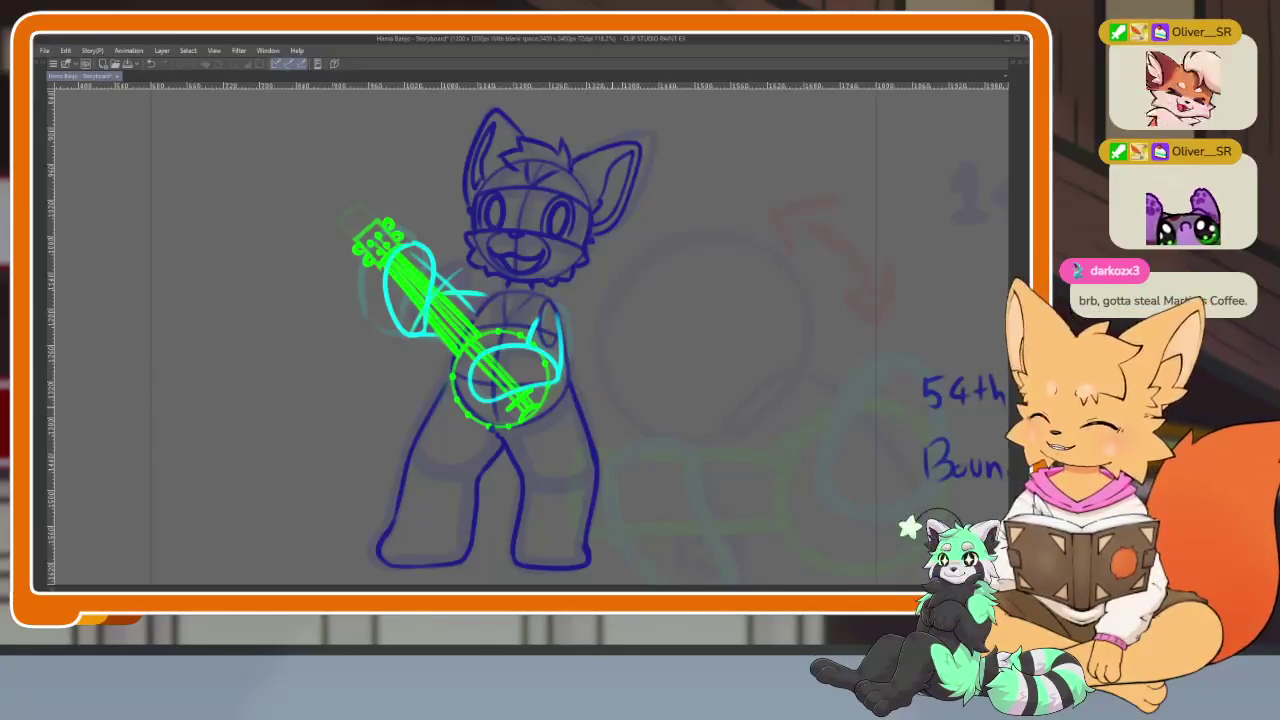
{"action": "key", "text": "Tab"}
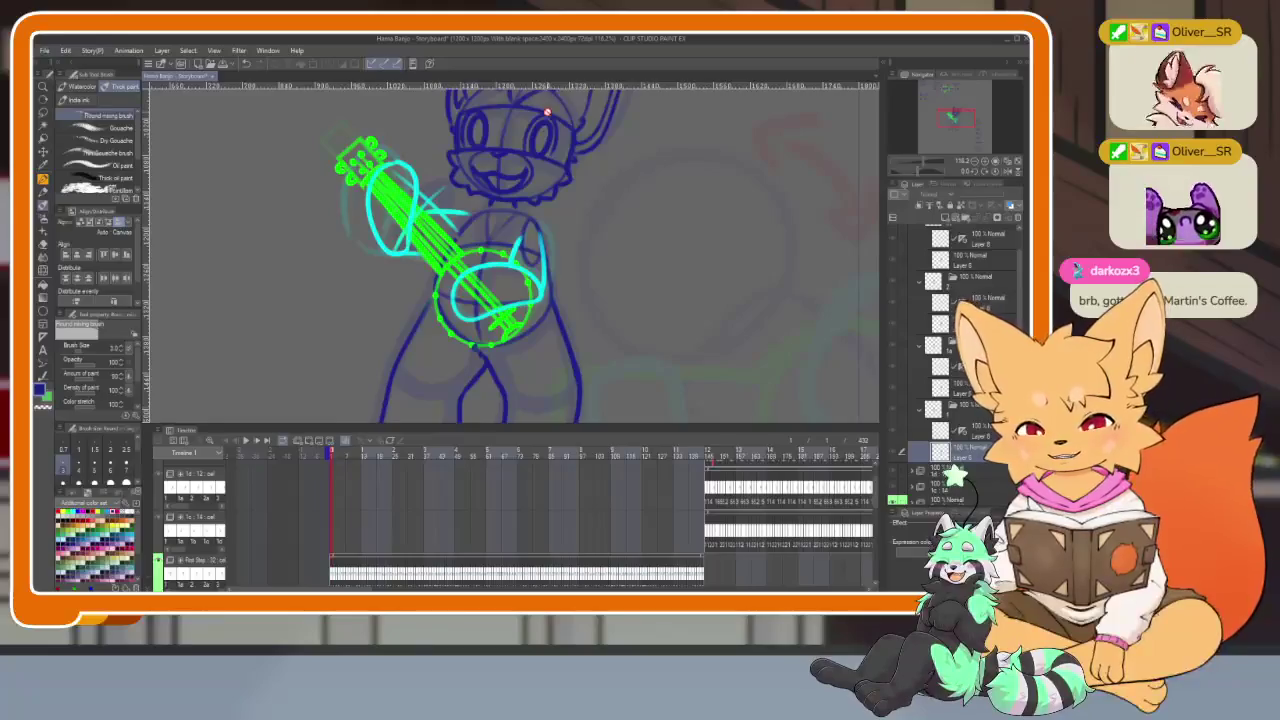
{"action": "scroll", "coordinate": [548, 248], "scroll_direction": "down", "scroll_amount": 4}
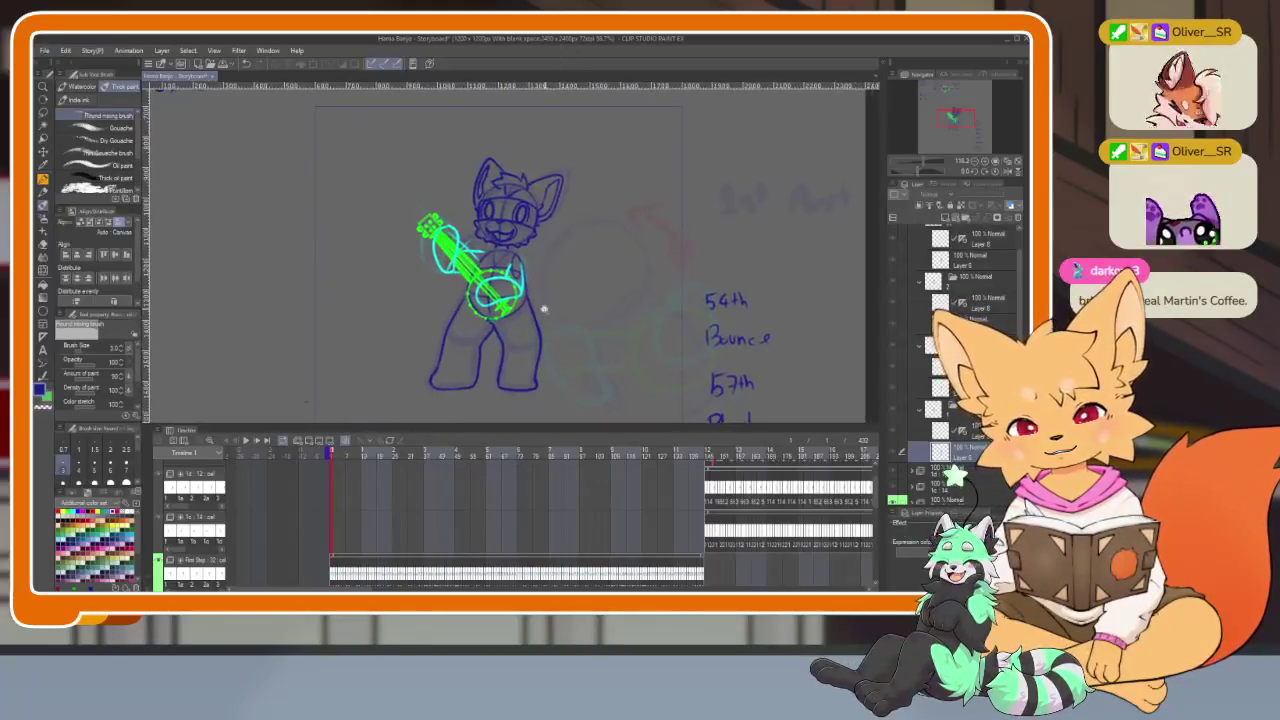
{"action": "scroll", "coordinate": [551, 314], "scroll_direction": "up", "scroll_amount": 2}
{"action": "scroll", "coordinate": [560, 531], "scroll_direction": "right", "scroll_amount": 3}
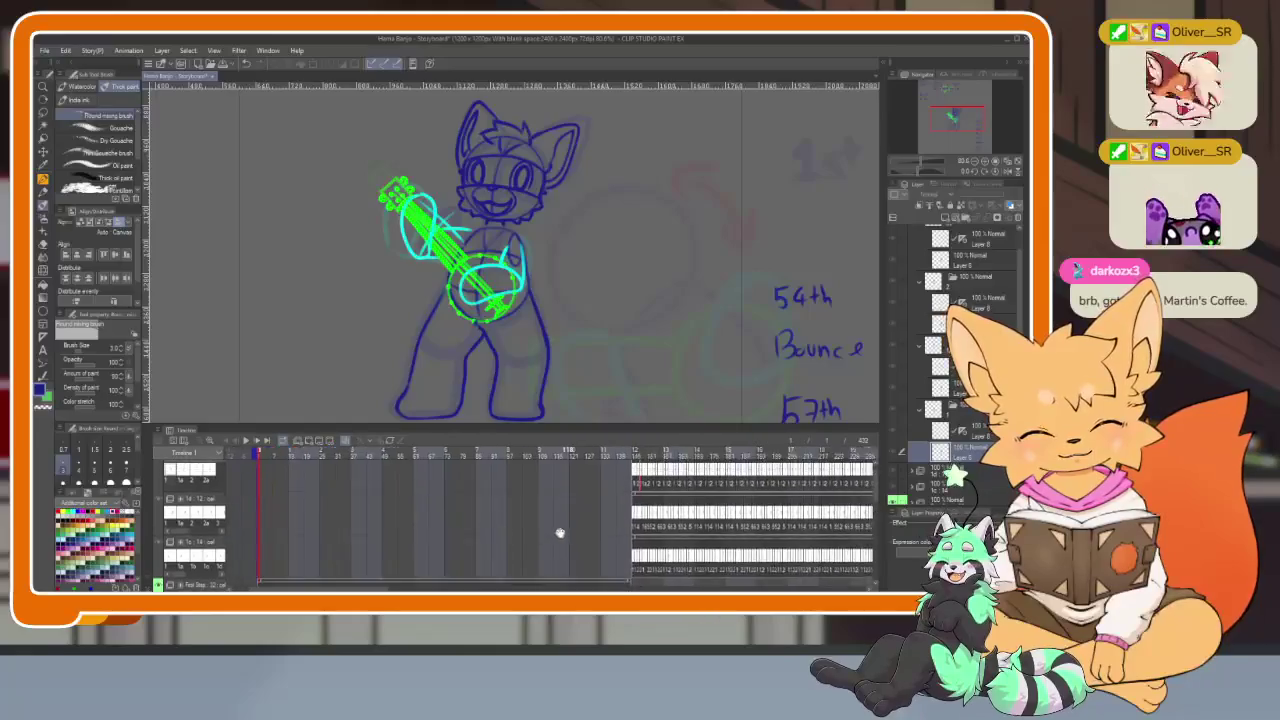
{"action": "scroll", "coordinate": [586, 520], "scroll_direction": "up", "scroll_amount": 1}
Pan the timeline tracks and preview the banjo cat's neighbouring frames
{"action": "left_click_drag", "start_coordinate": [530, 527], "coordinate": [543, 528]}
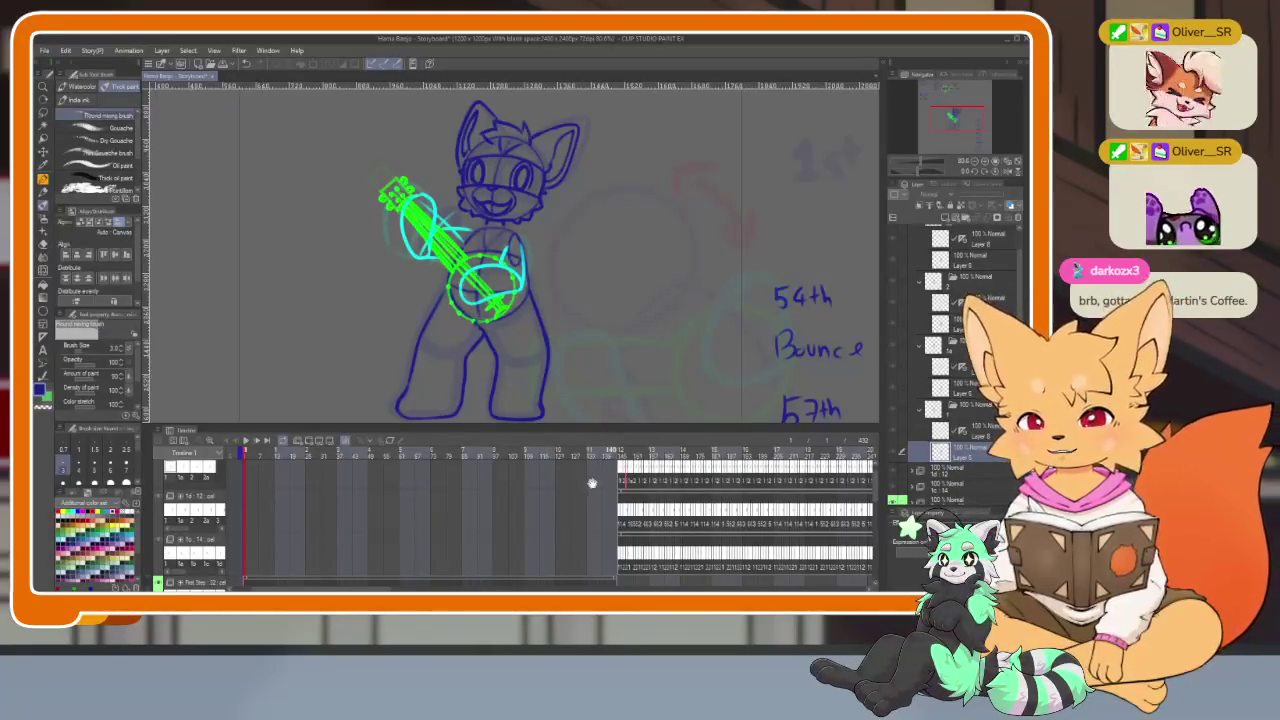
{"action": "left_click_drag", "start_coordinate": [592, 483], "coordinate": [505, 495]}
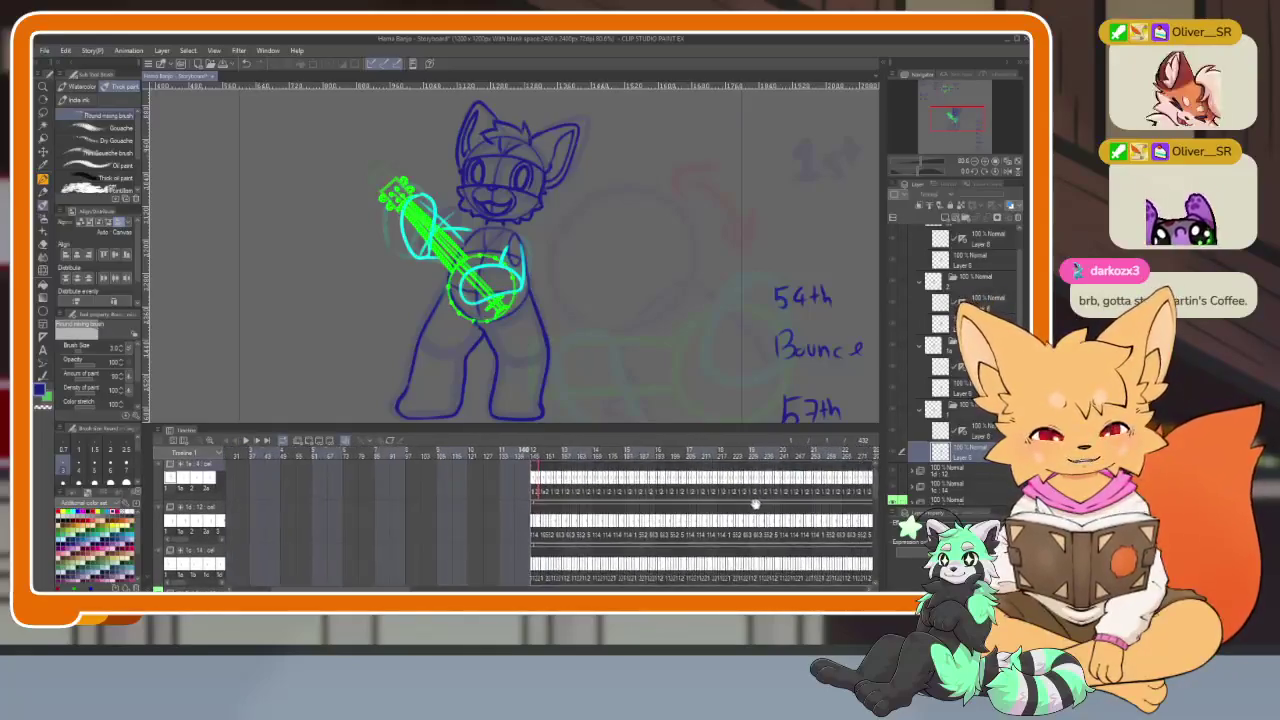
{"action": "left_click_drag", "start_coordinate": [755, 504], "coordinate": [857, 509]}
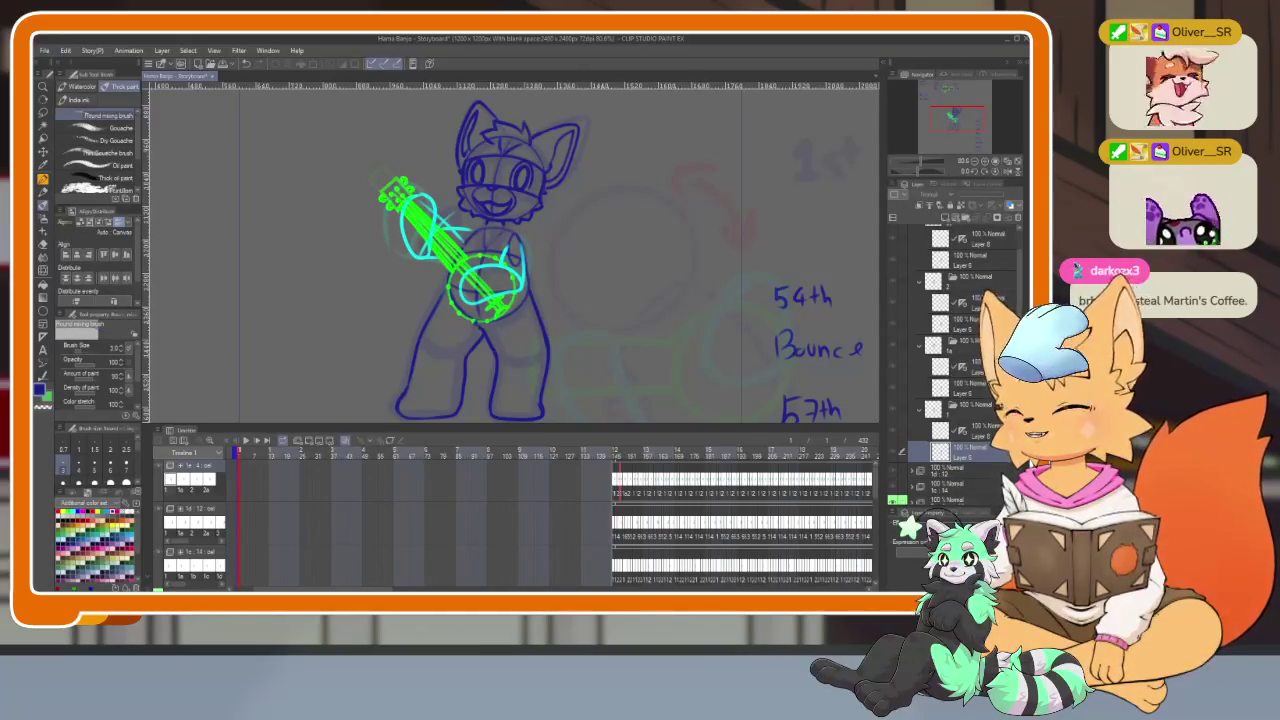
{"action": "left_click_drag", "start_coordinate": [238, 455], "coordinate": [238, 457]}
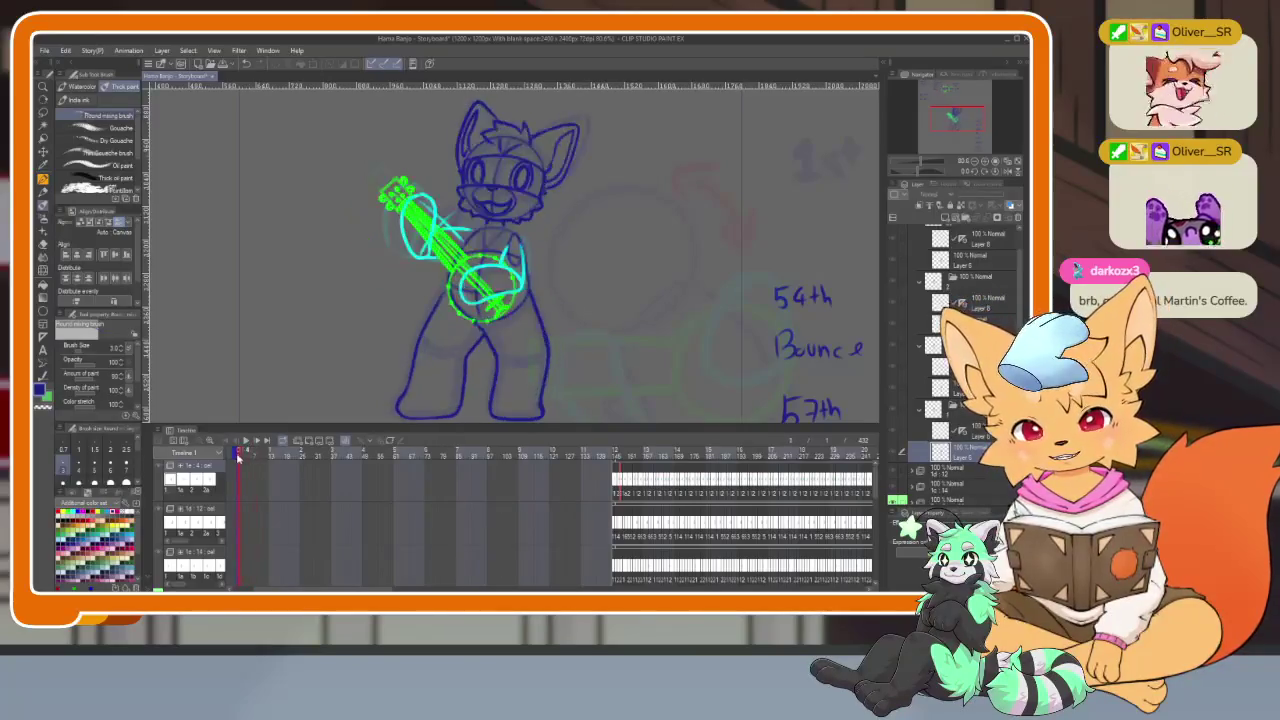
{"action": "key", "text": "Tab"}
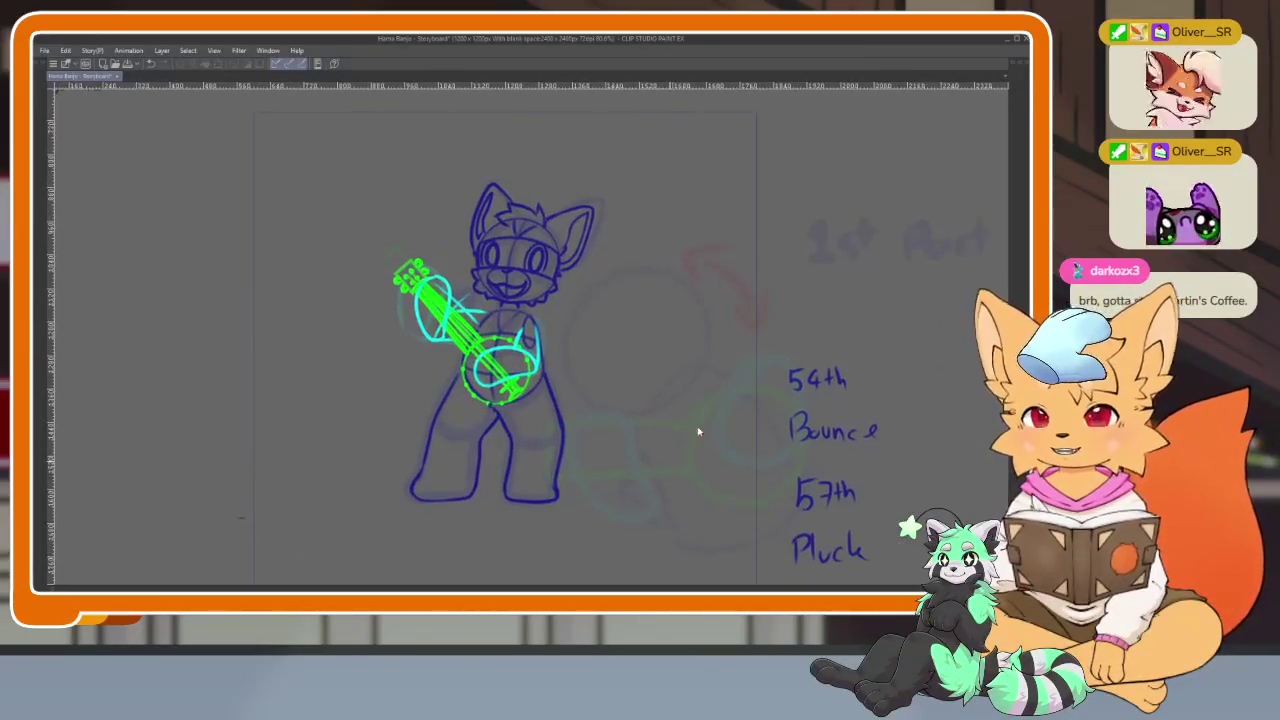
{"action": "key", "text": "Tab"}
{"action": "scroll", "coordinate": [630, 300], "scroll_direction": "down", "scroll_amount": 2}
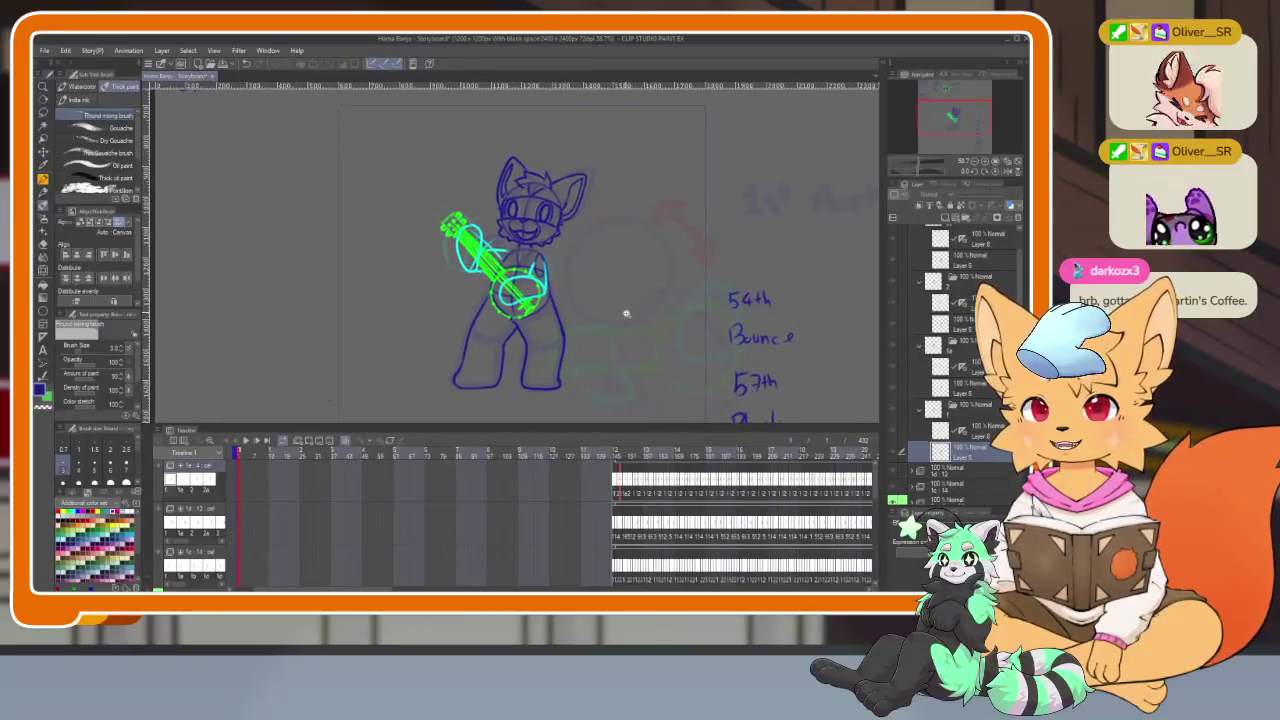
{"action": "scroll", "coordinate": [626, 313], "scroll_direction": "up", "scroll_amount": 1}
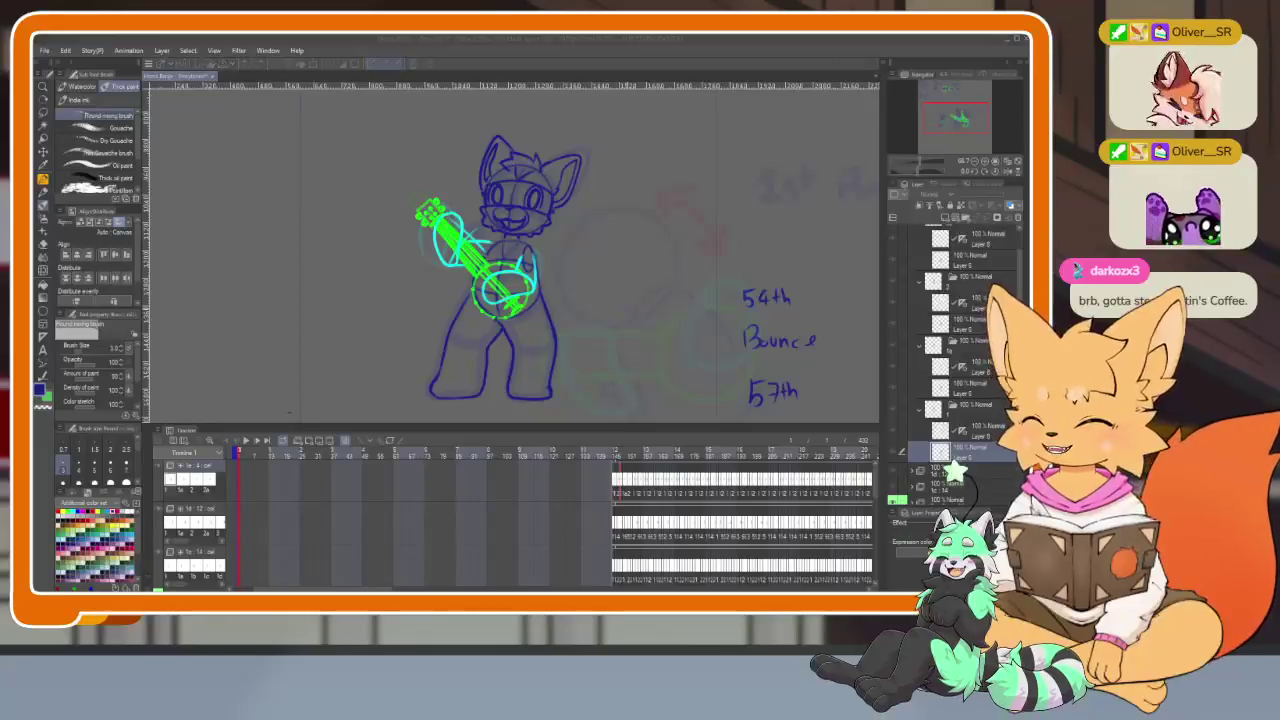
Start playback of the opening frames to watch the banjo cat's bounce and pluck
{"action": "key", "text": "space"}
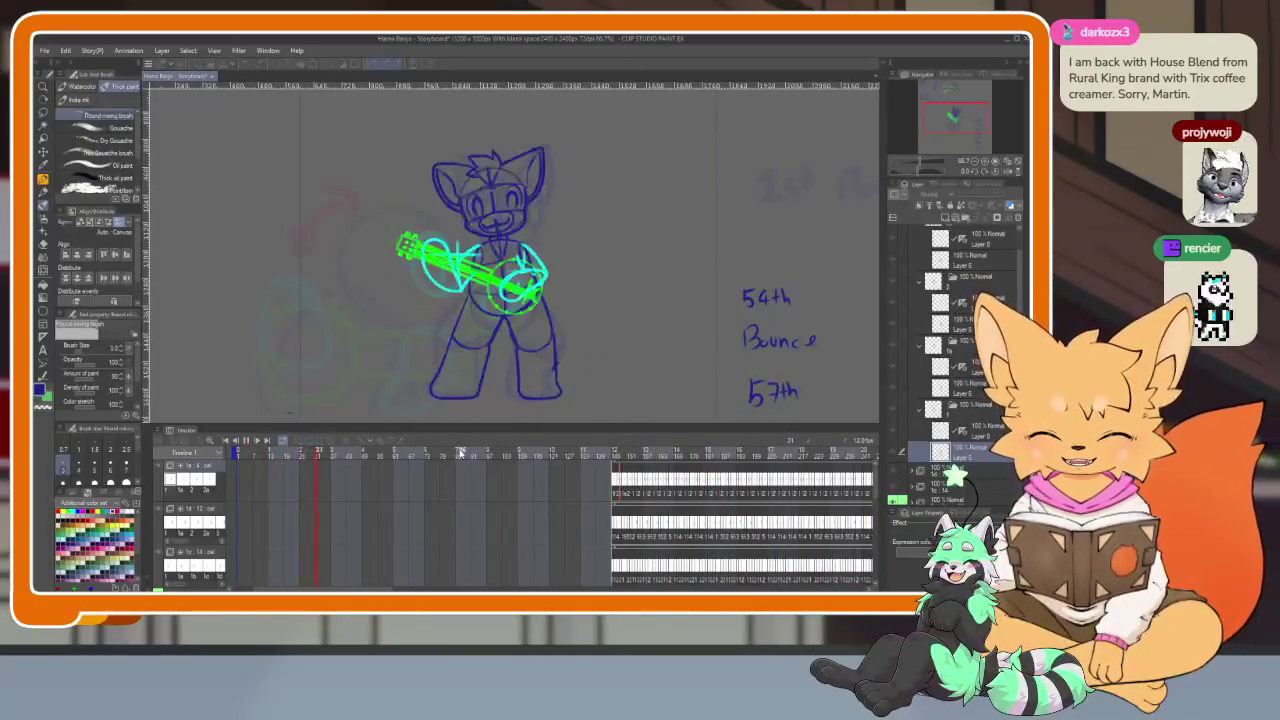
Stop playback and jump to frame 146 showing three of the cats
{"action": "left_click", "coordinate": [257, 440]}
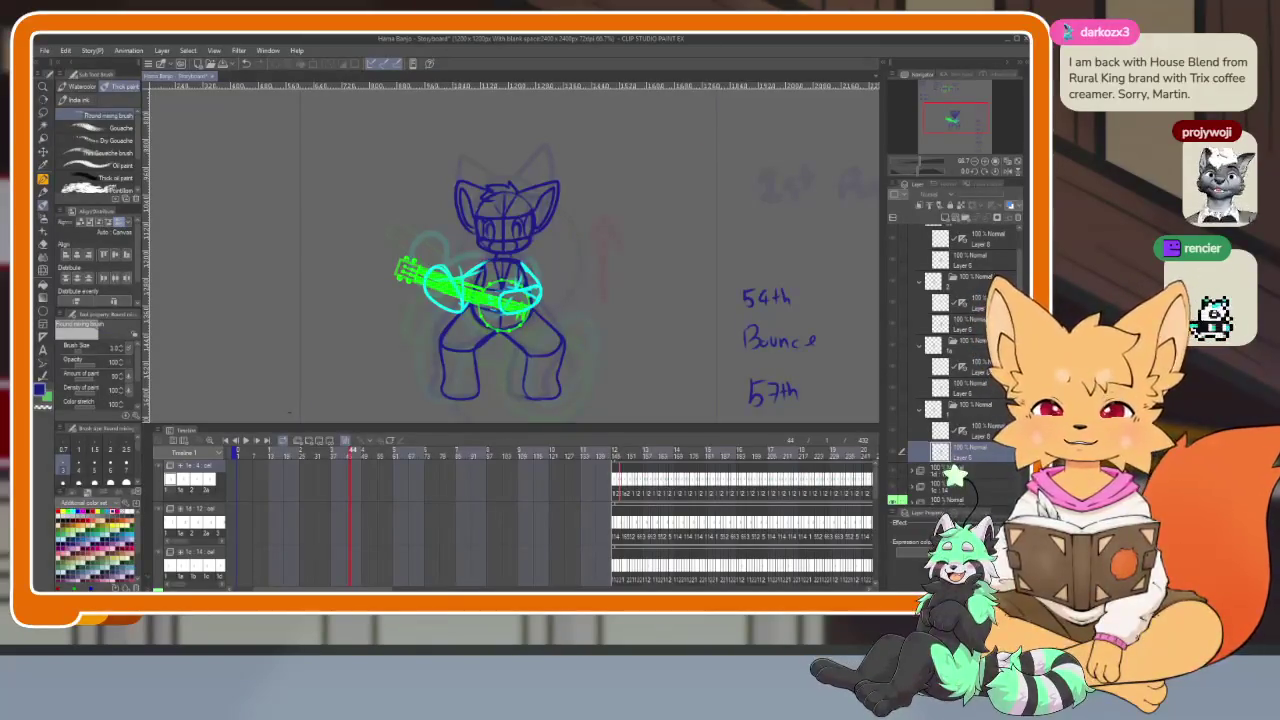
{"action": "left_click", "coordinate": [615, 453]}
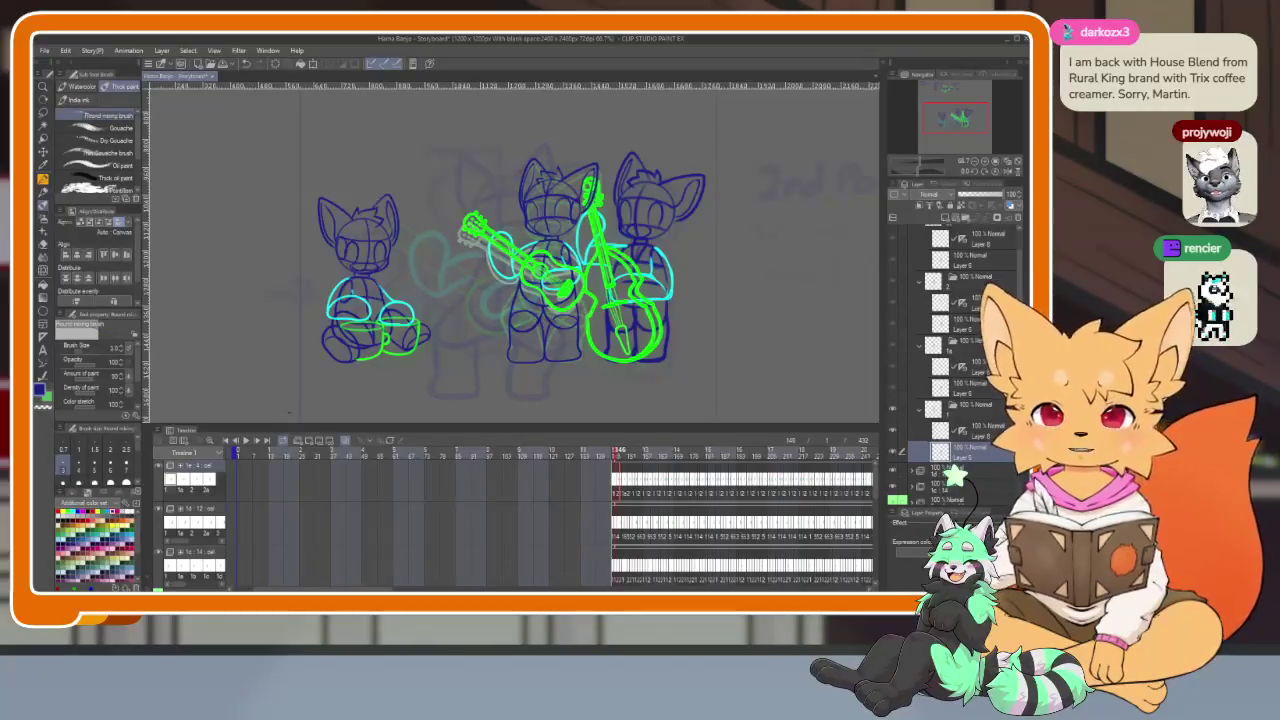
Jump near frame 160, then scroll and zoom the timeline to show frames 408–432
{"action": "left_click", "coordinate": [652, 452]}
{"action": "scroll", "coordinate": [518, 508], "scroll_direction": "right", "scroll_amount": 5}
{"action": "scroll", "coordinate": [390, 493], "scroll_direction": "right", "scroll_amount": 2}
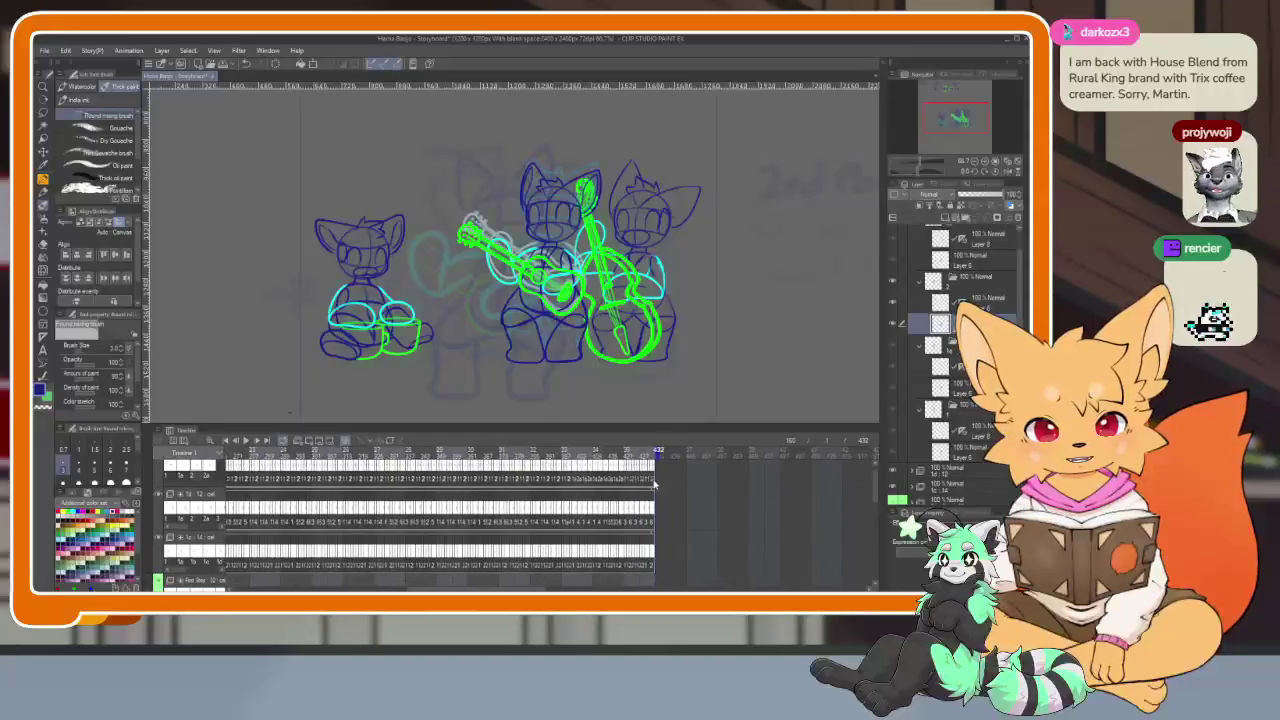
{"action": "scroll", "coordinate": [680, 485], "scroll_direction": "up", "scroll_amount": 2}
{"action": "scroll", "coordinate": [700, 500], "scroll_direction": "up", "scroll_amount": 2}
{"action": "scroll", "coordinate": [705, 507], "scroll_direction": "left", "scroll_amount": 3}
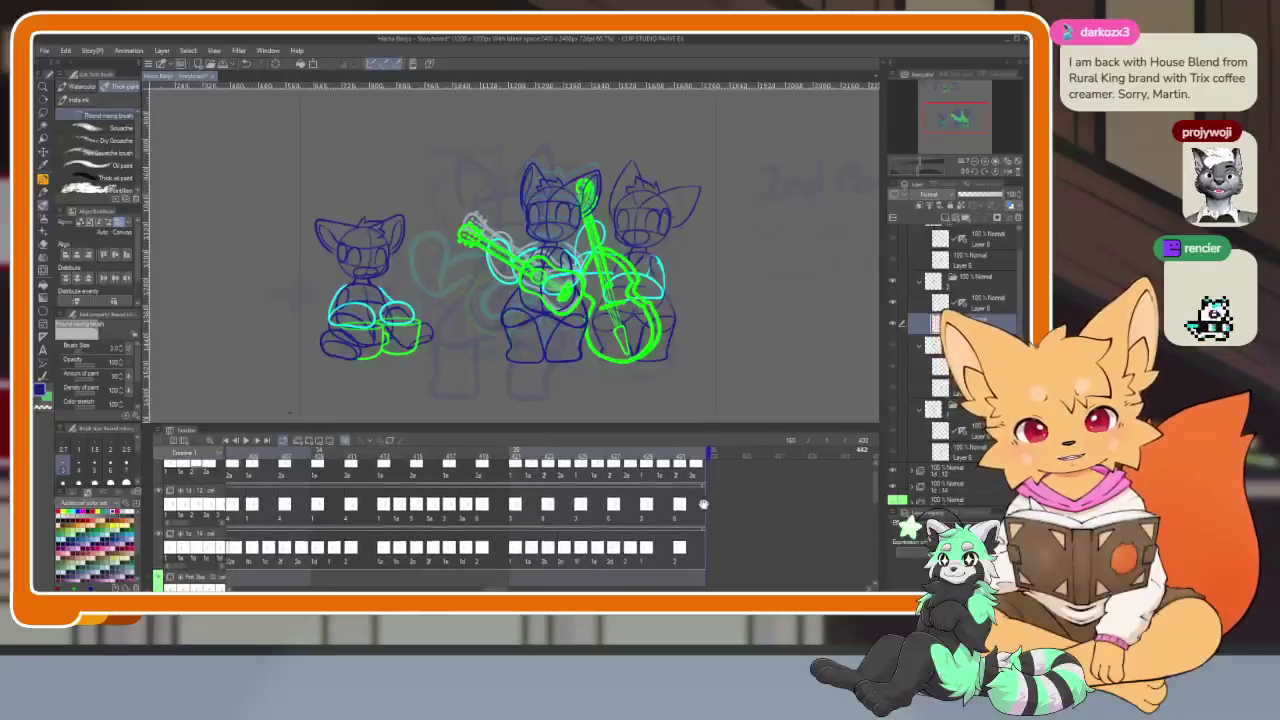
{"action": "scroll", "coordinate": [705, 507], "scroll_direction": "left", "scroll_amount": 3}
{"action": "scroll", "coordinate": [652, 497], "scroll_direction": "right", "scroll_amount": 3}
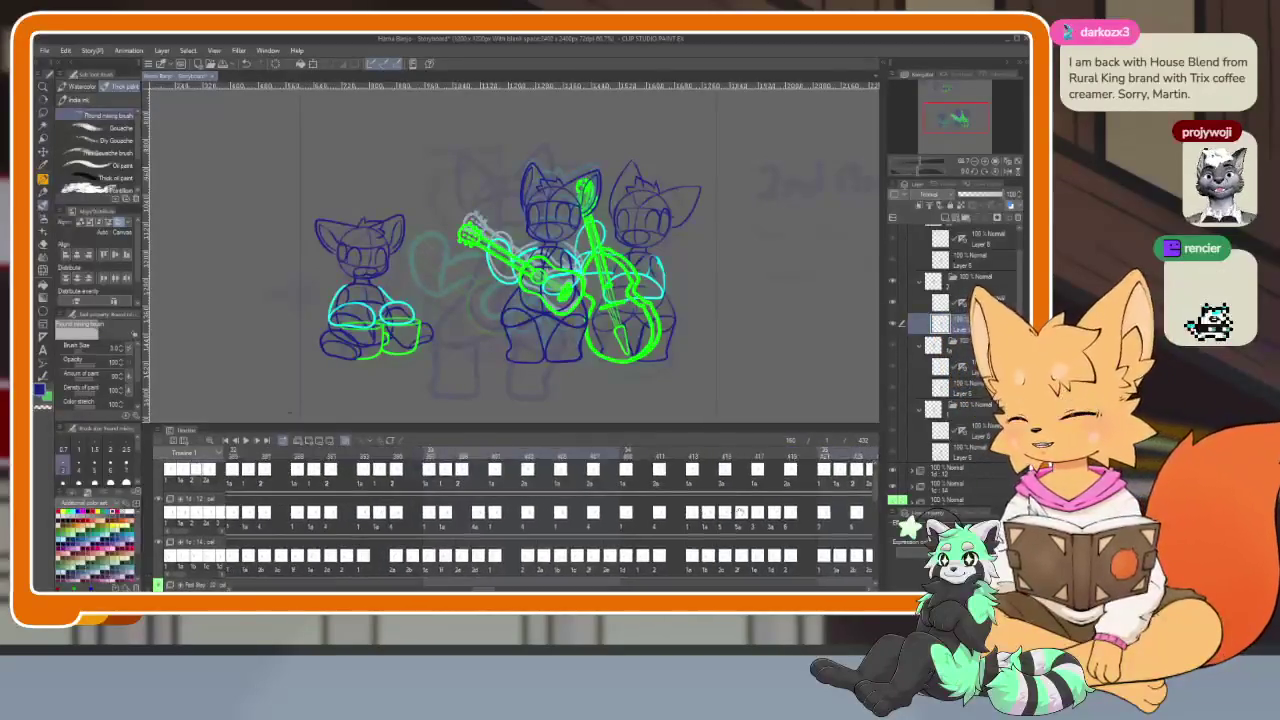
{"action": "scroll", "coordinate": [652, 497], "scroll_direction": "right", "scroll_amount": 3}
{"action": "scroll", "coordinate": [652, 497], "scroll_direction": "up", "scroll_amount": 2}
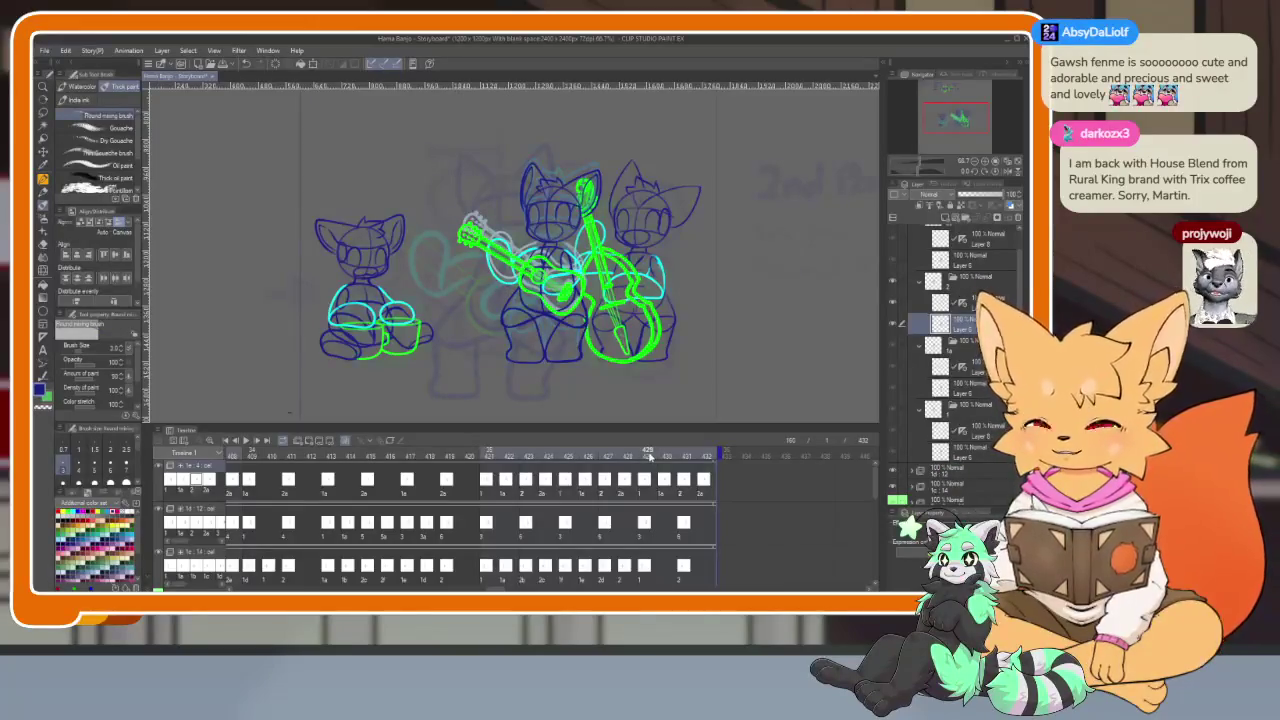
Play the banjo cat animation full-window from the start, restoring the palettes at frame 54
{"action": "left_click", "coordinate": [226, 443]}
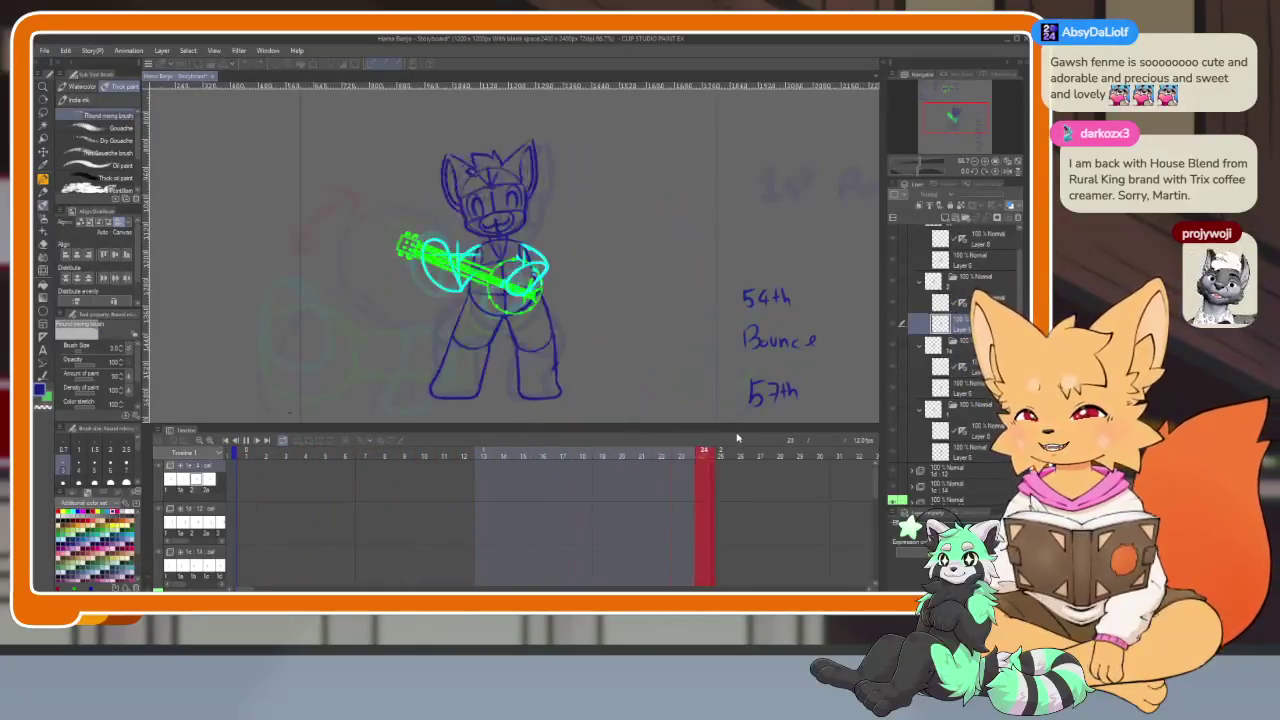
{"action": "key", "text": "Tab"}
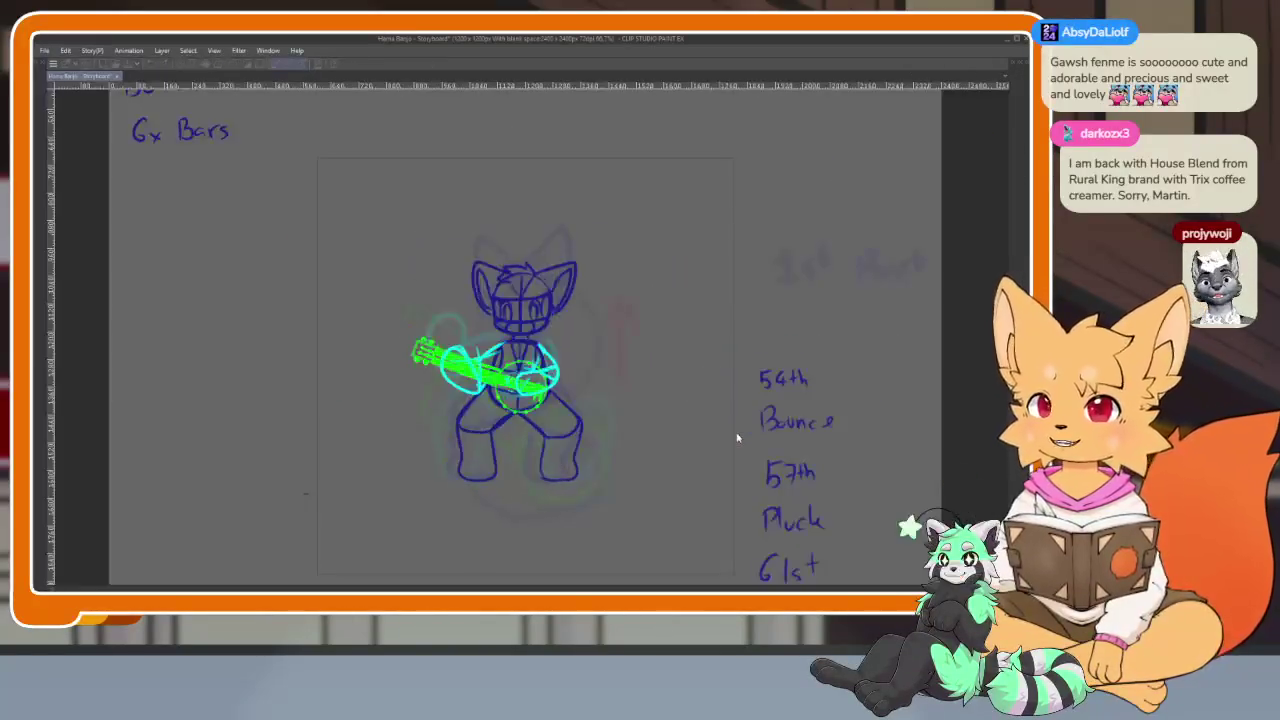
{"action": "scroll", "coordinate": [608, 420], "scroll_direction": "up", "scroll_amount": 3}
{"action": "scroll", "coordinate": [608, 420], "scroll_direction": "down", "scroll_amount": 3}
{"action": "scroll", "coordinate": [608, 420], "scroll_direction": "up", "scroll_amount": 1}
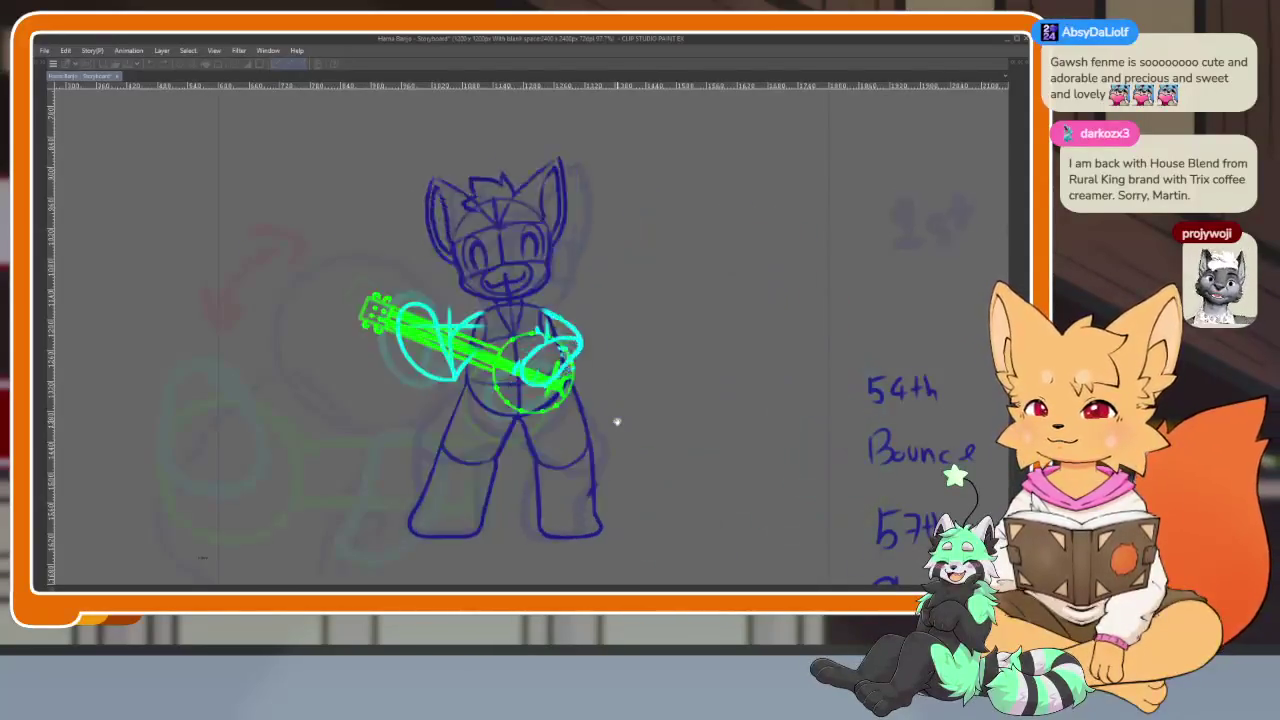
{"action": "key", "text": "Tab"}
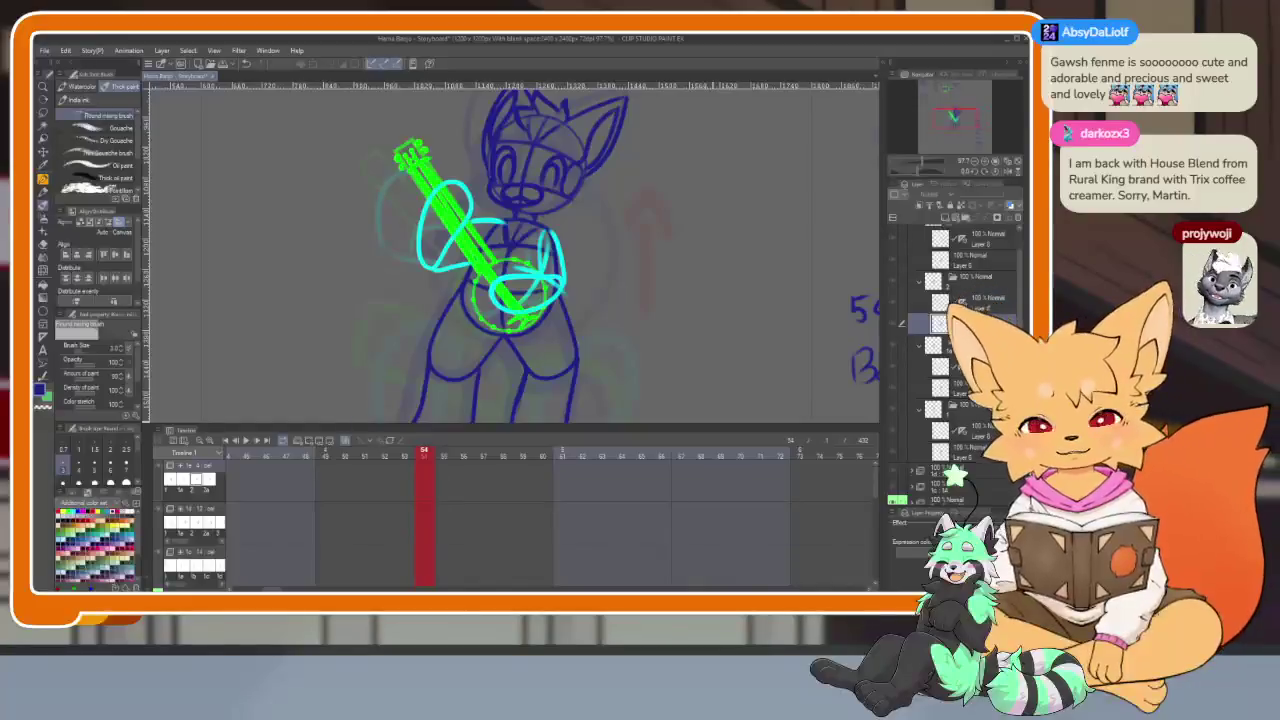
Replay the banjo animation with palettes hidden, then restore the palettes, Layer panel and Timeline
{"action": "left_click", "coordinate": [228, 443]}
{"action": "key", "text": "Tab"}
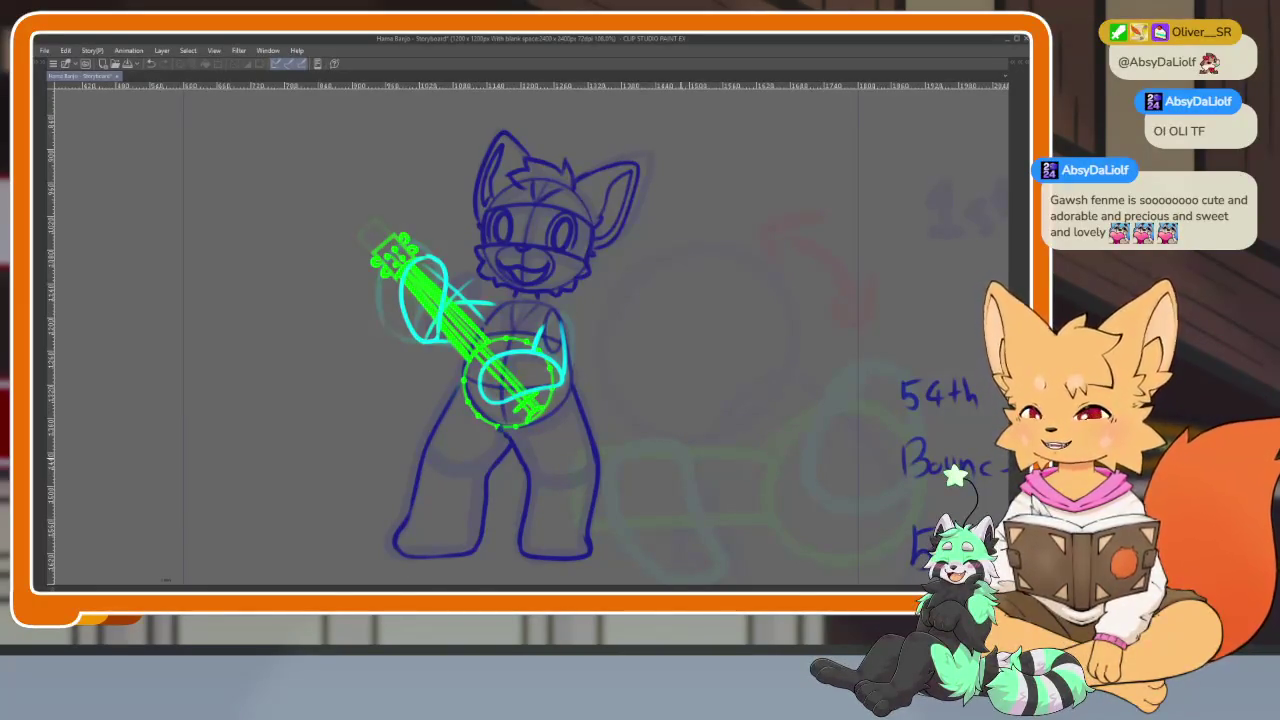
{"action": "key", "text": "Tab"}
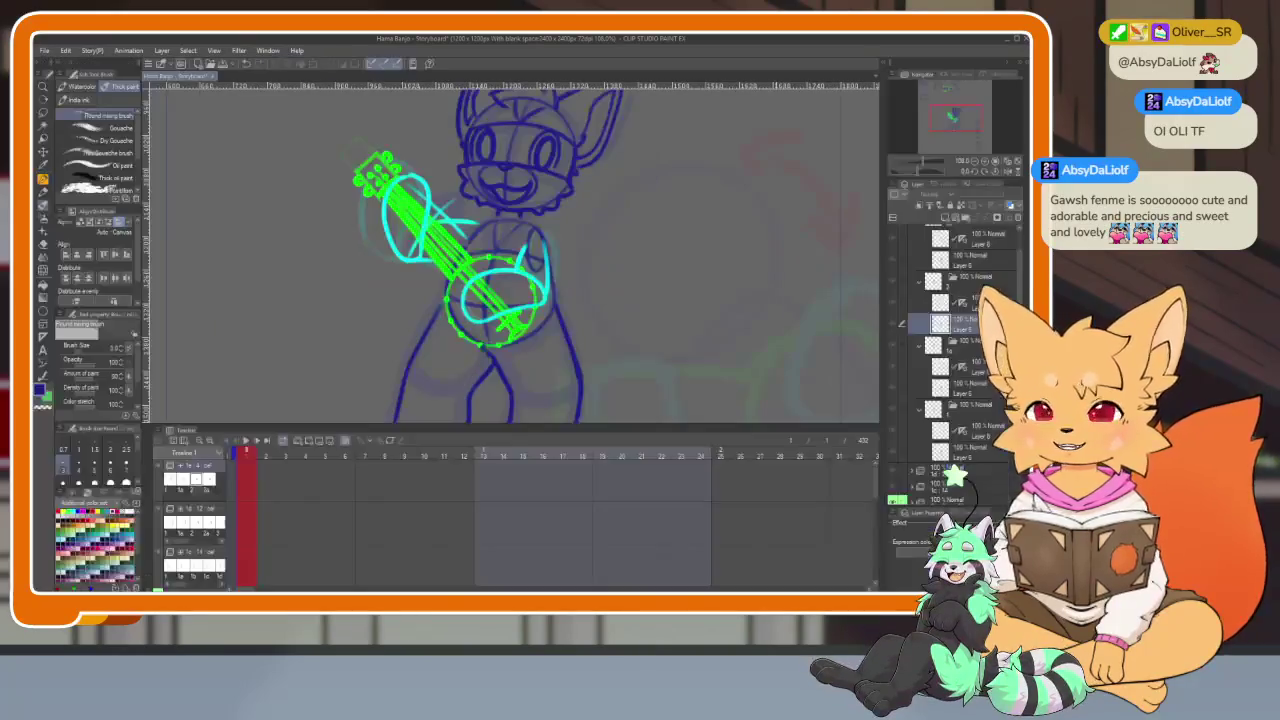
Scroll the Timeline to the closing frames and scrub through frames 414–423
{"action": "scroll", "coordinate": [615, 475], "scroll_direction": "right", "scroll_amount": 3}
{"action": "scroll", "coordinate": [400, 506], "scroll_direction": "right", "scroll_amount": 5}
{"action": "scroll", "coordinate": [491, 506], "scroll_direction": "right", "scroll_amount": 5}
{"action": "scroll", "coordinate": [690, 508], "scroll_direction": "right", "scroll_amount": 3}
{"action": "scroll", "coordinate": [640, 510], "scroll_direction": "right", "scroll_amount": 5}
{"action": "scroll", "coordinate": [590, 512], "scroll_direction": "right", "scroll_amount": 5}
{"action": "scroll", "coordinate": [531, 516], "scroll_direction": "right", "scroll_amount": 5}
{"action": "scroll", "coordinate": [531, 516], "scroll_direction": "right", "scroll_amount": 2}
{"action": "scroll", "coordinate": [575, 510], "scroll_direction": "right", "scroll_amount": 2}
{"action": "scroll", "coordinate": [620, 503], "scroll_direction": "right", "scroll_amount": 2}
{"action": "scroll", "coordinate": [665, 497], "scroll_direction": "right", "scroll_amount": 2}
{"action": "scroll", "coordinate": [700, 494], "scroll_direction": "right", "scroll_amount": 2}
{"action": "scroll", "coordinate": [682, 497], "scroll_direction": "right", "scroll_amount": 2}
{"action": "scroll", "coordinate": [665, 500], "scroll_direction": "right", "scroll_amount": 2}
{"action": "scroll", "coordinate": [648, 503], "scroll_direction": "right", "scroll_amount": 2}
{"action": "scroll", "coordinate": [630, 506], "scroll_direction": "right", "scroll_amount": 2}
{"action": "scroll", "coordinate": [615, 503], "scroll_direction": "right", "scroll_amount": 2}
{"action": "scroll", "coordinate": [600, 500], "scroll_direction": "right", "scroll_amount": 2}
{"action": "scroll", "coordinate": [585, 498], "scroll_direction": "down", "scroll_amount": 1}
{"action": "scroll", "coordinate": [585, 498], "scroll_direction": "right", "scroll_amount": 2}
{"action": "scroll", "coordinate": [585, 498], "scroll_direction": "right", "scroll_amount": 2}
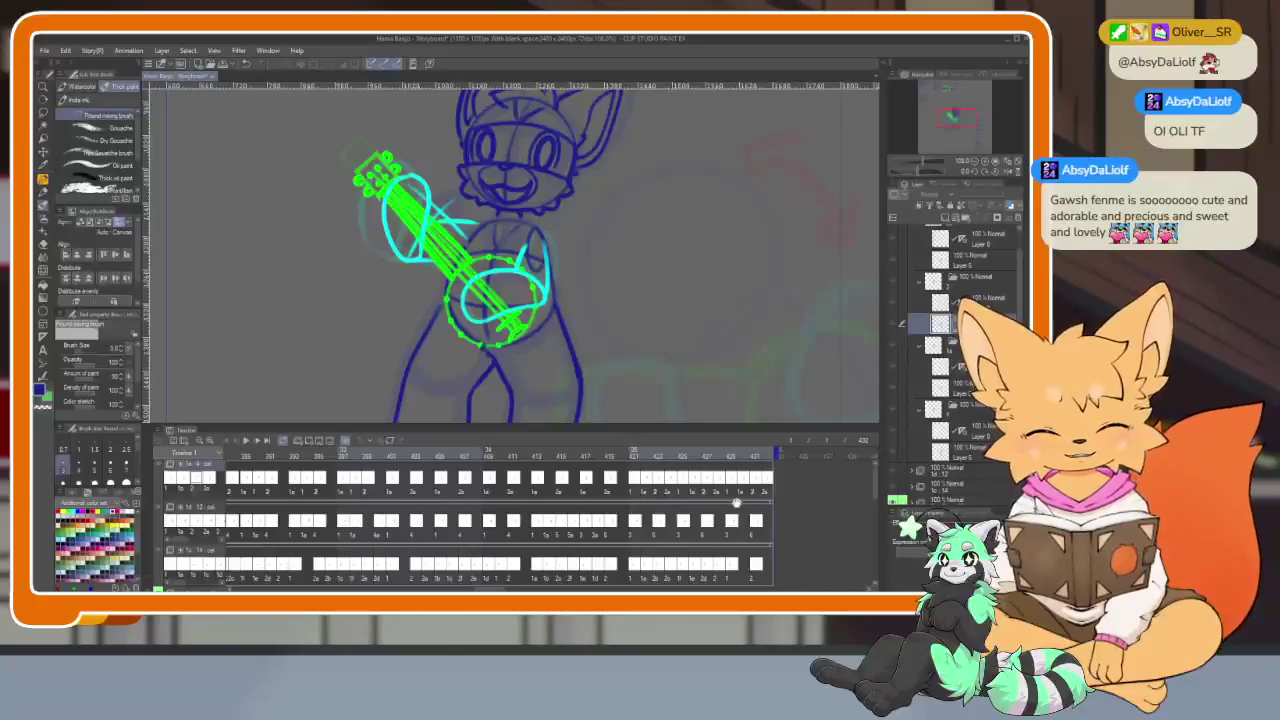
{"action": "scroll", "coordinate": [585, 498], "scroll_direction": "right", "scroll_amount": 2}
{"action": "left_click", "coordinate": [588, 452]}
{"action": "left_click_drag", "start_coordinate": [590, 452], "coordinate": [689, 452]}
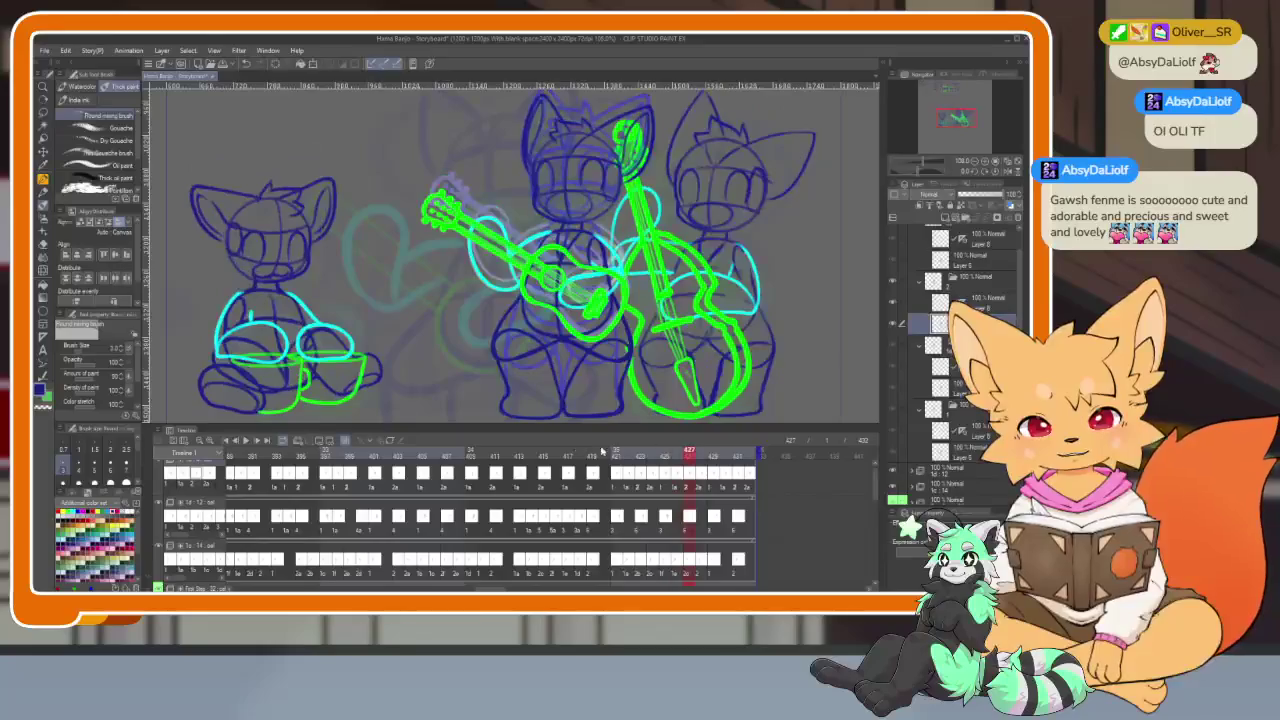
{"action": "left_click_drag", "start_coordinate": [512, 452], "coordinate": [605, 452]}
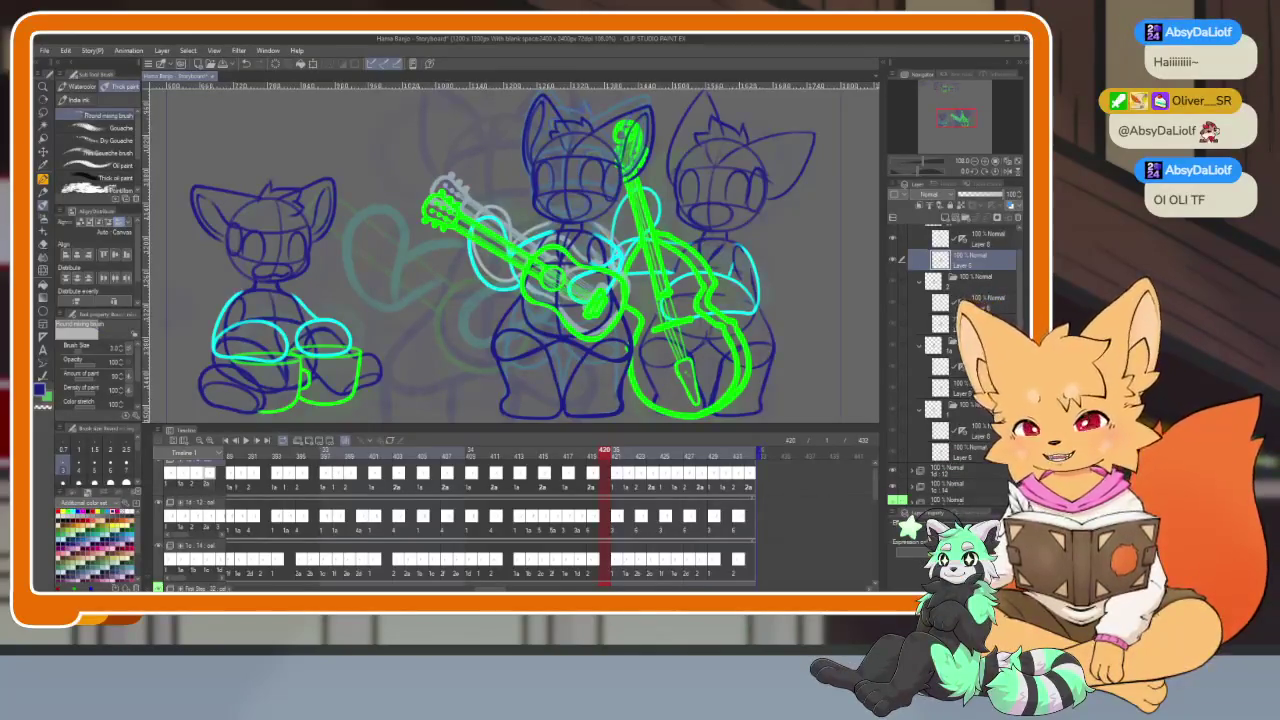
Scrub back and forth across frames 393–420 to review the three-cat band
{"action": "mouse_move", "coordinate": [302, 453]}
{"action": "left_mouse_down"}
{"action": "mouse_move", "coordinate": [279, 455]}
{"action": "mouse_move", "coordinate": [291, 456]}
{"action": "left_mouse_up"}
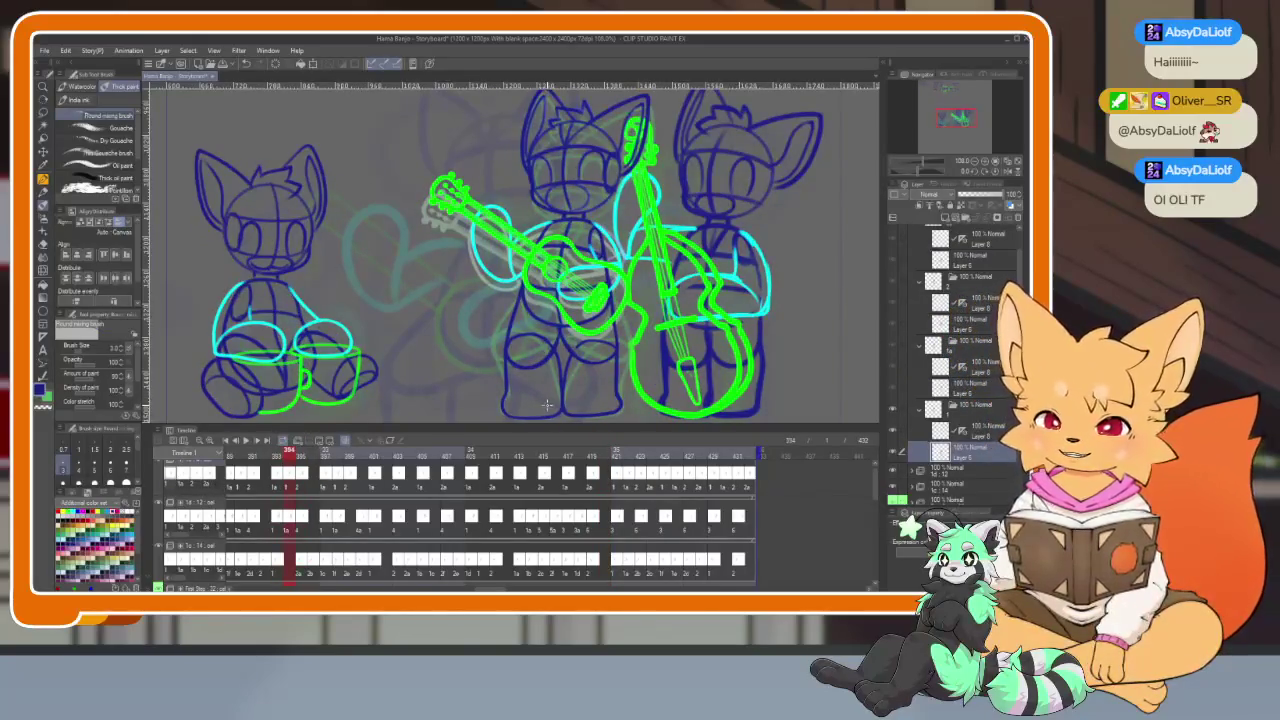
{"action": "left_click_drag", "start_coordinate": [292, 455], "coordinate": [481, 457]}
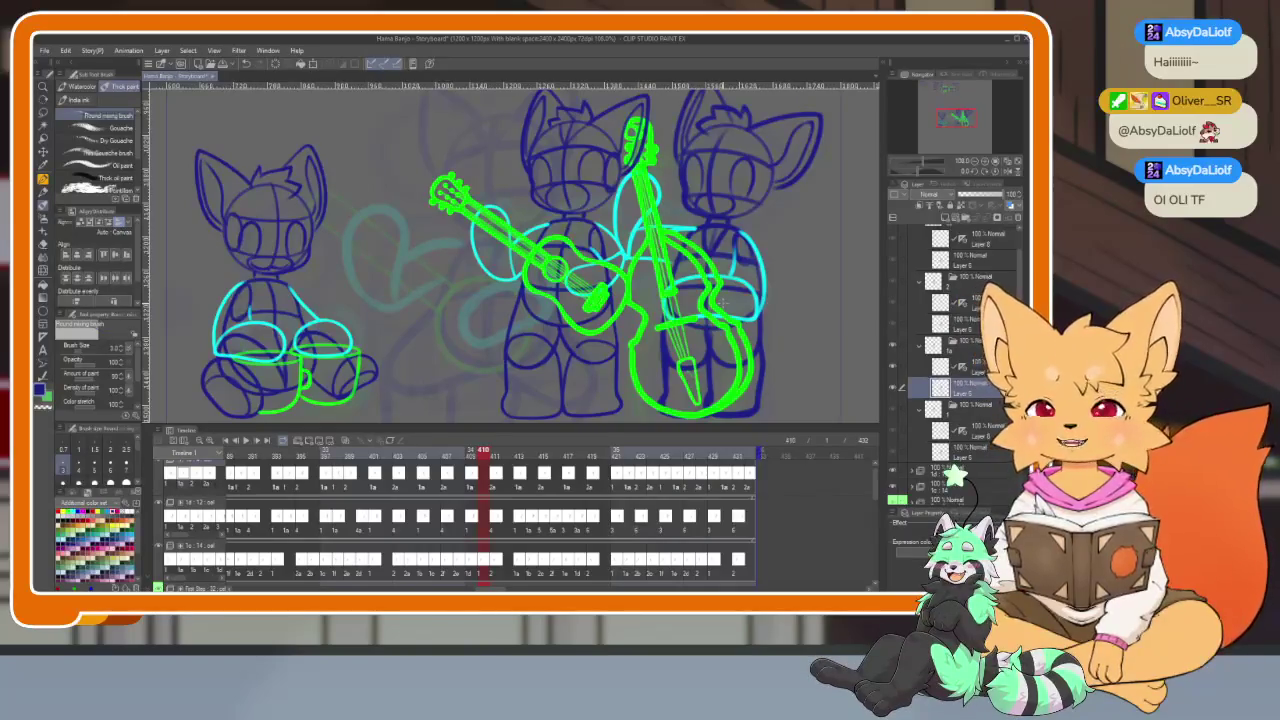
{"action": "left_click_drag", "start_coordinate": [477, 457], "coordinate": [748, 460]}
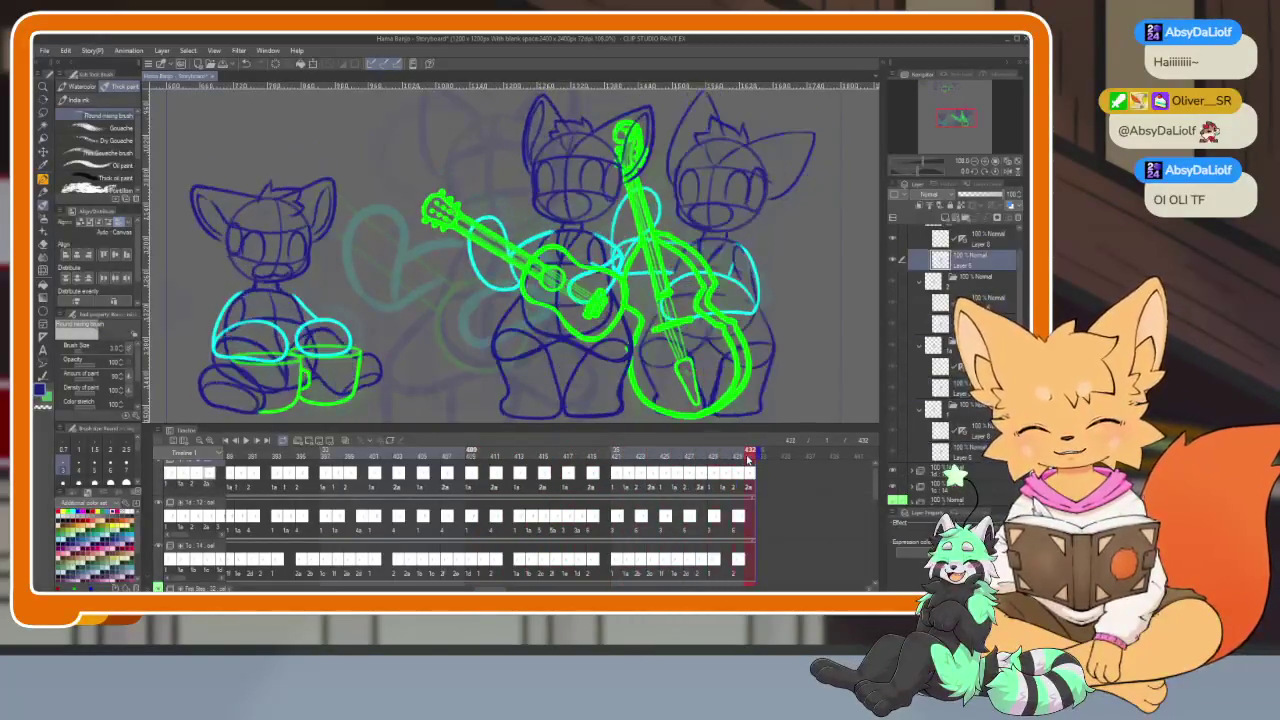
{"action": "left_click", "coordinate": [397, 456]}
{"action": "mouse_move", "coordinate": [420, 457]}
{"action": "left_mouse_down"}
{"action": "mouse_move", "coordinate": [606, 469]}
{"action": "mouse_move", "coordinate": [752, 457]}
{"action": "left_mouse_up"}
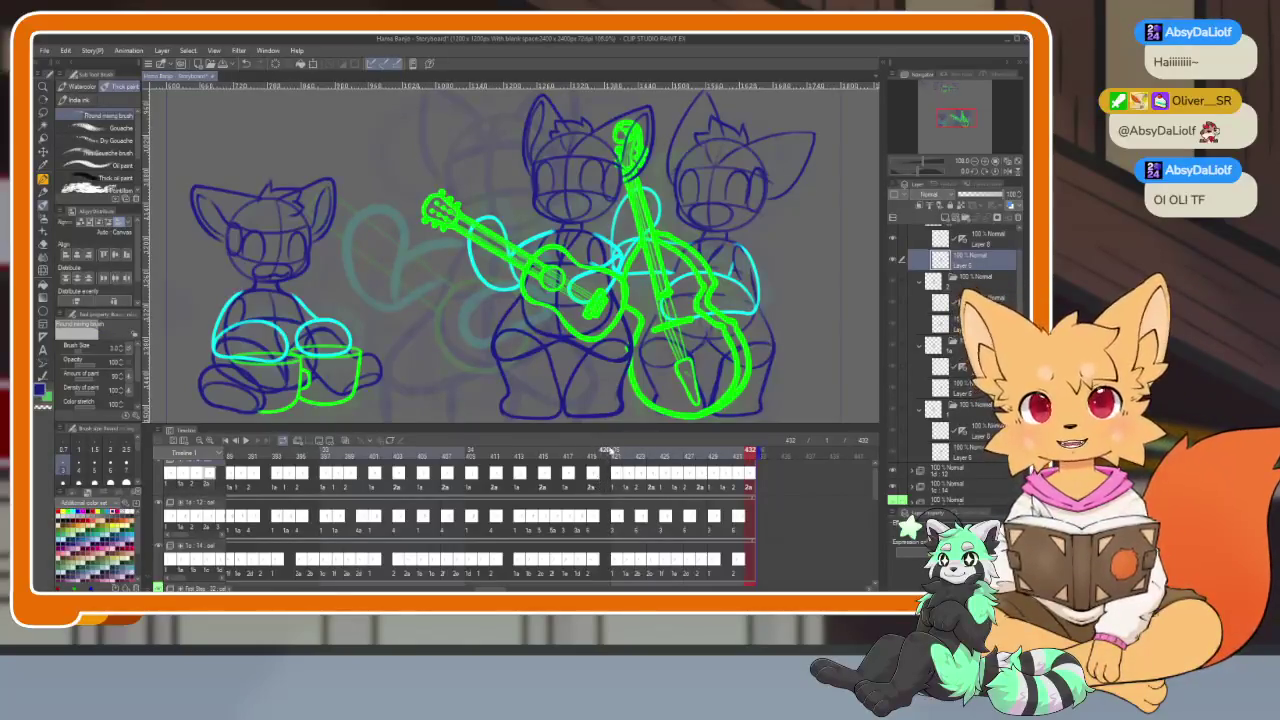
{"action": "scroll", "coordinate": [397, 527], "scroll_direction": "down", "scroll_amount": 5}
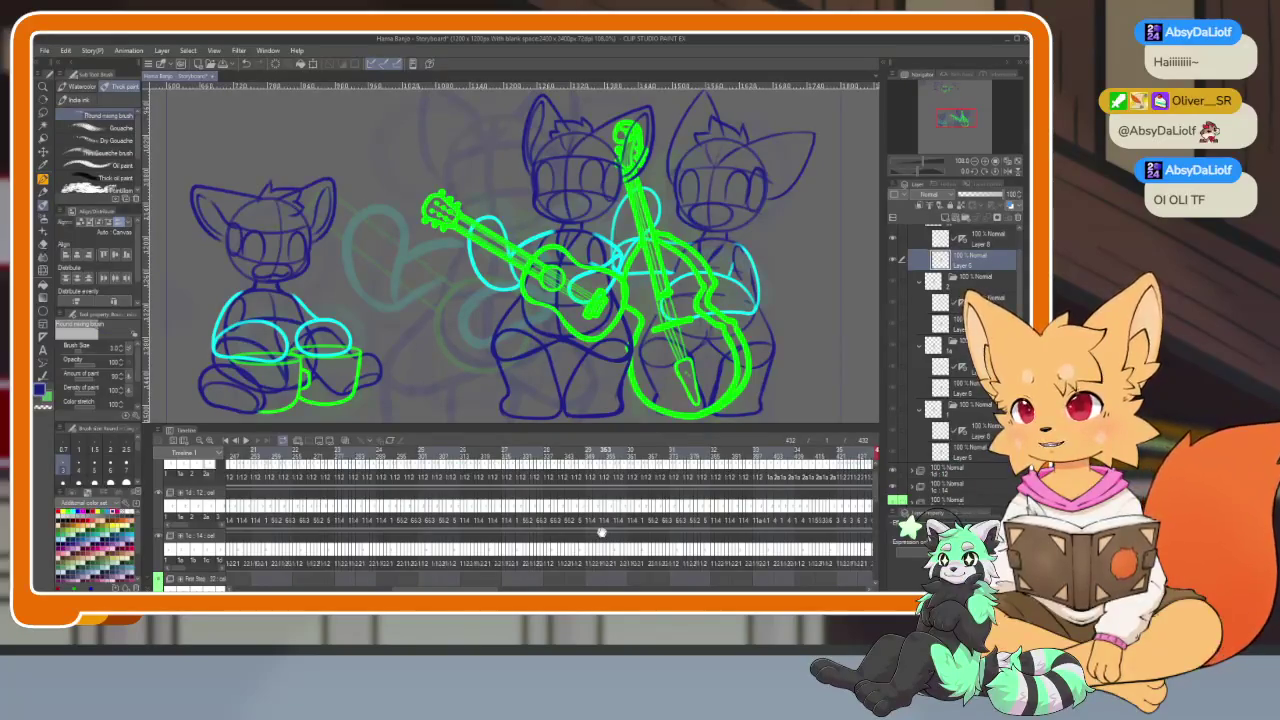
Scroll the Timeline back to its start and select frame 1 with the lone banjo cat
{"action": "scroll", "coordinate": [468, 495], "scroll_direction": "up", "scroll_amount": 5}
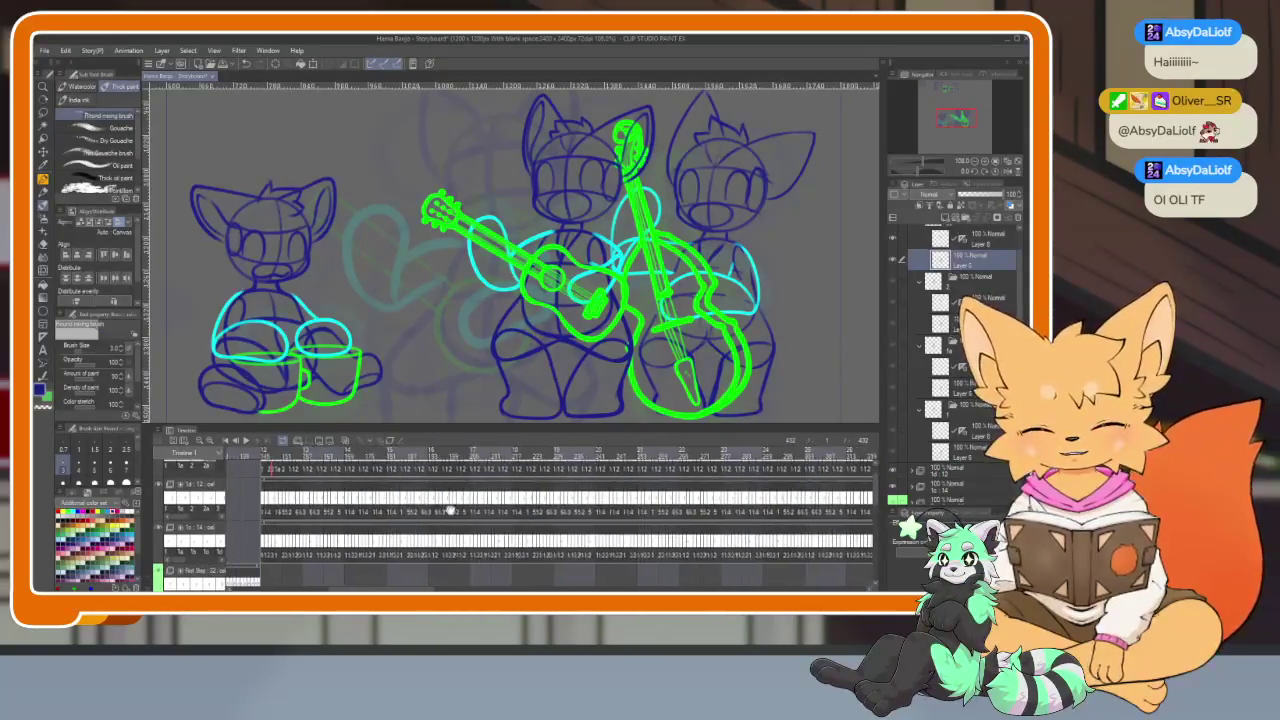
{"action": "scroll", "coordinate": [708, 494], "scroll_direction": "up", "scroll_amount": 3}
{"action": "scroll", "coordinate": [708, 494], "scroll_direction": "up", "scroll_amount": 2}
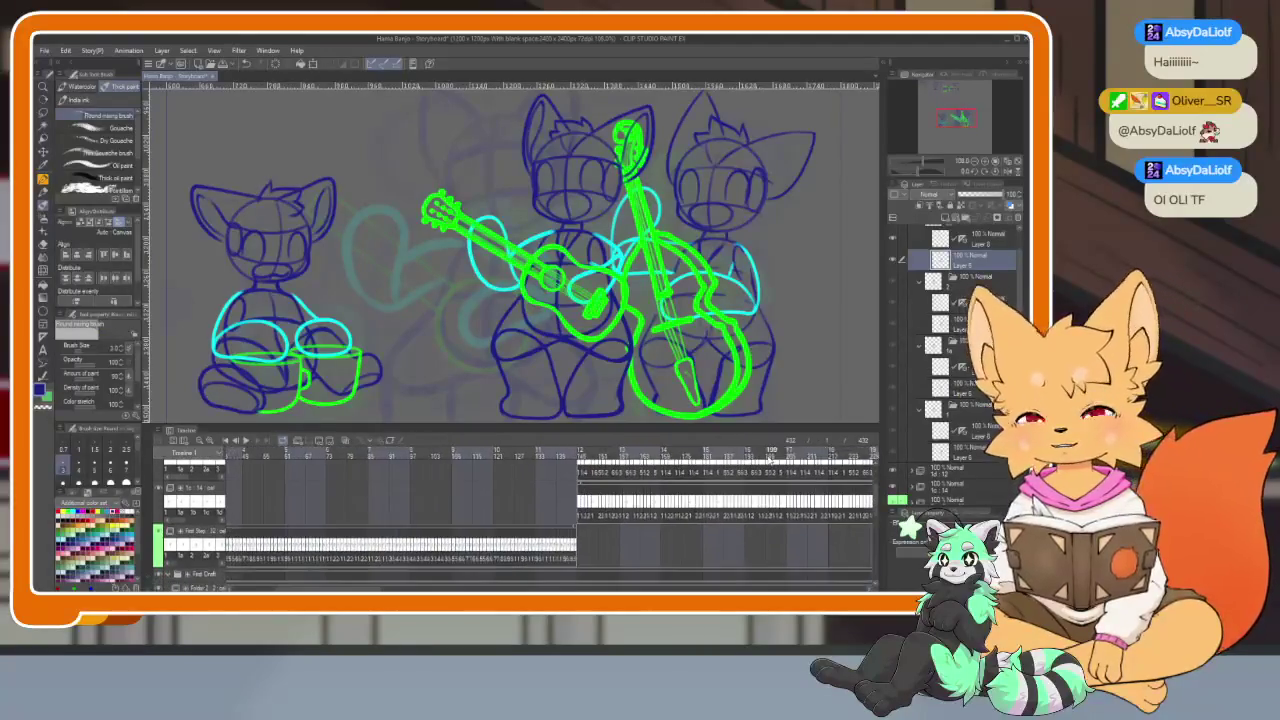
{"action": "scroll", "coordinate": [602, 492], "scroll_direction": "down", "scroll_amount": 2}
{"action": "scroll", "coordinate": [630, 494], "scroll_direction": "down", "scroll_amount": 2}
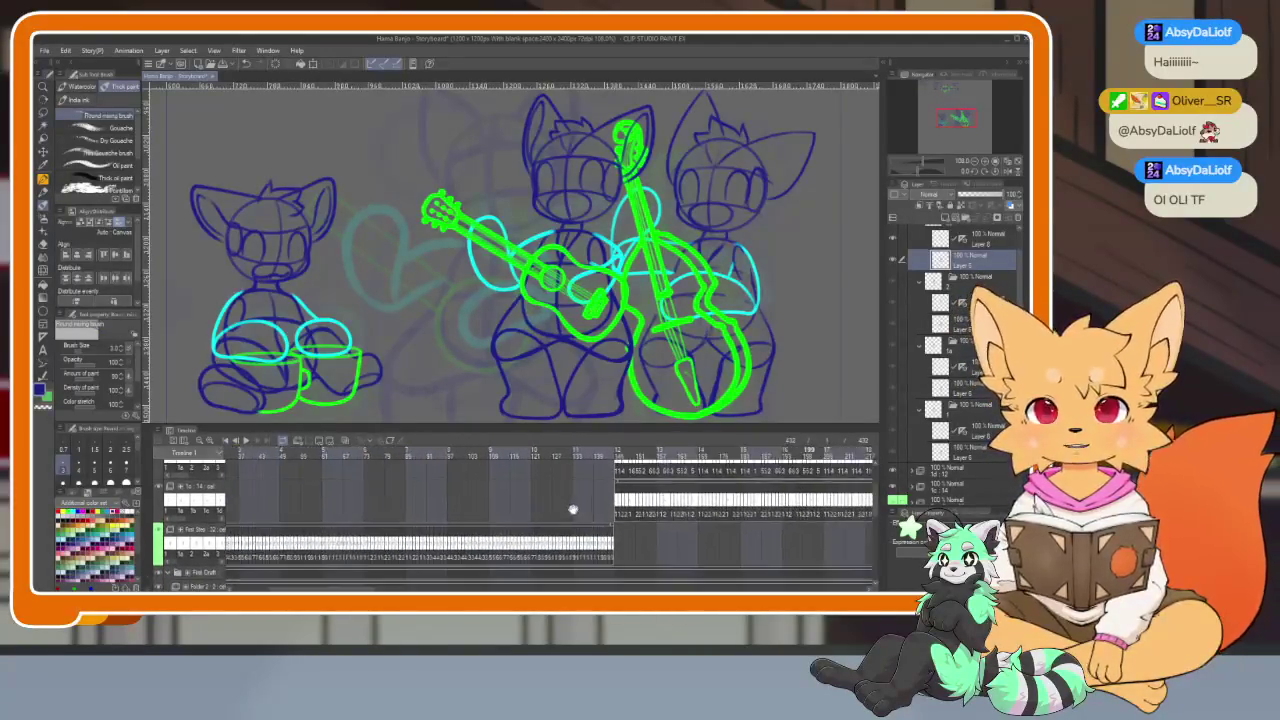
{"action": "scroll", "coordinate": [655, 496], "scroll_direction": "up", "scroll_amount": 3}
{"action": "scroll", "coordinate": [705, 478], "scroll_direction": "up", "scroll_amount": 4}
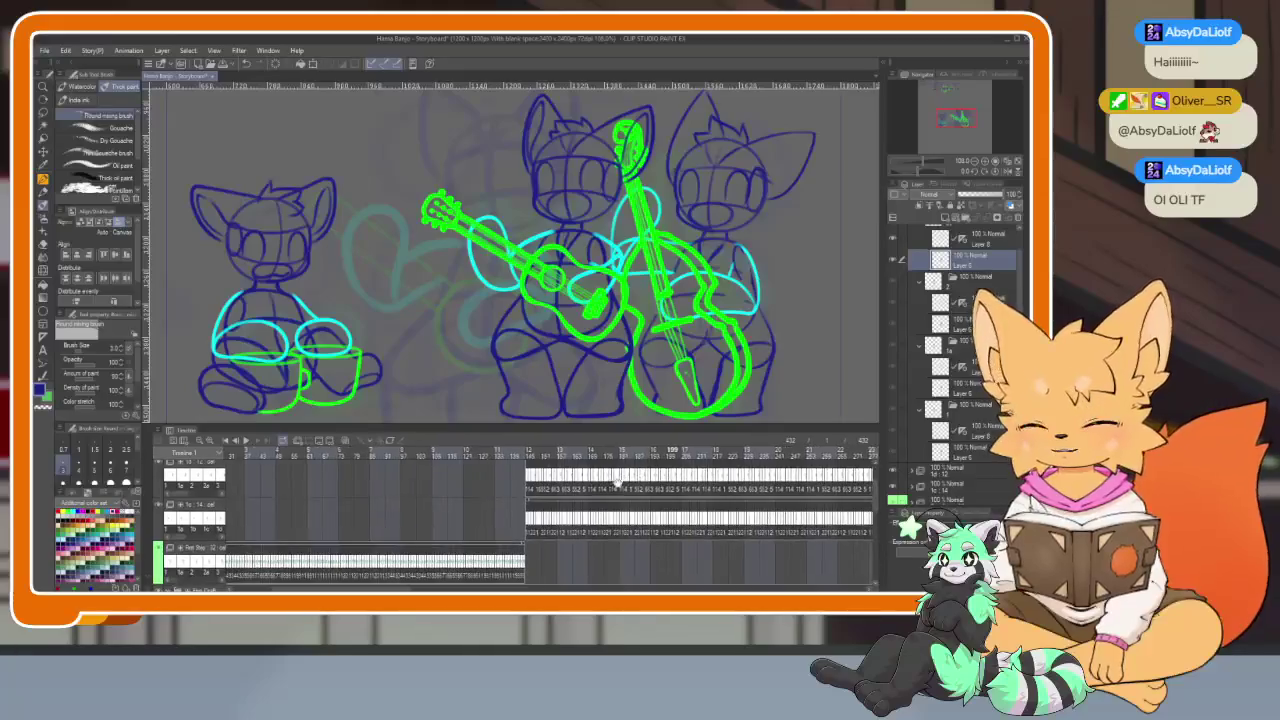
{"action": "scroll", "coordinate": [706, 478], "scroll_direction": "up", "scroll_amount": 2}
{"action": "scroll", "coordinate": [519, 511], "scroll_direction": "up", "scroll_amount": 2}
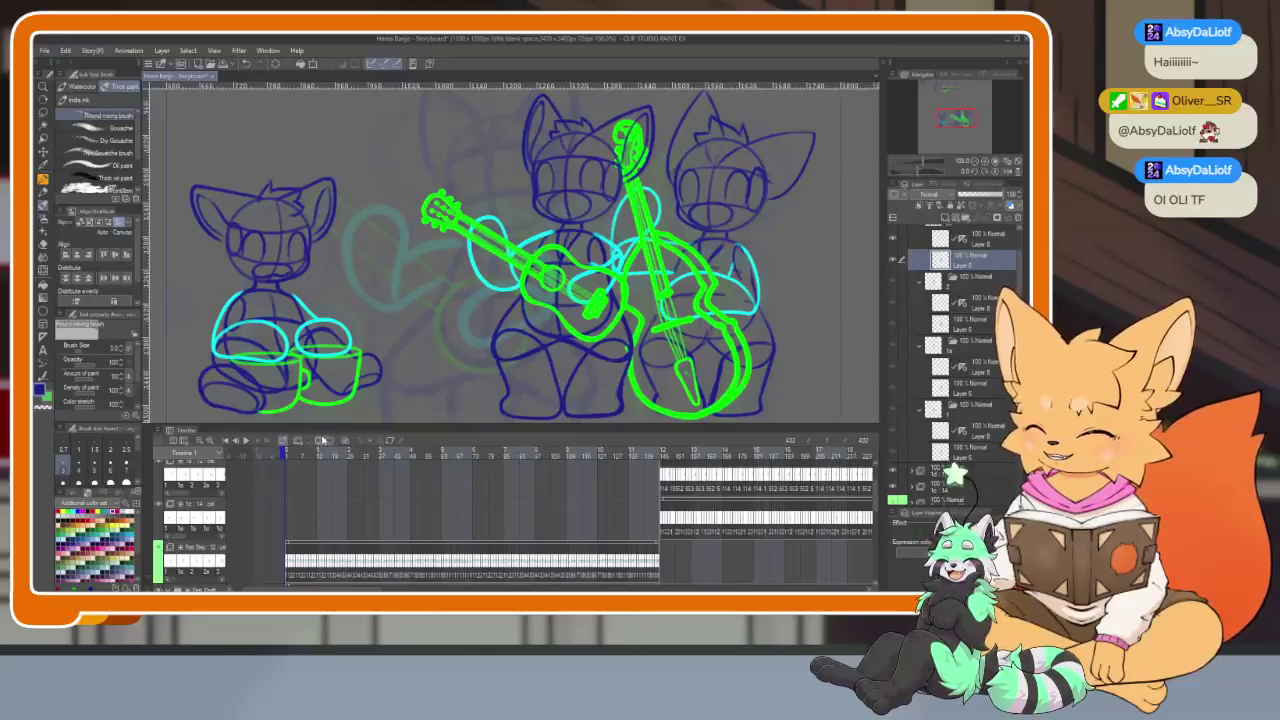
{"action": "left_click", "coordinate": [286, 455]}
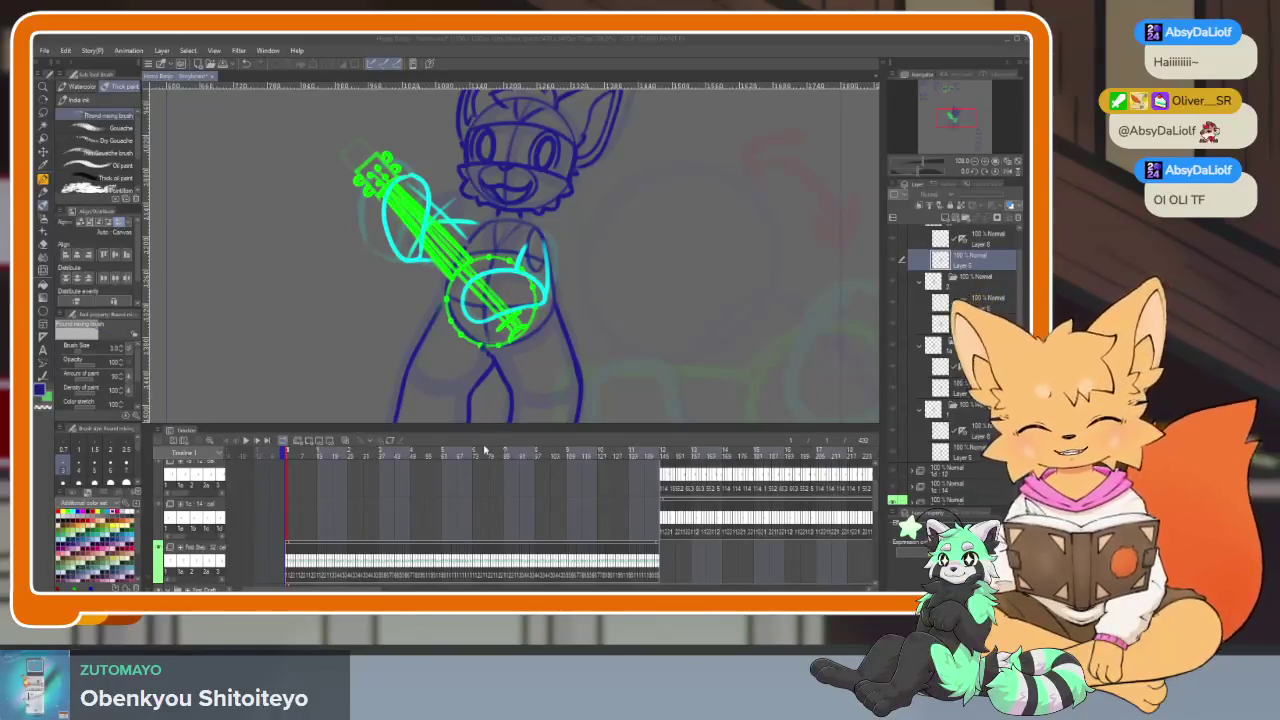
Play the animation with the palettes hidden, then bring the palettes back
{"action": "left_click", "coordinate": [297, 455]}
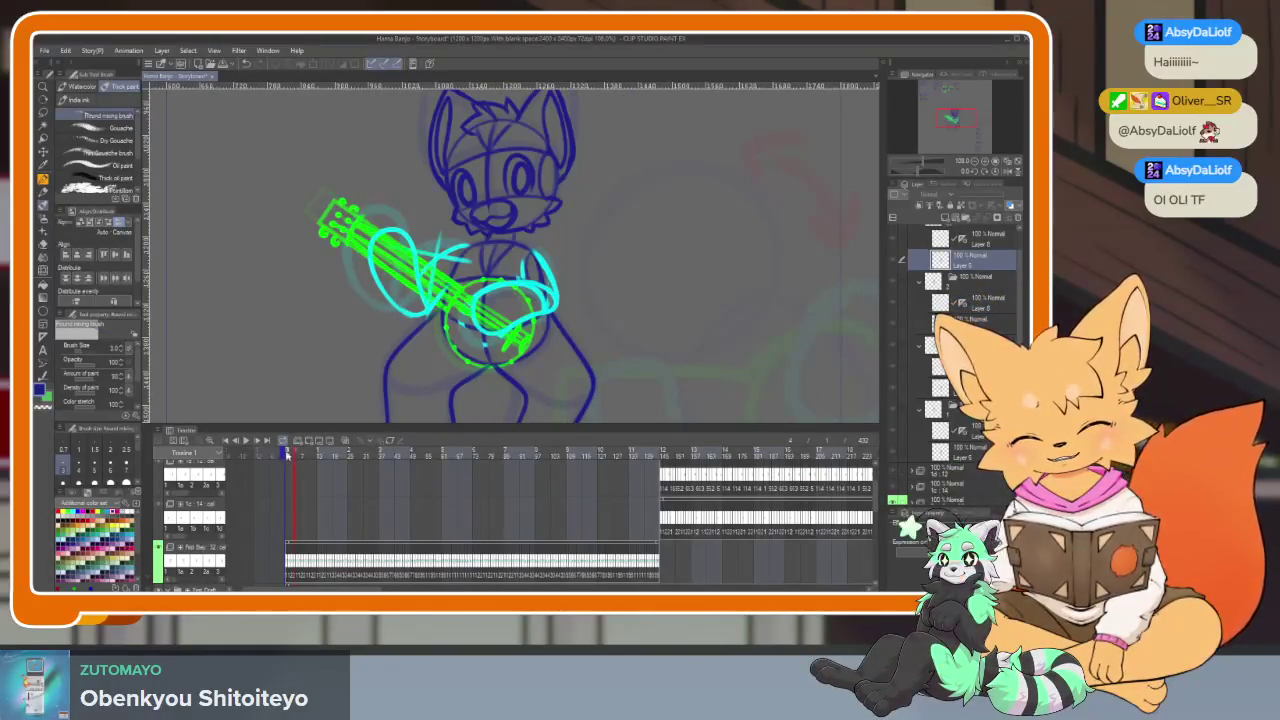
{"action": "left_click", "coordinate": [288, 455]}
{"action": "key", "text": "Tab"}
{"action": "key", "text": "Return"}
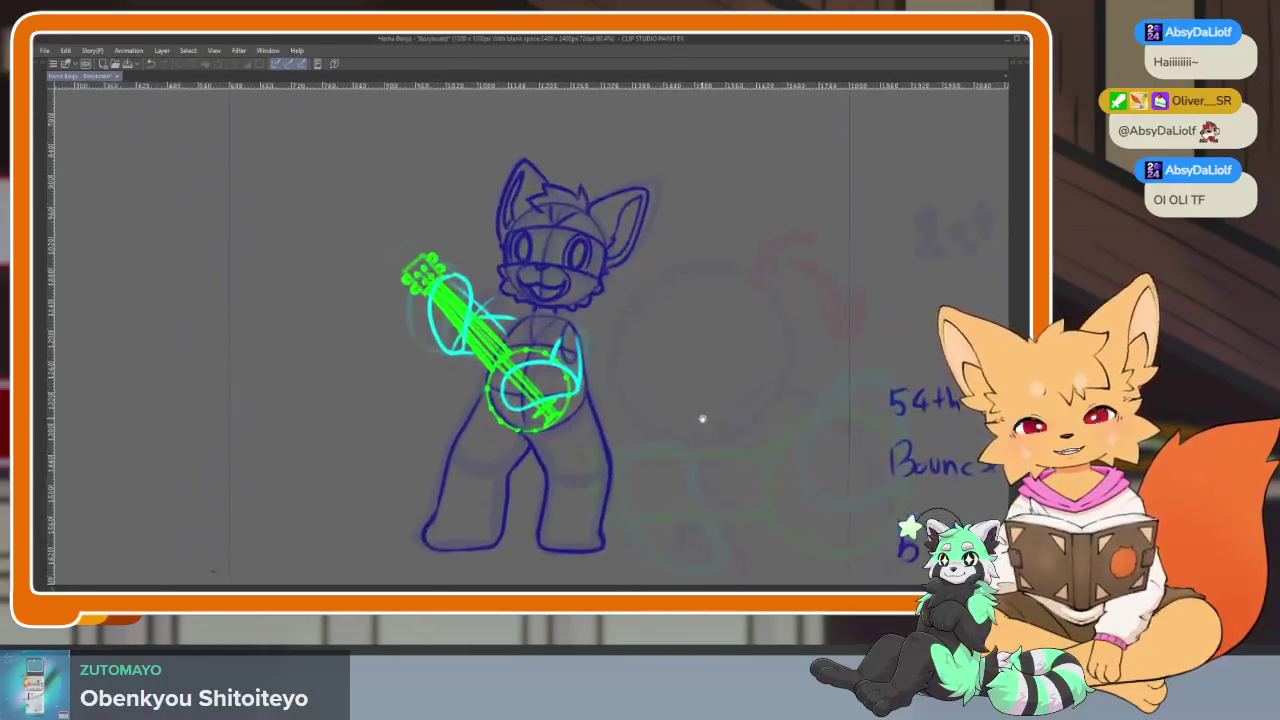
{"action": "key", "text": "Tab"}
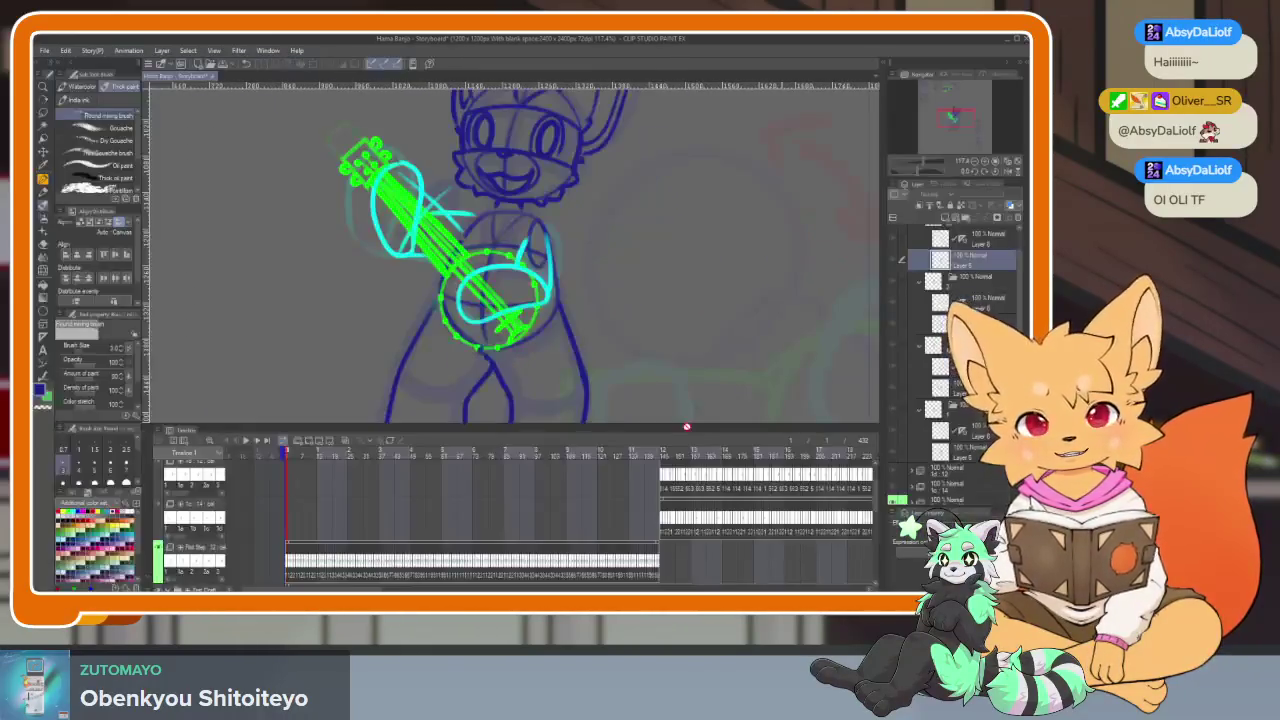
Zoom the canvas out and jump to frame 145 showing three cat musicians
{"action": "scroll", "coordinate": [665, 340], "scroll_direction": "down", "scroll_amount": 5}
{"action": "scroll", "coordinate": [608, 331], "scroll_direction": "up", "scroll_amount": 2}
{"action": "scroll", "coordinate": [631, 334], "scroll_direction": "up", "scroll_amount": 1}
{"action": "scroll", "coordinate": [623, 349], "scroll_direction": "up", "scroll_amount": 1}
{"action": "scroll", "coordinate": [624, 347], "scroll_direction": "up", "scroll_amount": 1}
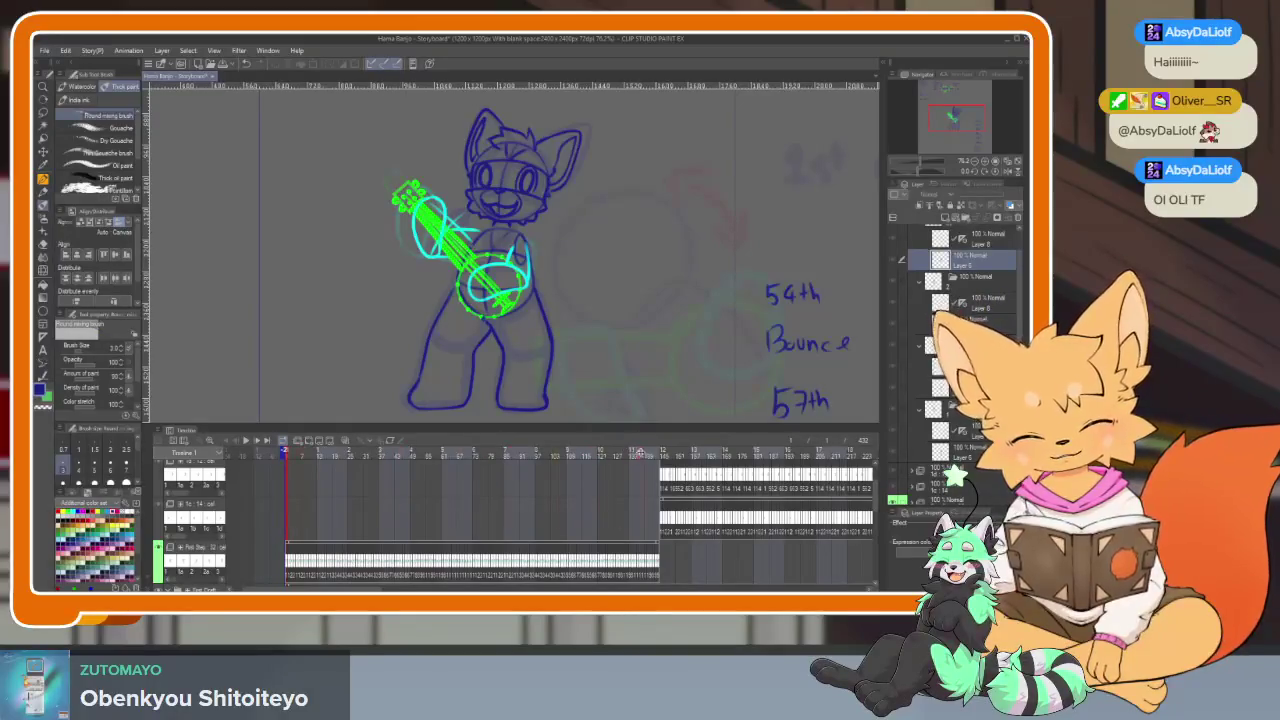
{"action": "left_click", "coordinate": [661, 456]}
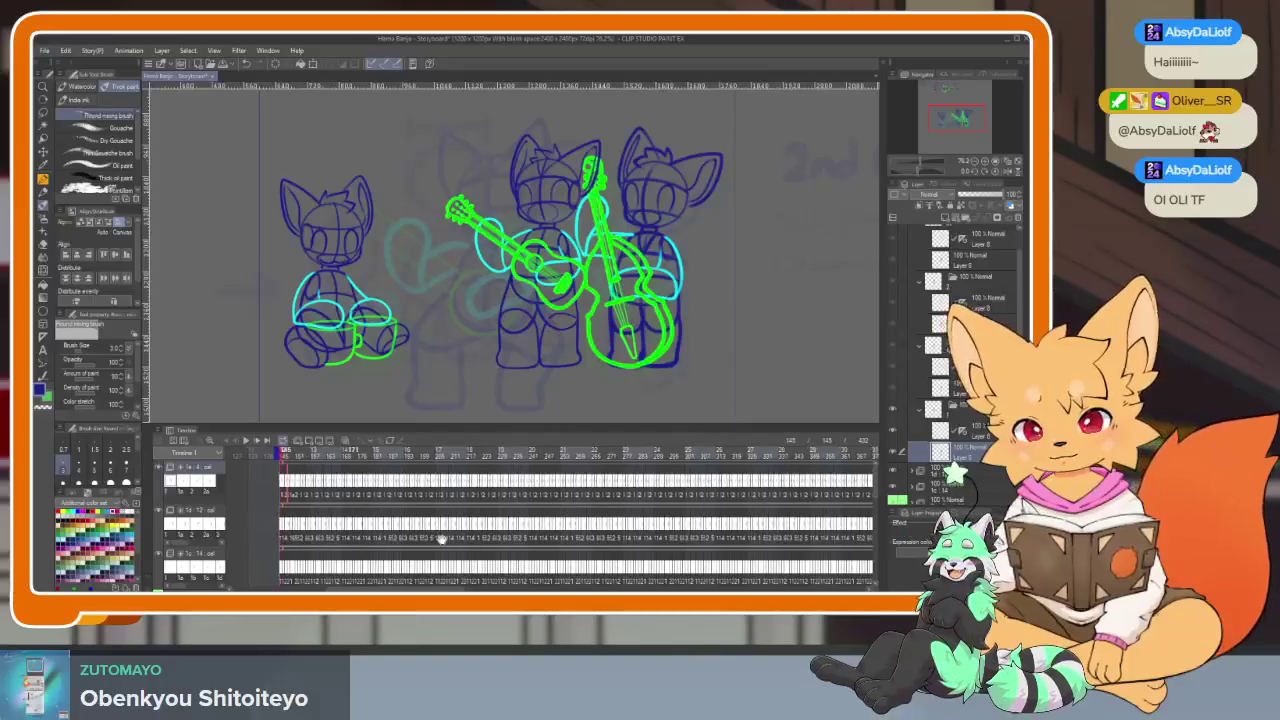
Step one frame forward and back to settle on frame 145
{"action": "key", "text": "Right"}
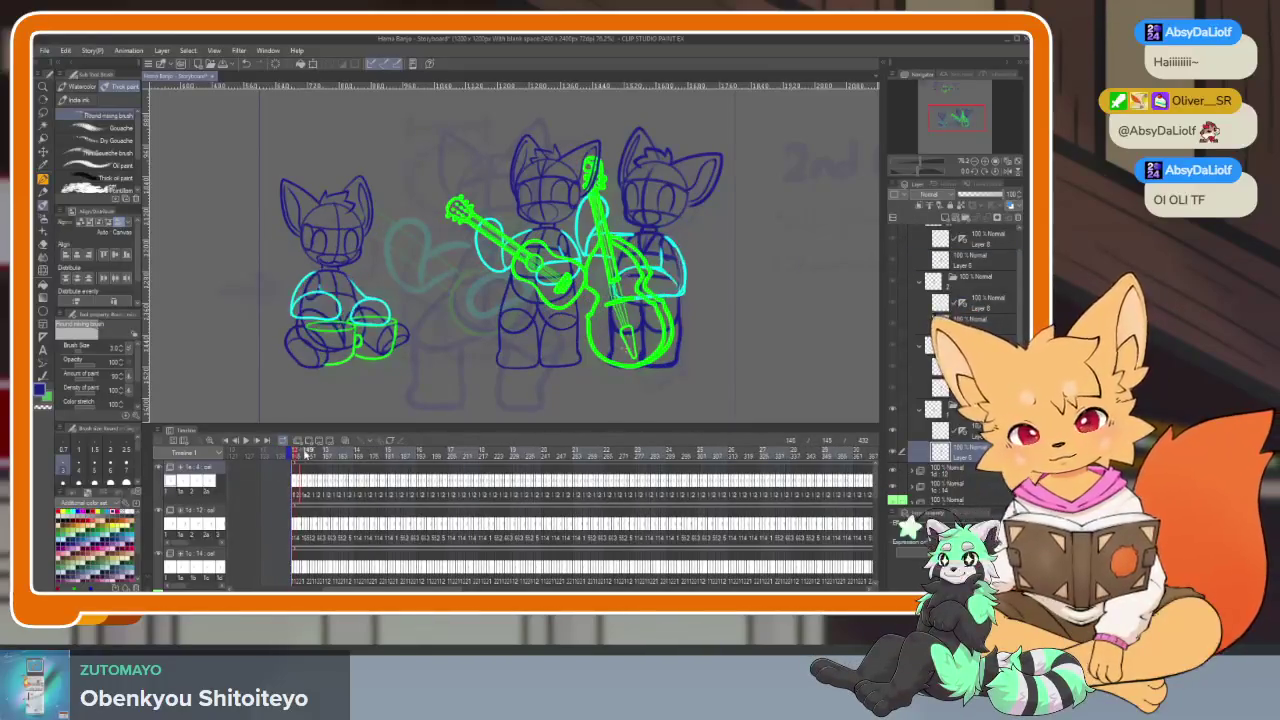
{"action": "key", "text": "Right"}
{"action": "key", "text": "Left"}
{"action": "key", "text": "Left"}
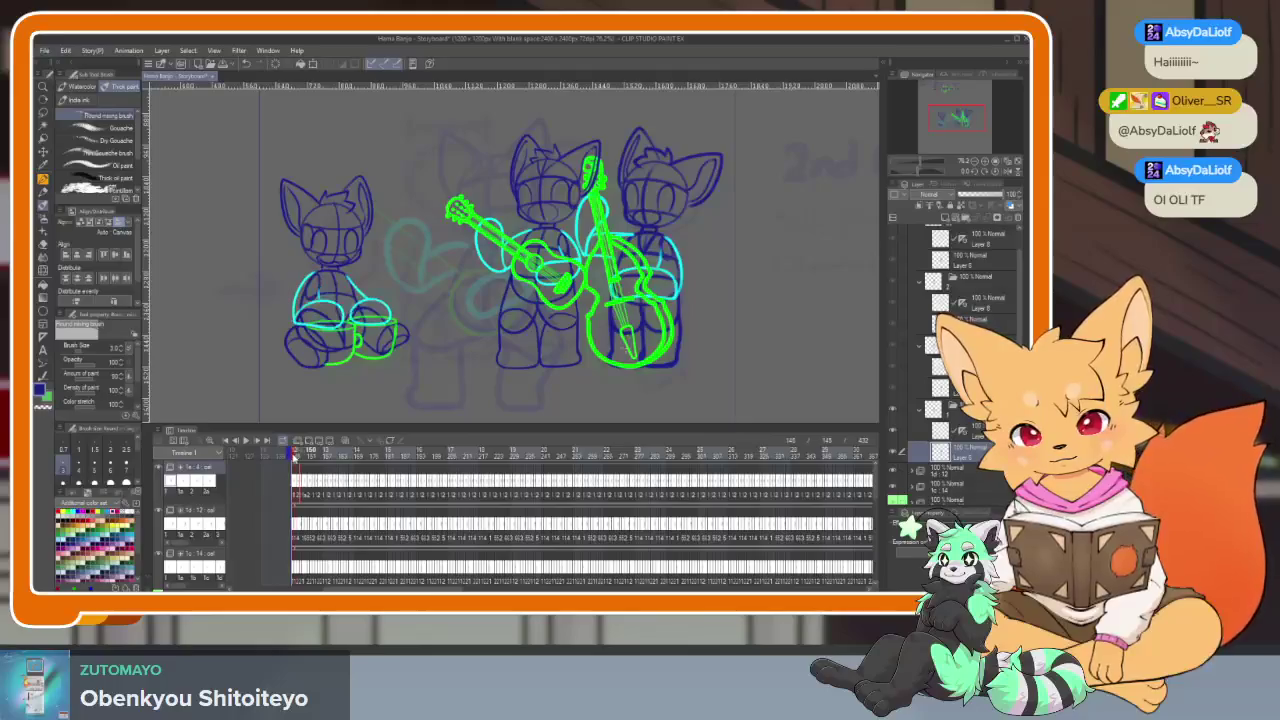
{"action": "scroll", "coordinate": [385, 503], "scroll_direction": "up", "scroll_amount": 2}
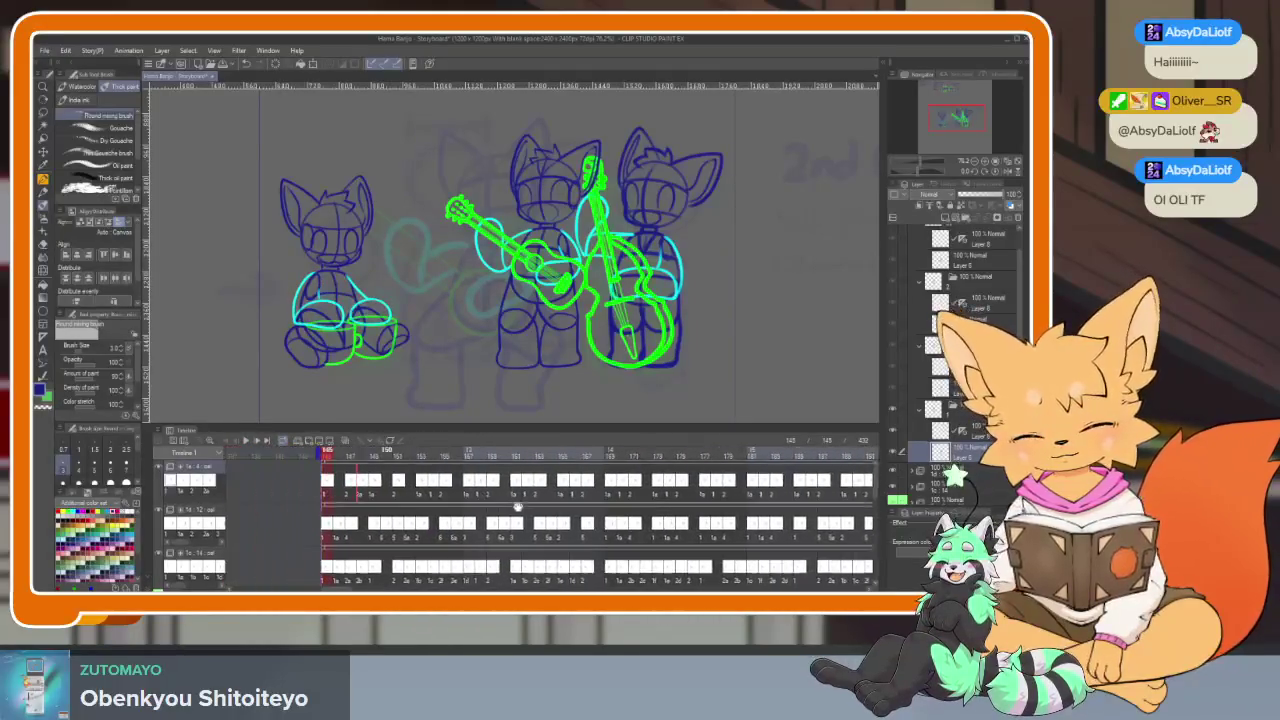
{"action": "scroll", "coordinate": [470, 530], "scroll_direction": "up", "scroll_amount": 3}
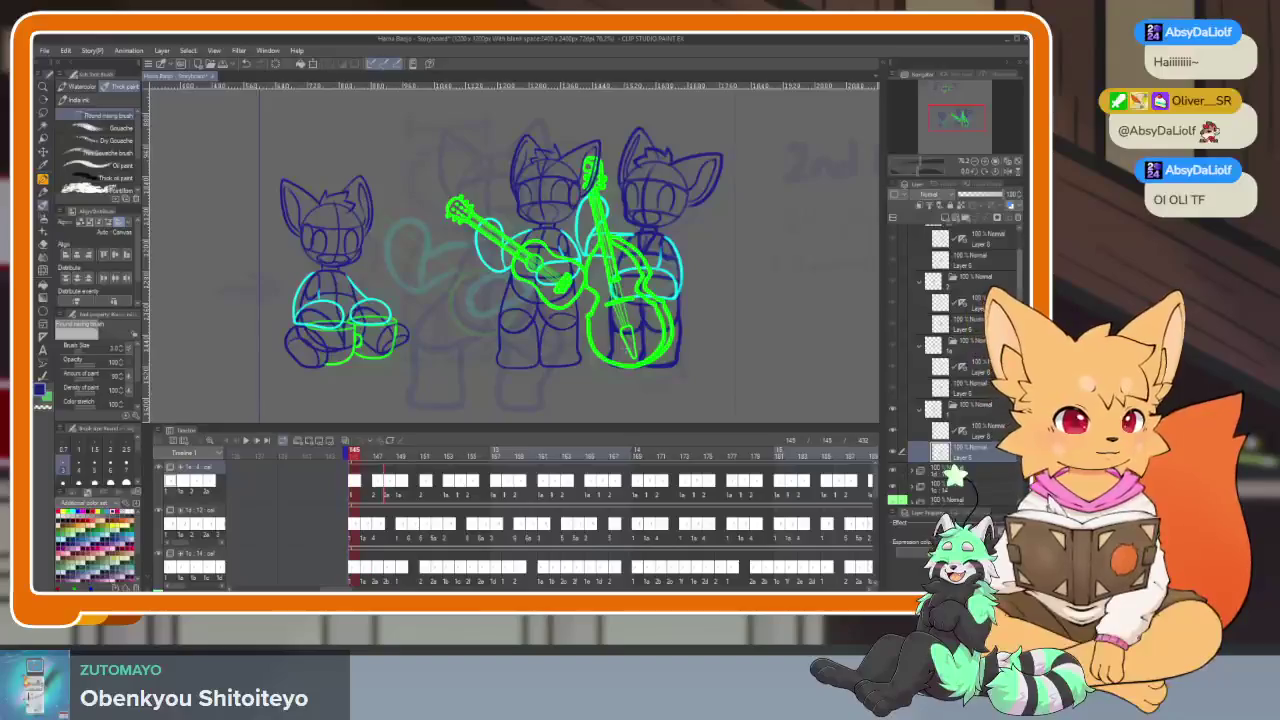
{"action": "scroll", "coordinate": [968, 253], "scroll_direction": "up", "scroll_amount": 2}
Collapse the layer folders and add a new animation folder holding an empty Layer 9
{"action": "left_click", "coordinate": [960, 232]}
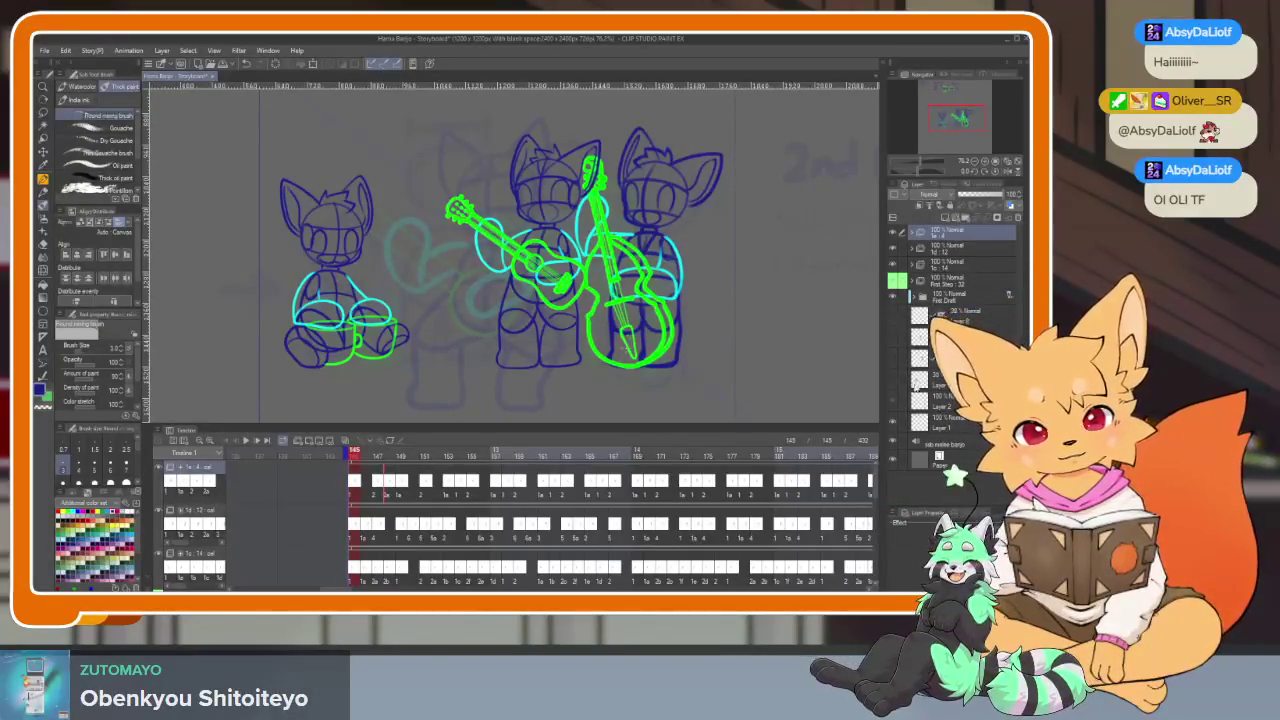
{"action": "left_click", "coordinate": [298, 444]}
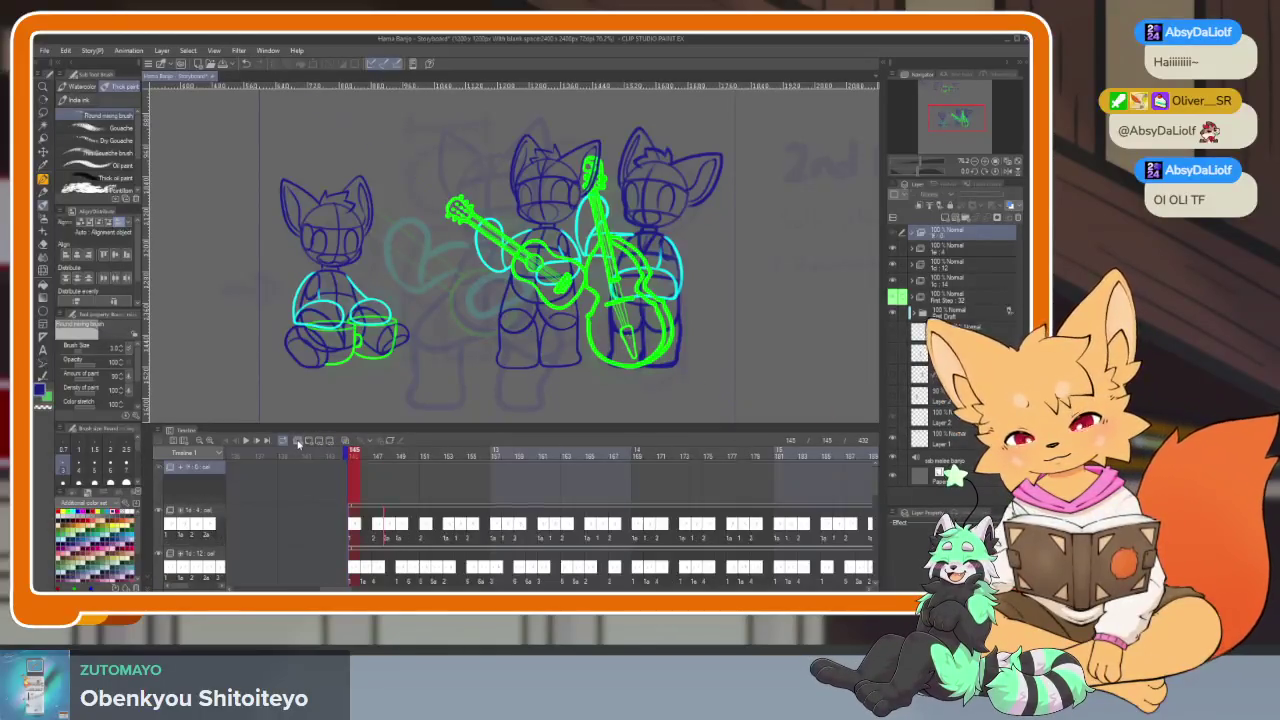
{"action": "left_click", "coordinate": [965, 218]}
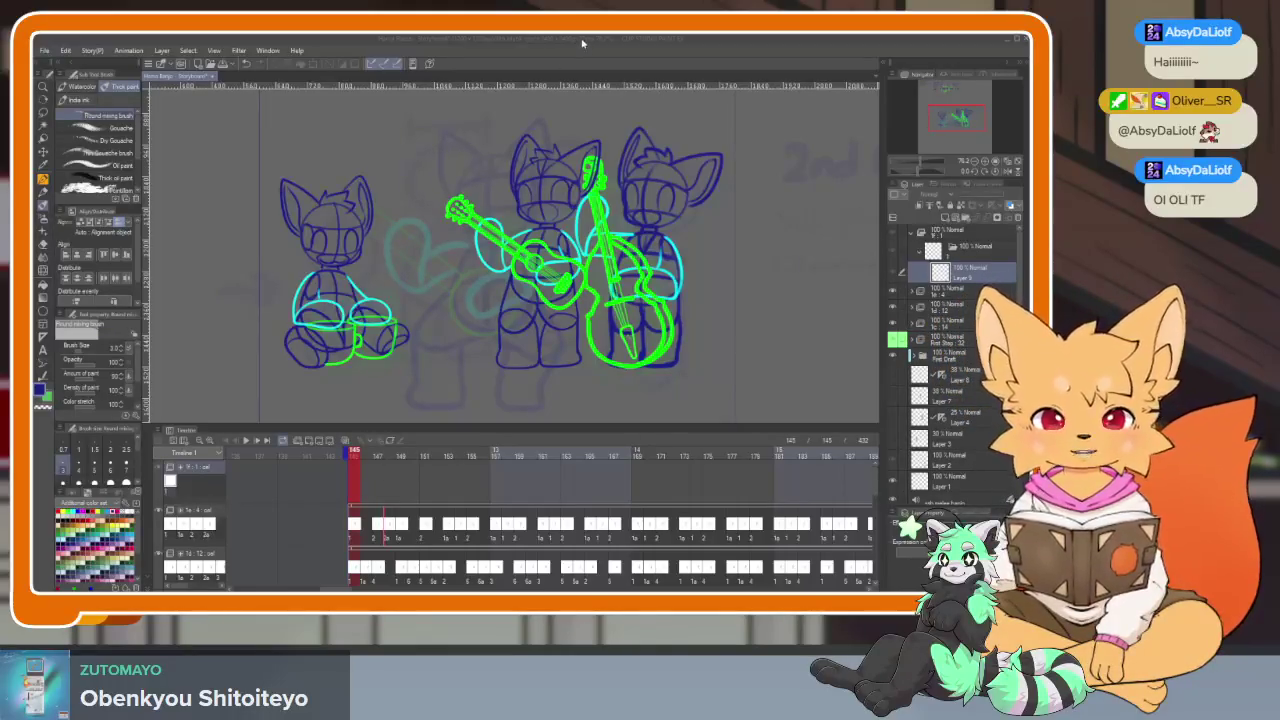
{"action": "key", "text": "Tab"}
{"action": "scroll", "coordinate": [520, 350], "scroll_direction": "down", "scroll_amount": 2}
{"action": "scroll", "coordinate": [520, 350], "scroll_direction": "down", "scroll_amount": 2}
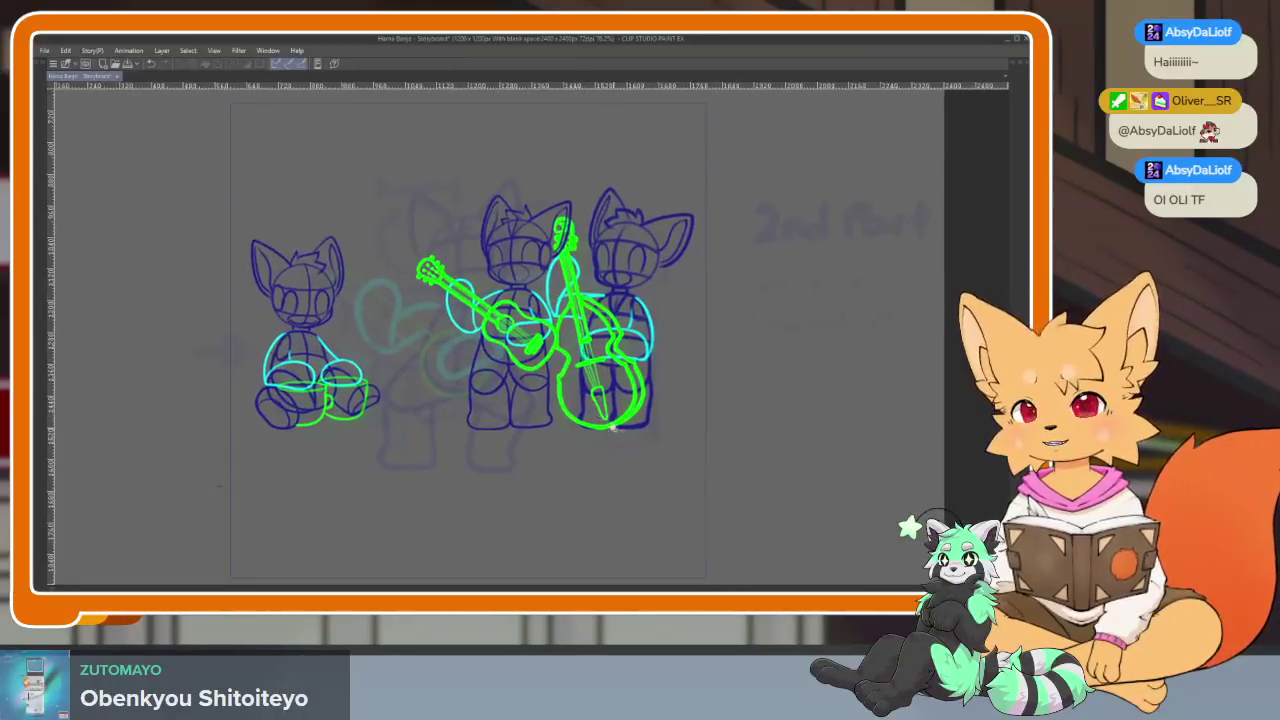
{"action": "scroll", "coordinate": [520, 350], "scroll_direction": "down", "scroll_amount": 2}
{"action": "scroll", "coordinate": [520, 350], "scroll_direction": "down", "scroll_amount": 1}
{"action": "scroll", "coordinate": [613, 426], "scroll_direction": "up", "scroll_amount": 2}
{"action": "key", "text": "Tab"}
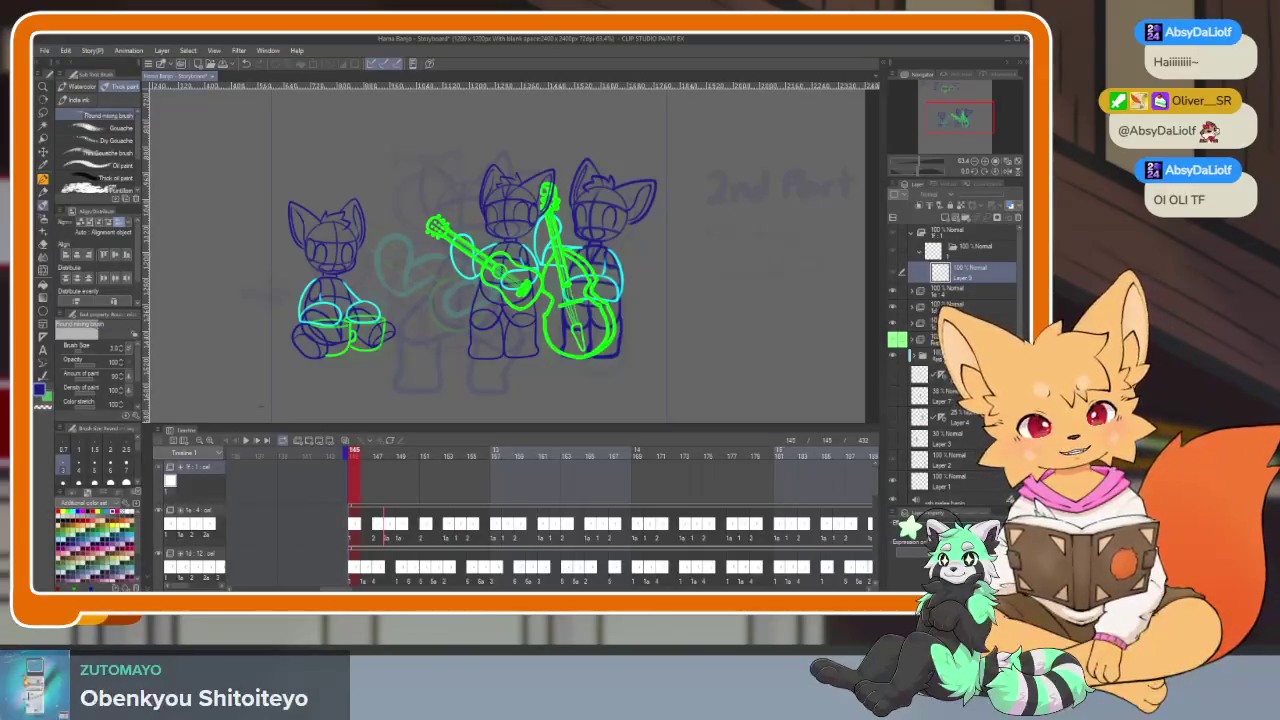
{"action": "left_click", "coordinate": [945, 373]}
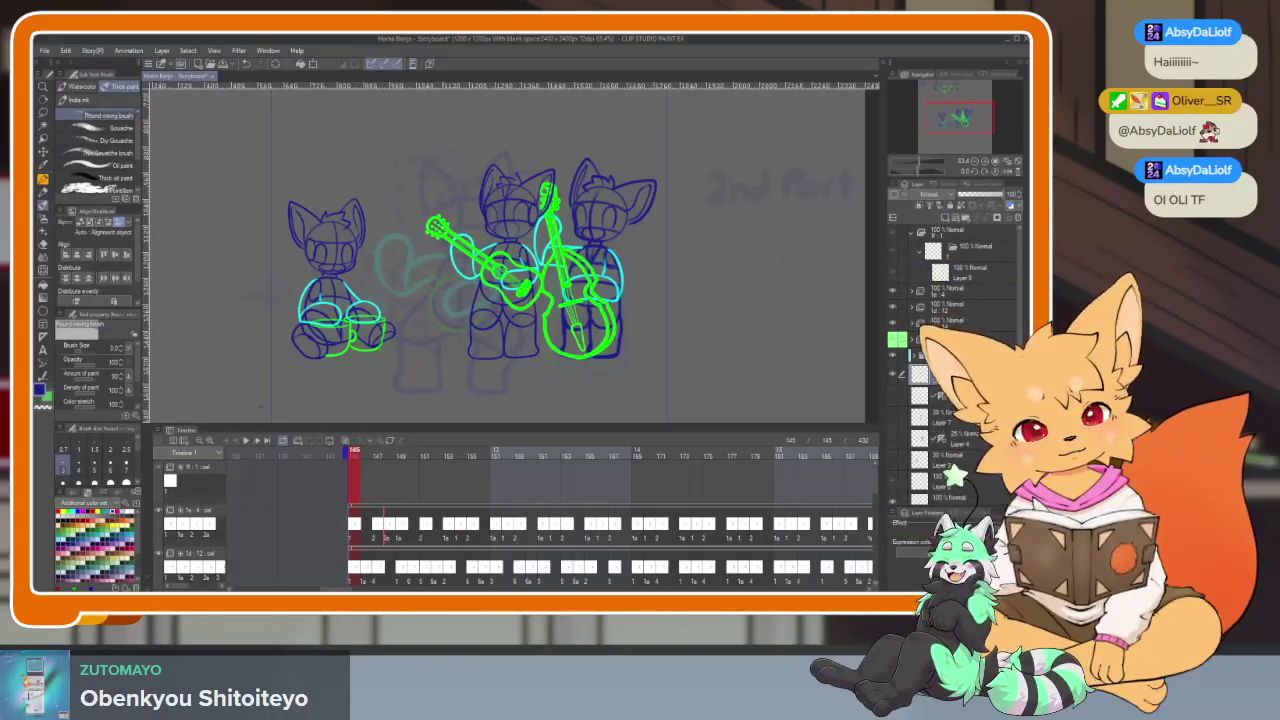
{"action": "key", "text": "Tab"}
{"action": "scroll", "coordinate": [545, 468], "scroll_direction": "up", "scroll_amount": 1}
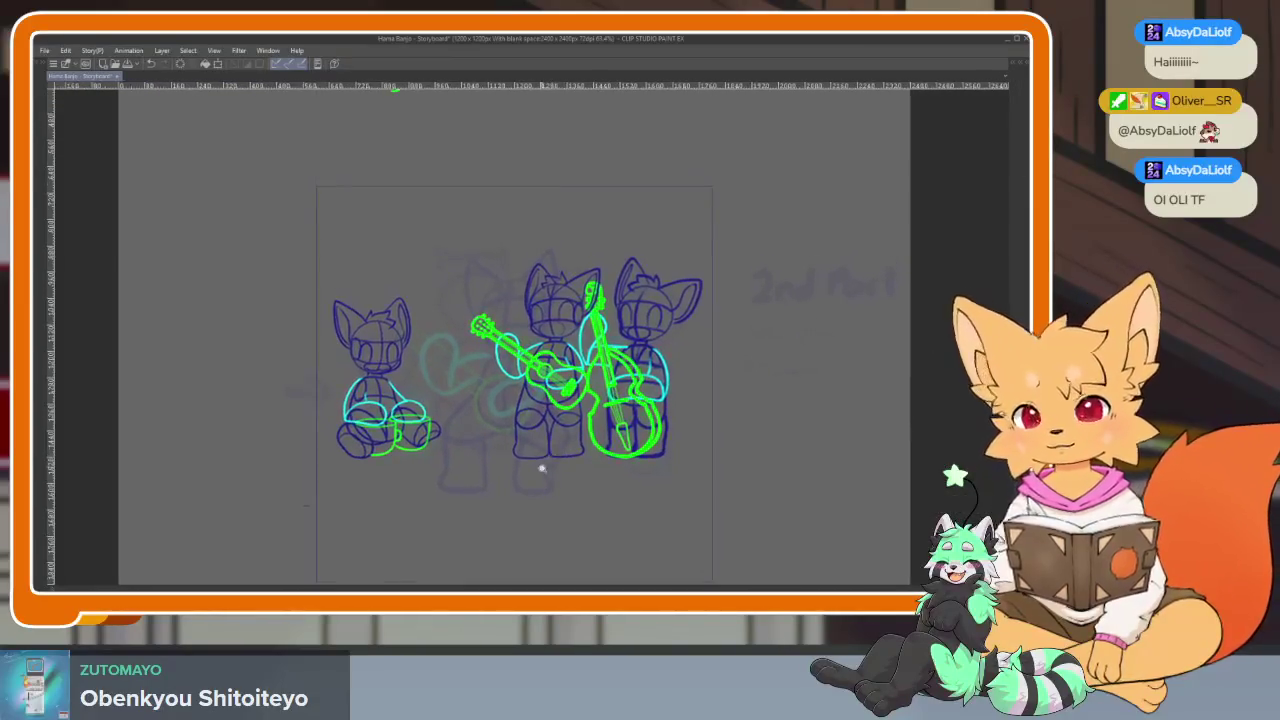
{"action": "scroll", "coordinate": [545, 468], "scroll_direction": "up", "scroll_amount": 2}
{"action": "scroll", "coordinate": [545, 468], "scroll_direction": "down", "scroll_amount": 2}
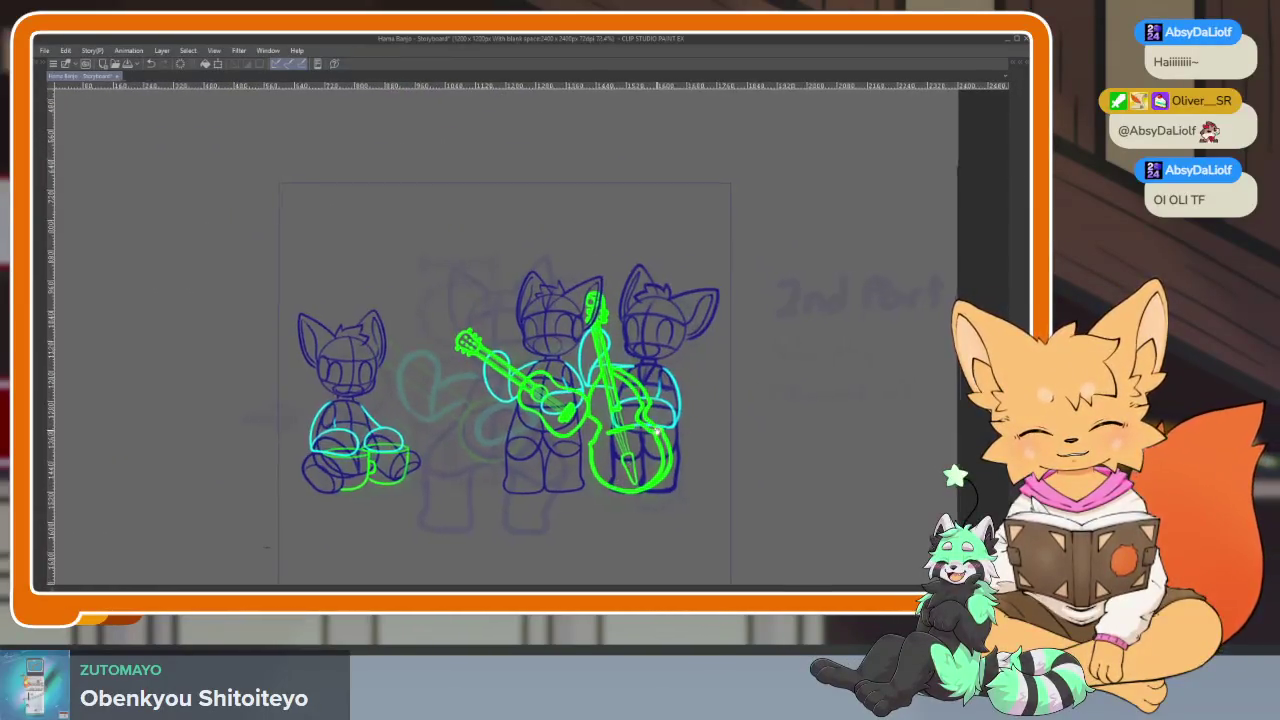
{"action": "scroll", "coordinate": [694, 423], "scroll_direction": "up", "scroll_amount": 2}
{"action": "scroll", "coordinate": [680, 425], "scroll_direction": "down", "scroll_amount": 1}
{"action": "scroll", "coordinate": [660, 430], "scroll_direction": "up", "scroll_amount": 2}
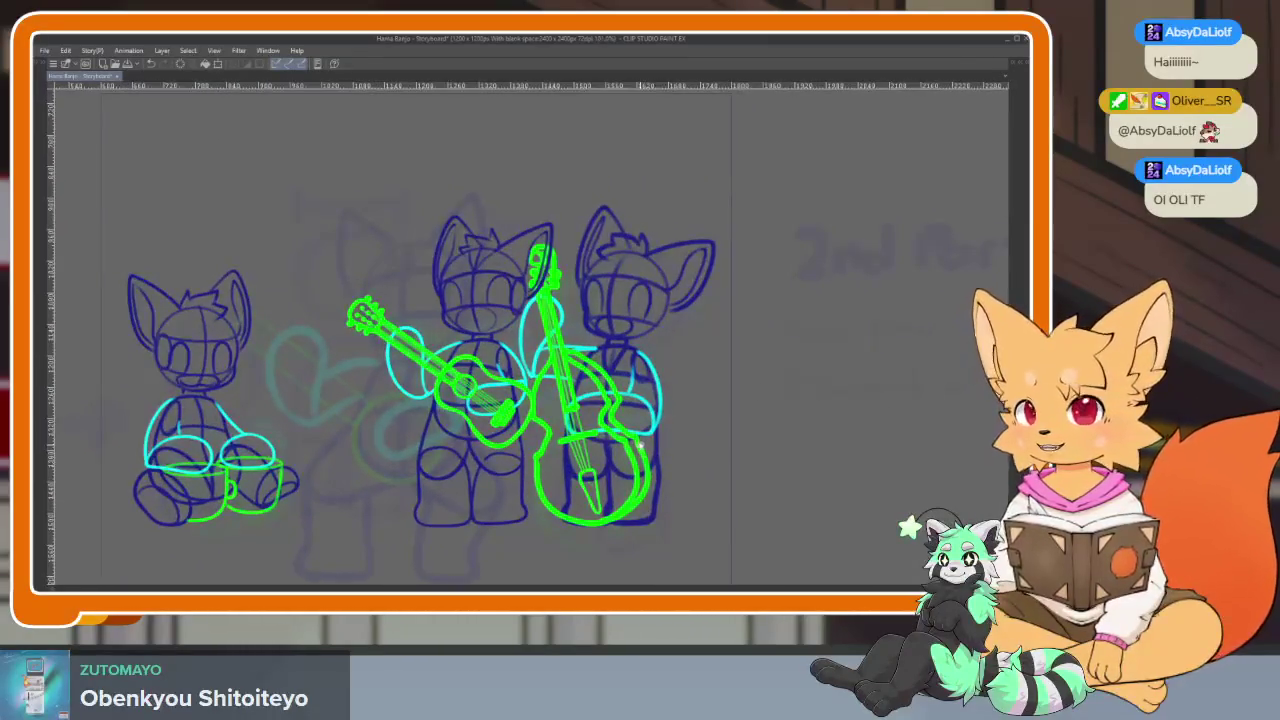
{"action": "scroll", "coordinate": [625, 452], "scroll_direction": "up", "scroll_amount": 1}
{"action": "scroll", "coordinate": [620, 455], "scroll_direction": "up", "scroll_amount": 1}
{"action": "scroll", "coordinate": [625, 452], "scroll_direction": "up", "scroll_amount": 1}
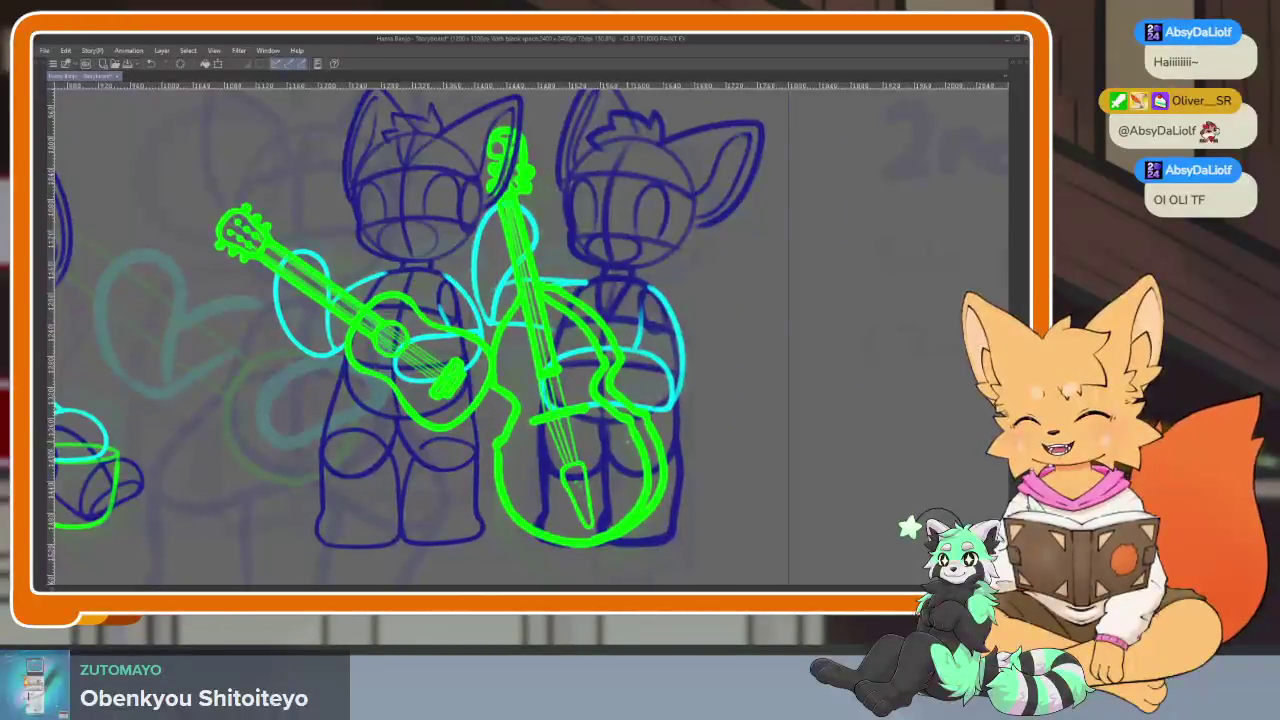
{"action": "scroll", "coordinate": [628, 452], "scroll_direction": "up", "scroll_amount": 1}
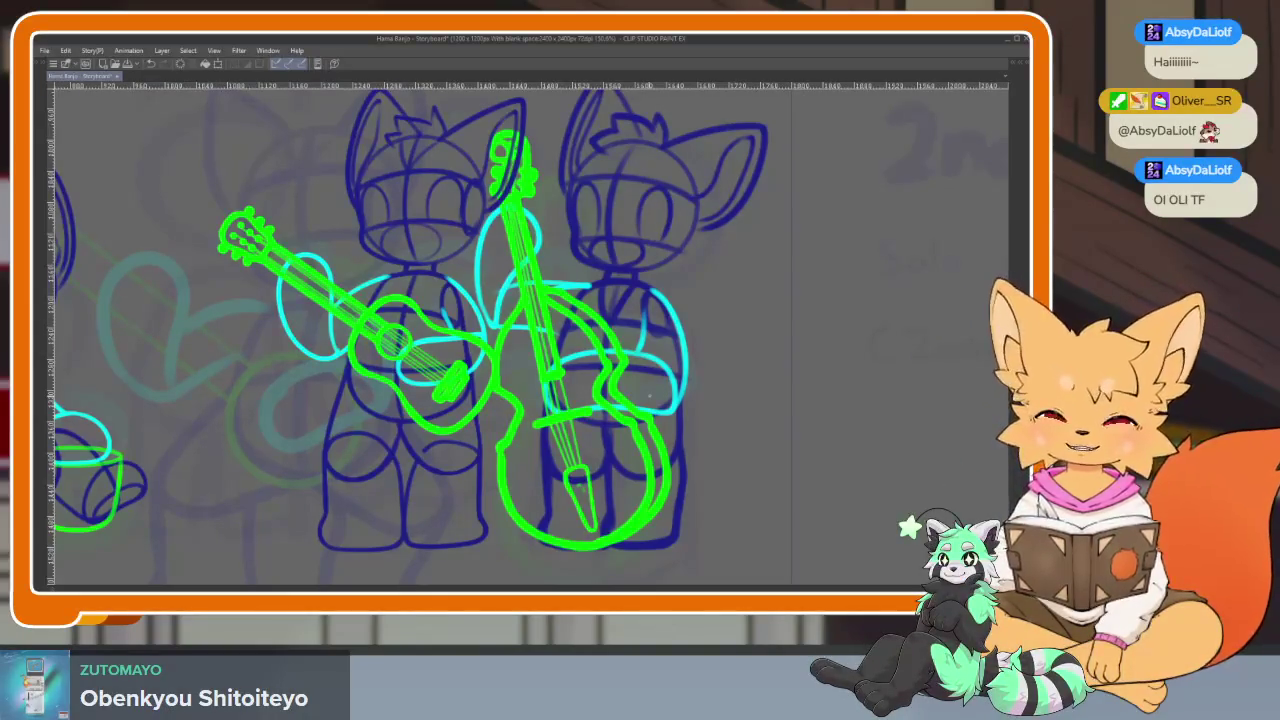
{"action": "key", "text": "Tab"}
{"action": "key", "text": "Tab"}
{"action": "scroll", "coordinate": [543, 484], "scroll_direction": "down", "scroll_amount": 1}
{"action": "scroll", "coordinate": [543, 484], "scroll_direction": "down", "scroll_amount": 2}
{"action": "scroll", "coordinate": [543, 484], "scroll_direction": "down", "scroll_amount": 2}
{"action": "scroll", "coordinate": [543, 484], "scroll_direction": "up", "scroll_amount": 1}
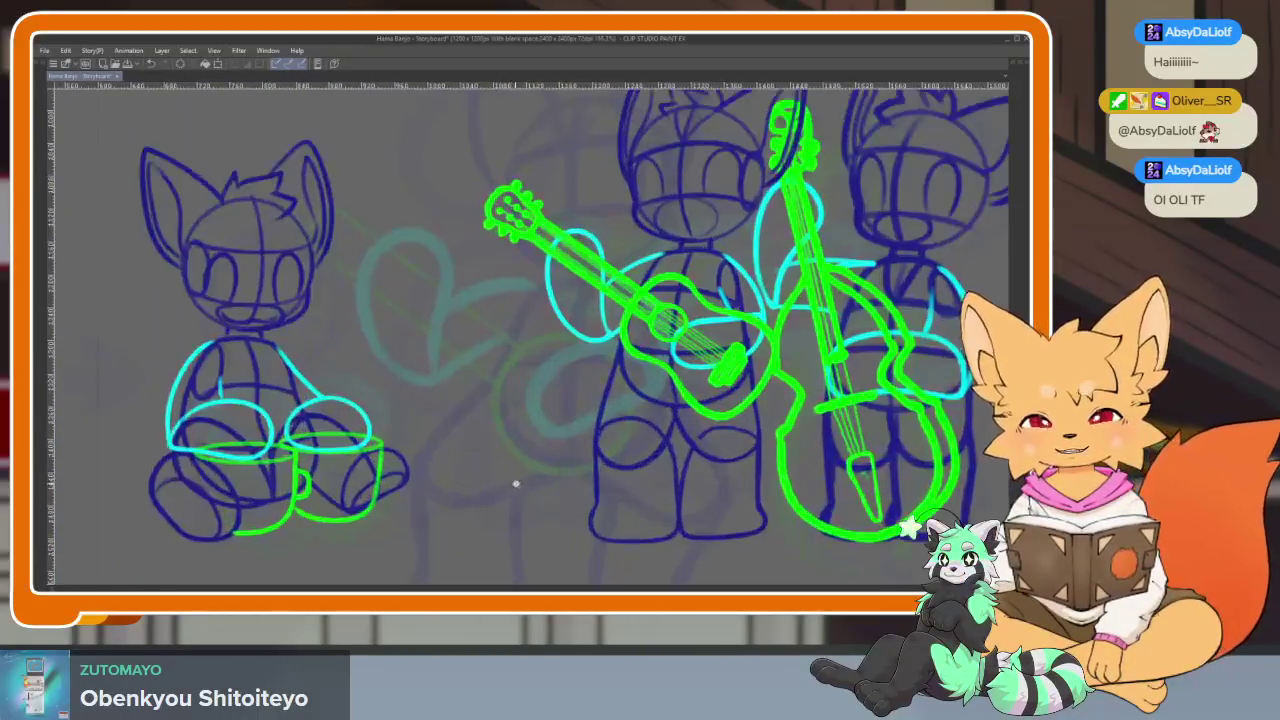
{"action": "scroll", "coordinate": [594, 480], "scroll_direction": "up", "scroll_amount": 1}
{"action": "scroll", "coordinate": [586, 437], "scroll_direction": "up", "scroll_amount": 1}
{"action": "scroll", "coordinate": [578, 424], "scroll_direction": "down", "scroll_amount": 1}
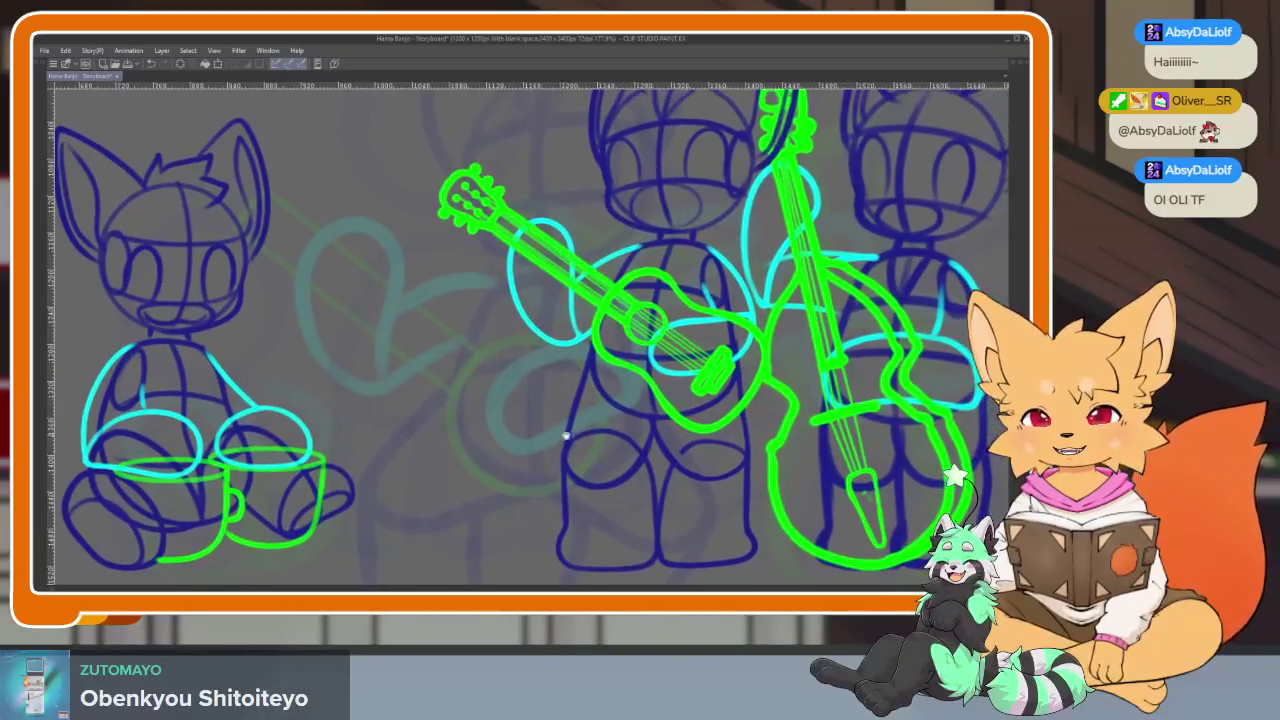
{"action": "scroll", "coordinate": [578, 426], "scroll_direction": "down", "scroll_amount": 2}
{"action": "scroll", "coordinate": [578, 430], "scroll_direction": "down", "scroll_amount": 1}
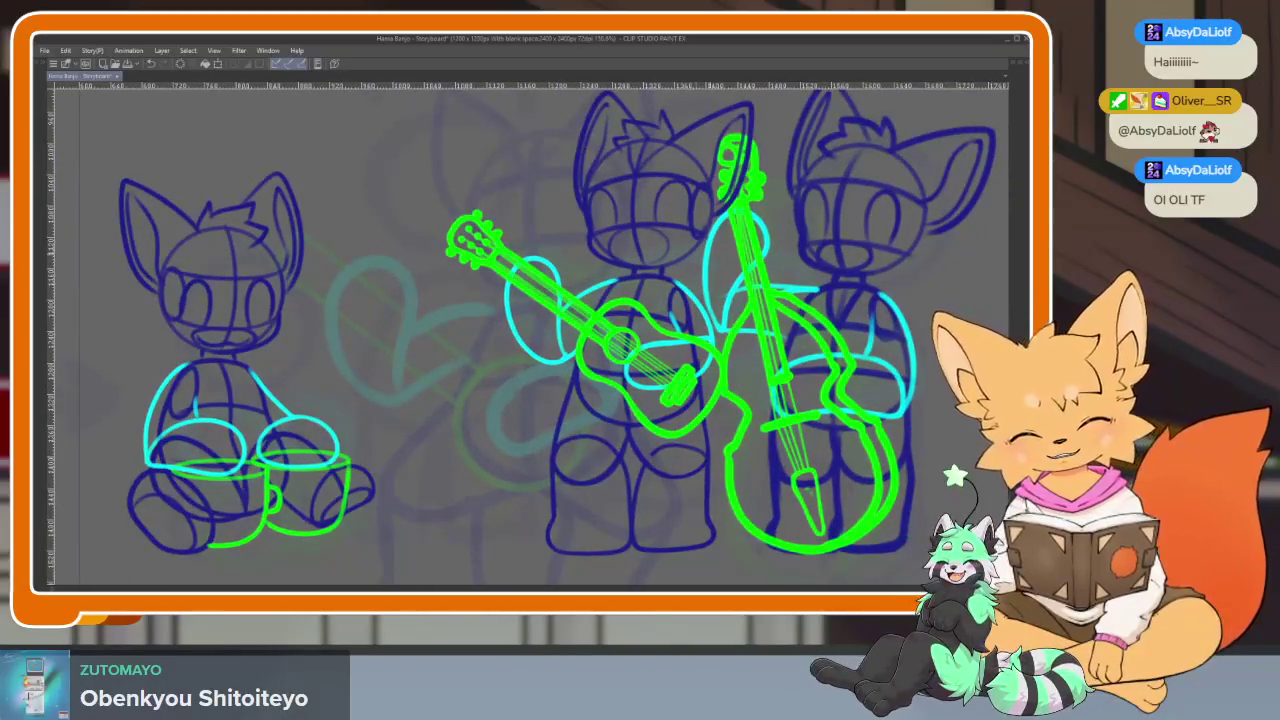
{"action": "scroll", "coordinate": [404, 293], "scroll_direction": "down", "scroll_amount": 1}
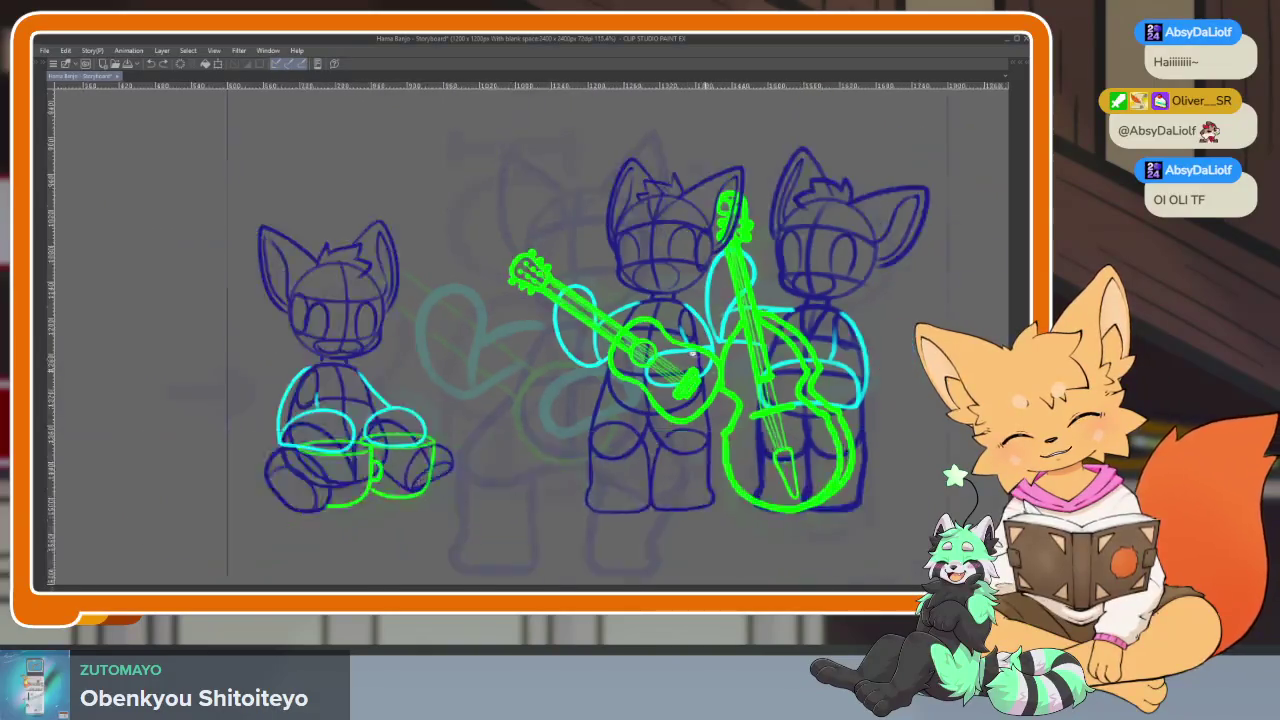
{"action": "scroll", "coordinate": [410, 330], "scroll_direction": "down", "scroll_amount": 2}
{"action": "scroll", "coordinate": [410, 360], "scroll_direction": "down", "scroll_amount": 1}
{"action": "scroll", "coordinate": [729, 388], "scroll_direction": "down", "scroll_amount": 1}
{"action": "key", "text": "Tab"}
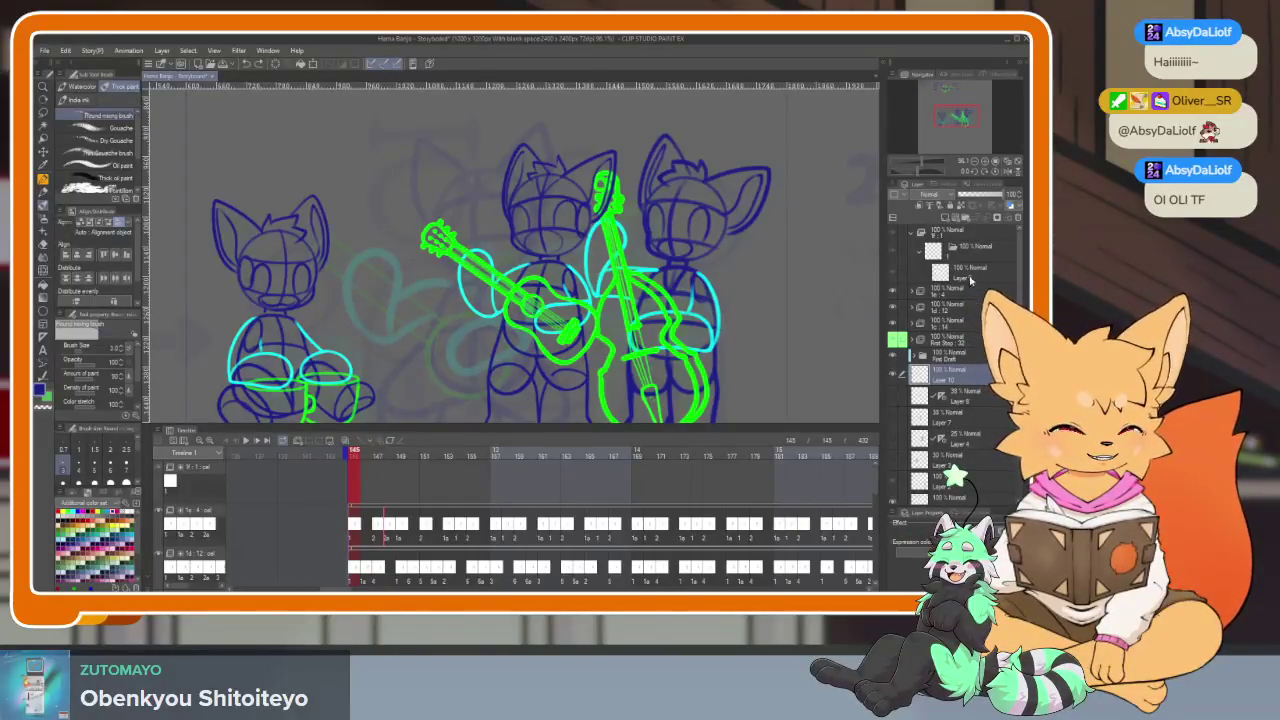
{"action": "left_click", "coordinate": [960, 296]}
{"action": "left_click", "coordinate": [893, 290]}
{"action": "left_click", "coordinate": [893, 307]}
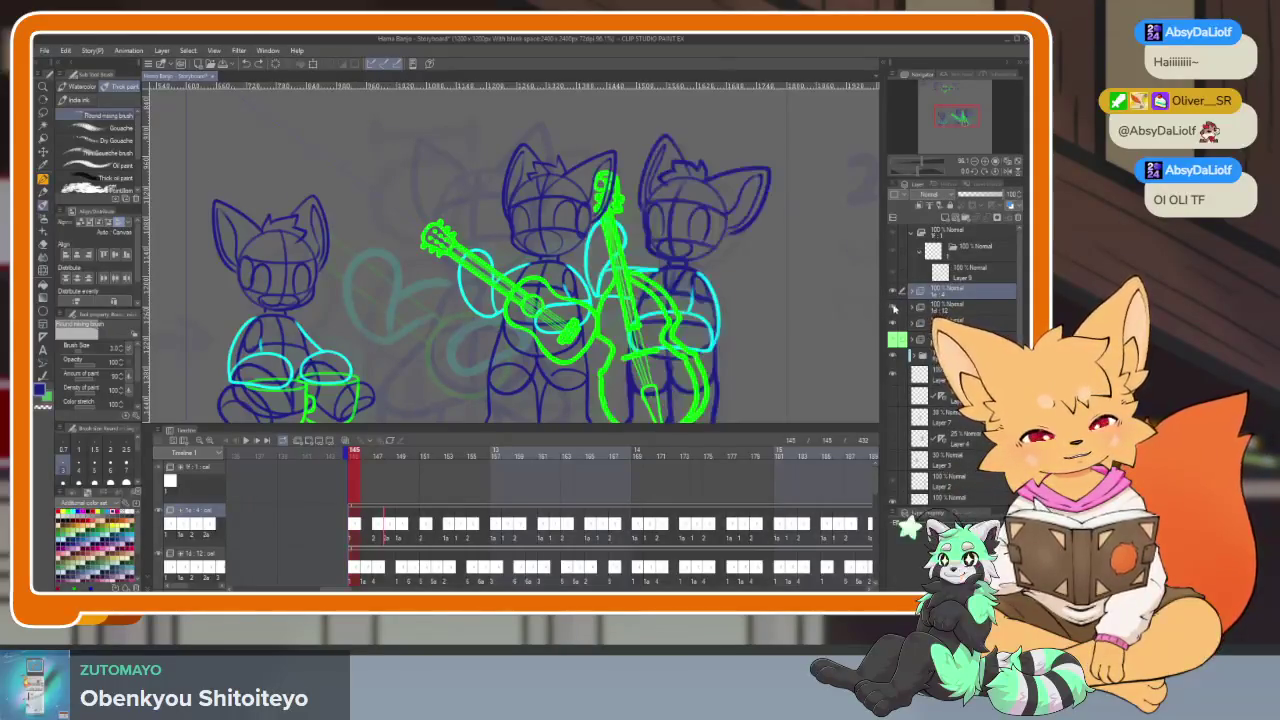
{"action": "left_click", "coordinate": [893, 290]}
{"action": "key", "text": "Tab"}
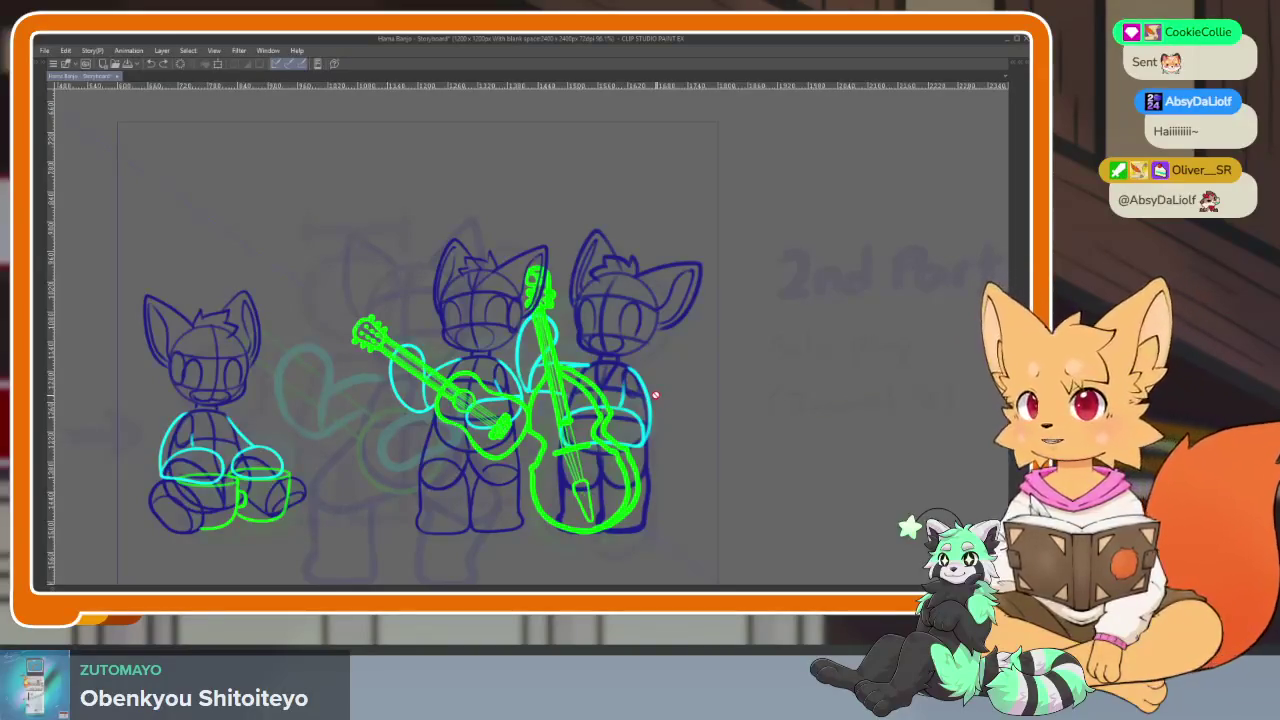
{"action": "scroll", "coordinate": [634, 432], "scroll_direction": "down", "scroll_amount": 3}
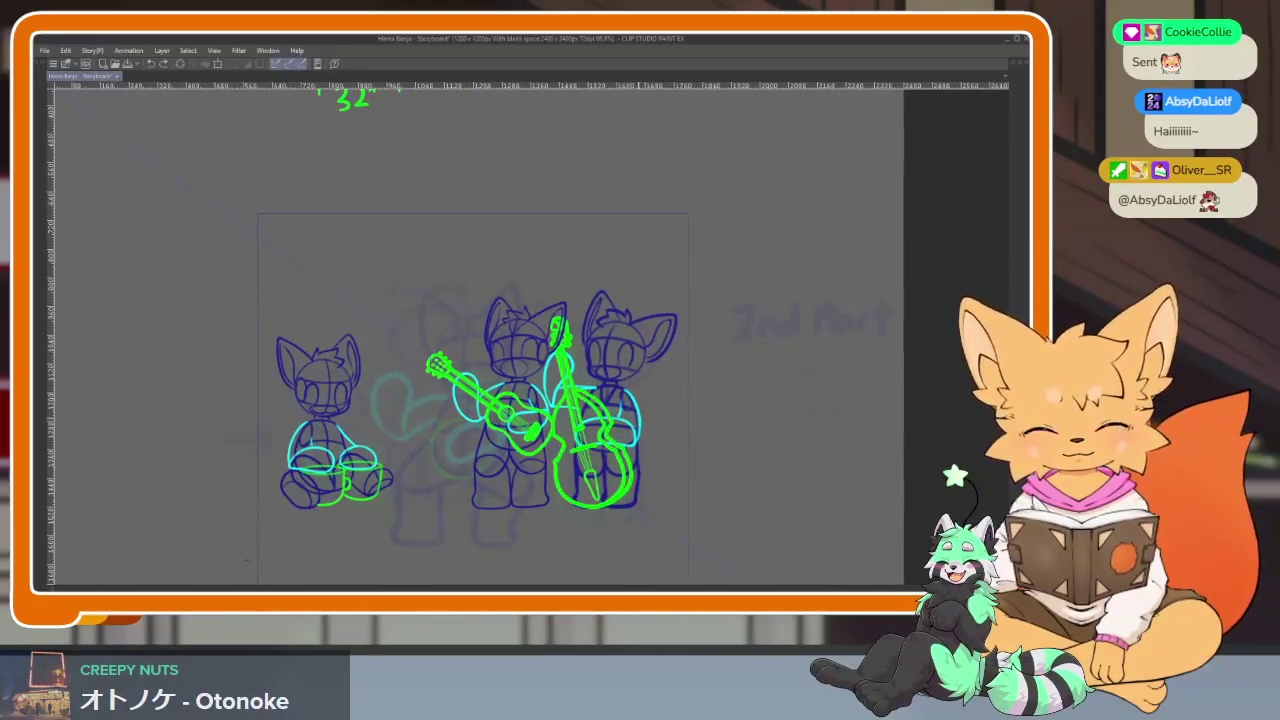
{"action": "key", "text": "Tab"}
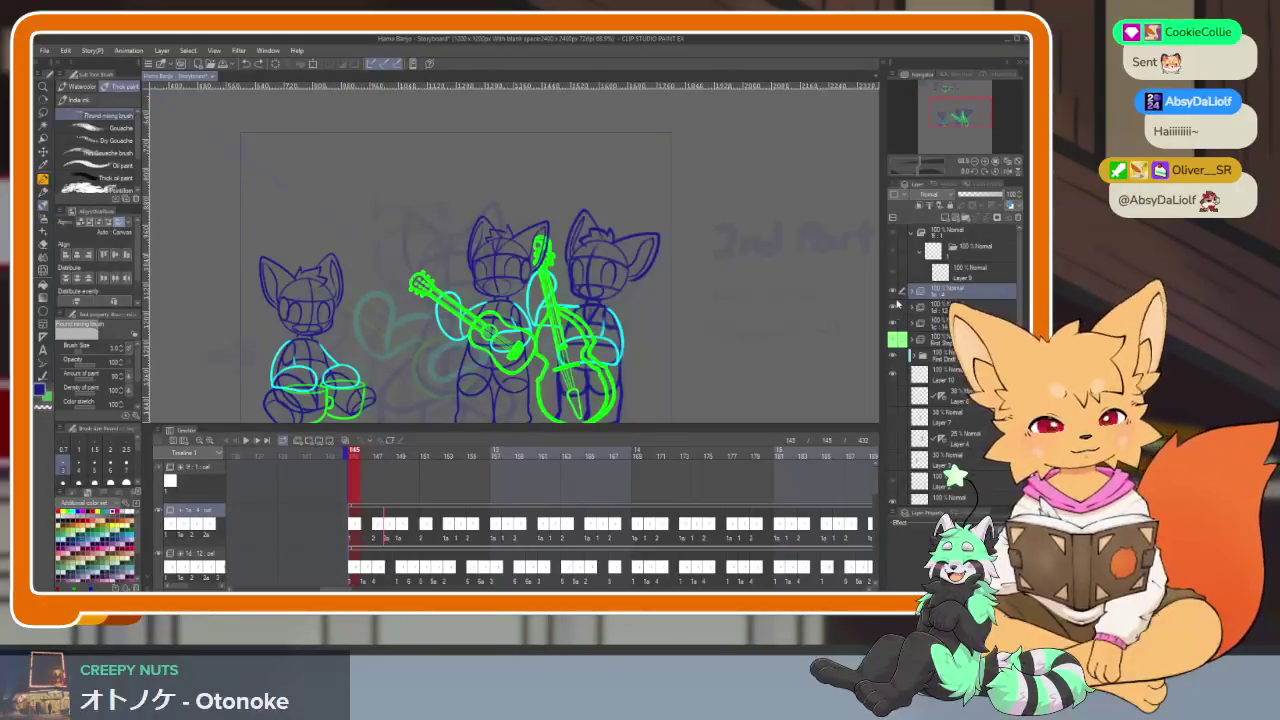
Briefly hide and reshow the guitar and bass layers, checking the canvas full-window
{"action": "mouse_move", "coordinate": [894, 293]}
{"action": "left_mouse_down"}
{"action": "mouse_move", "coordinate": [894, 307]}
{"action": "mouse_move", "coordinate": [894, 293]}
{"action": "left_mouse_up"}
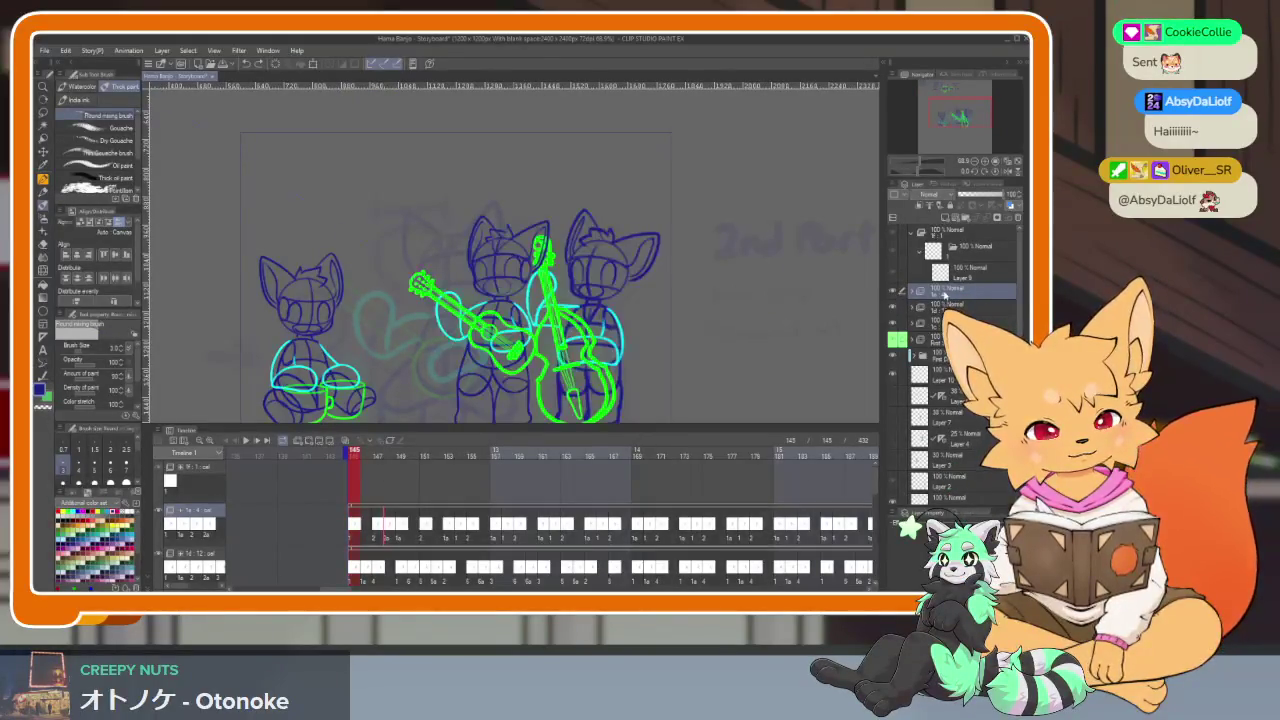
{"action": "key", "text": "Tab"}
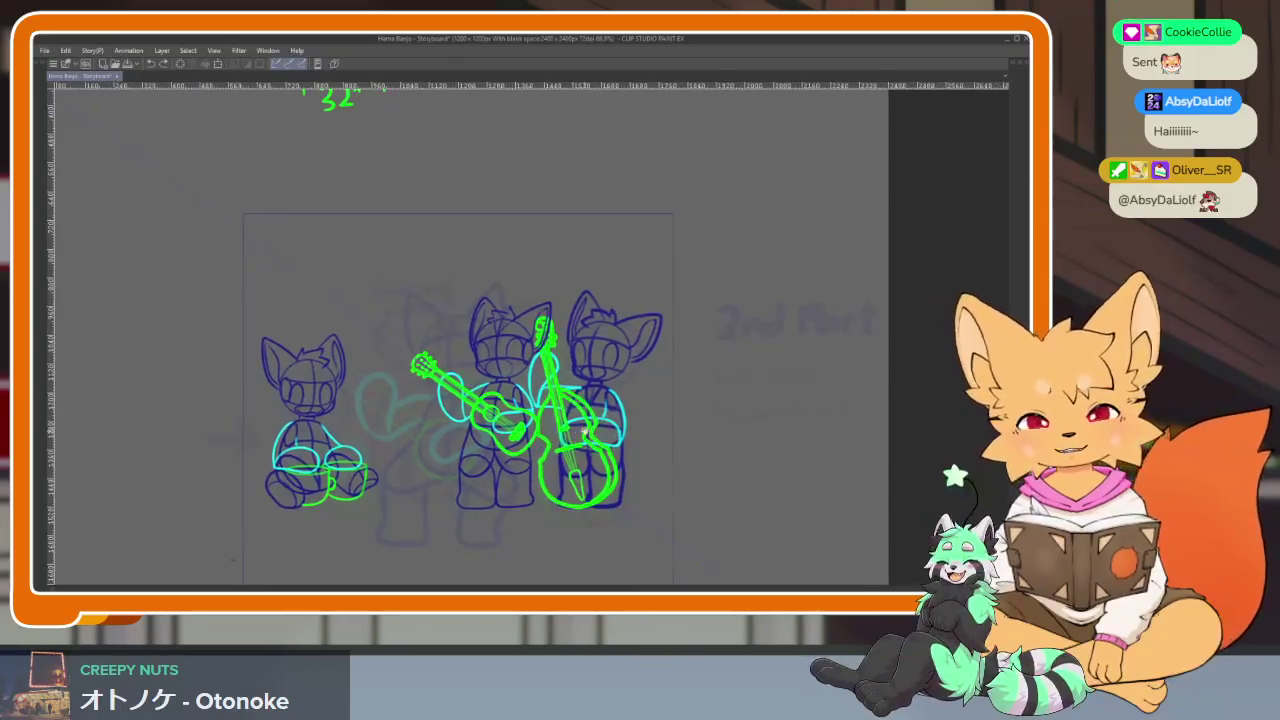
{"action": "scroll", "coordinate": [599, 434], "scroll_direction": "down", "scroll_amount": 3}
{"action": "scroll", "coordinate": [599, 434], "scroll_direction": "up", "scroll_amount": 2}
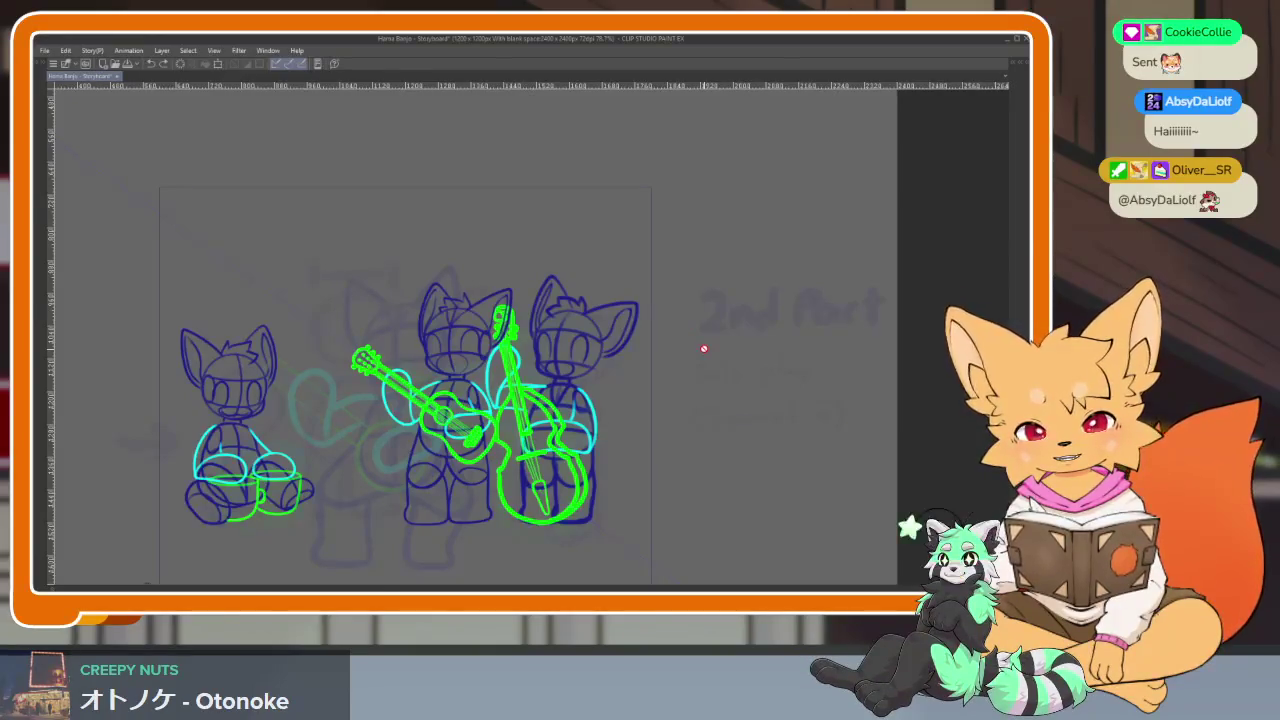
{"action": "key", "text": "Tab"}
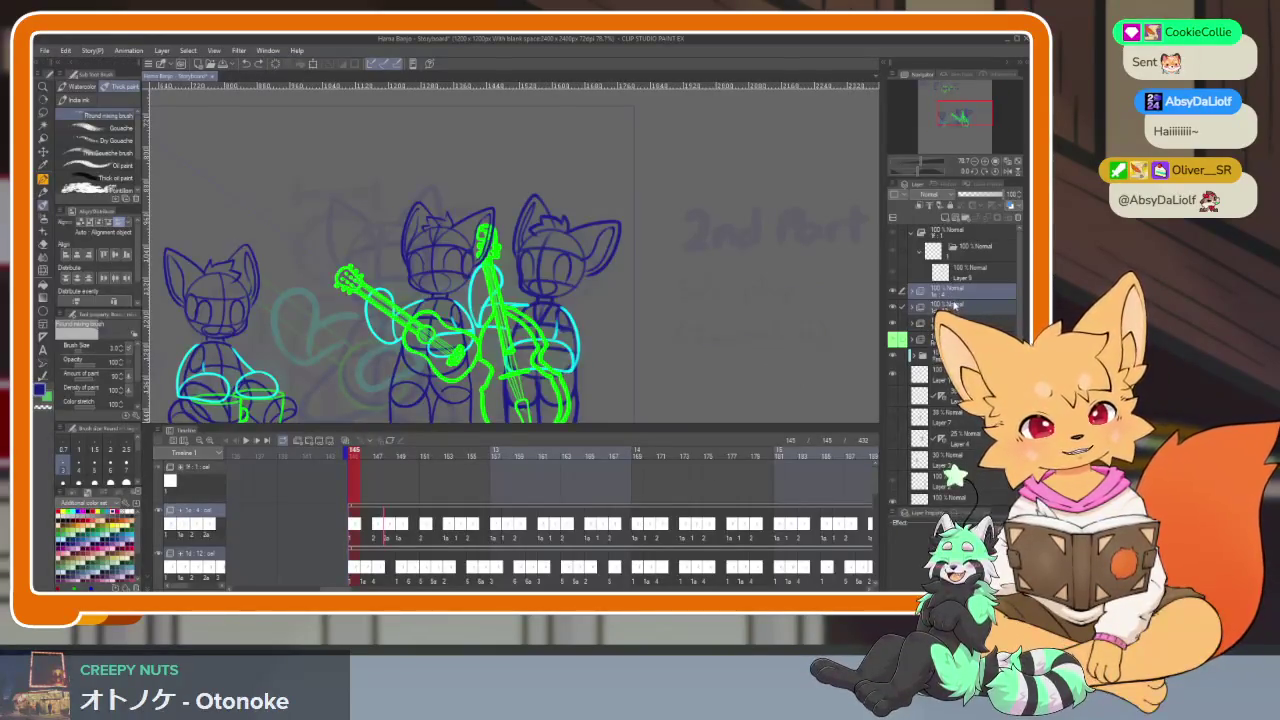
Shift the guitar and bass cats right and the seated drummer cat further left
{"action": "key", "text": "Tab"}
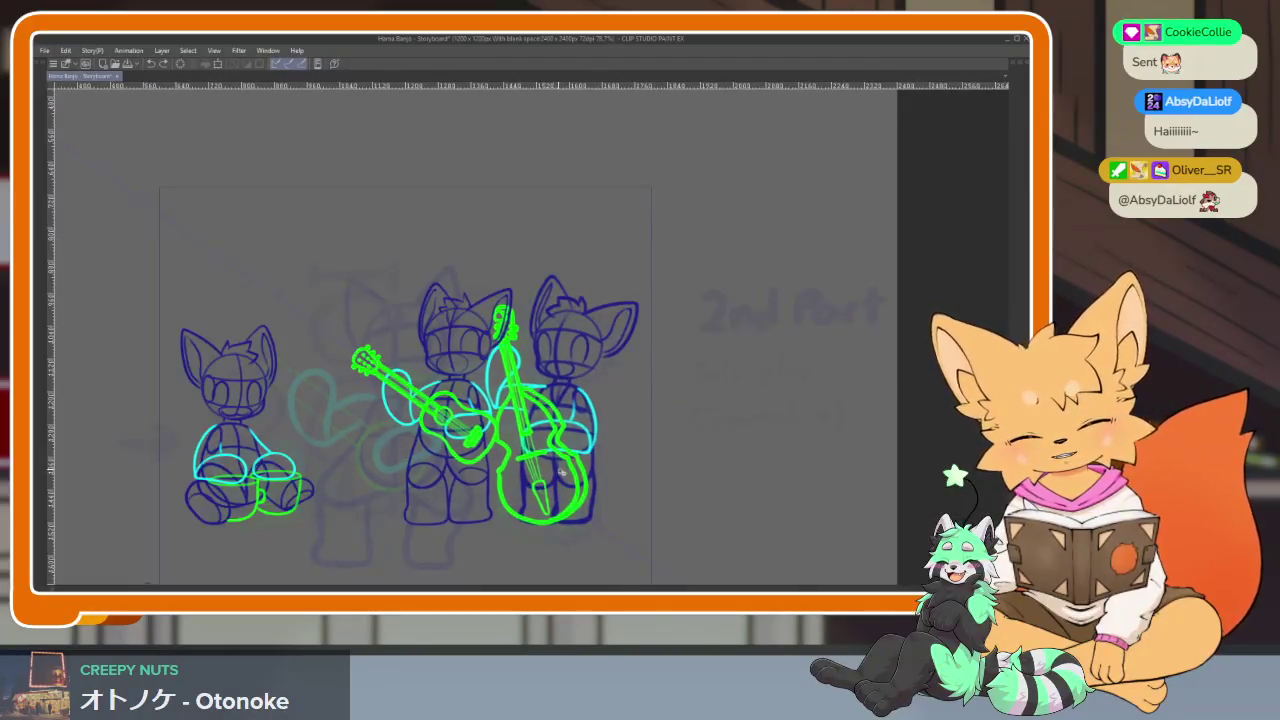
{"action": "scroll", "coordinate": [611, 472], "scroll_direction": "up", "scroll_amount": 2}
{"action": "left_click_drag", "start_coordinate": [611, 472], "coordinate": [651, 471]}
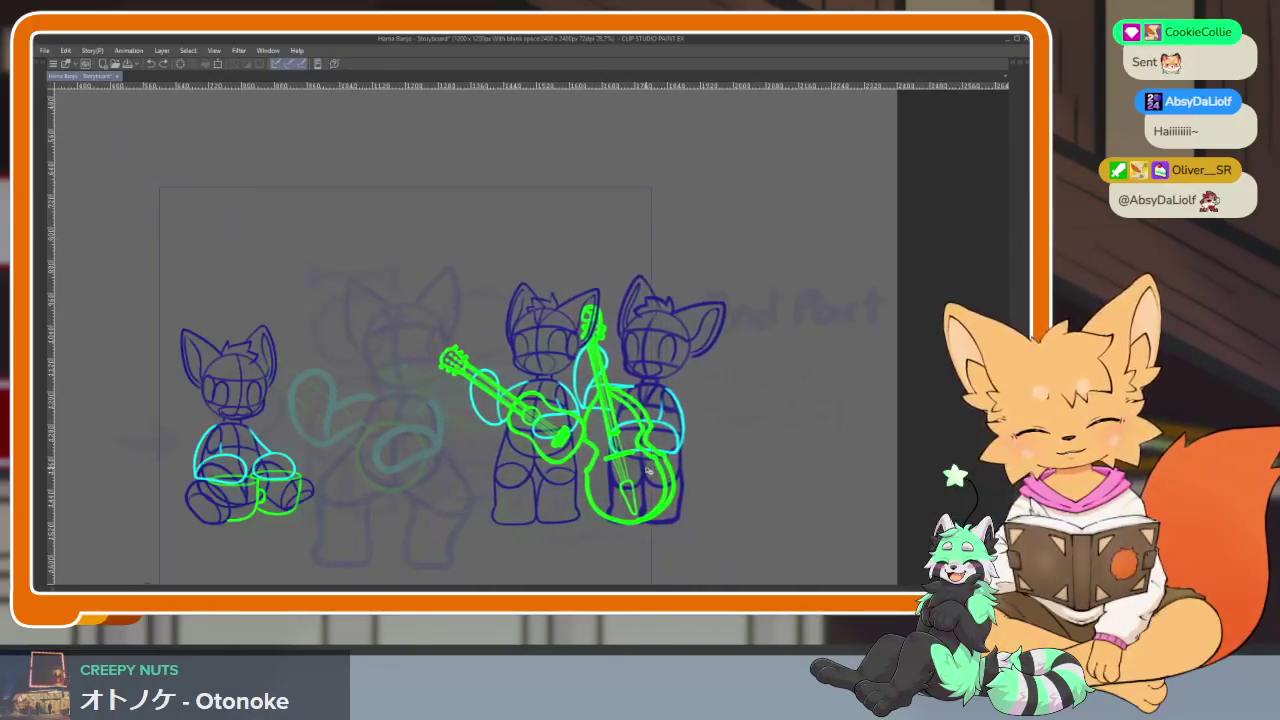
{"action": "key", "text": "Tab"}
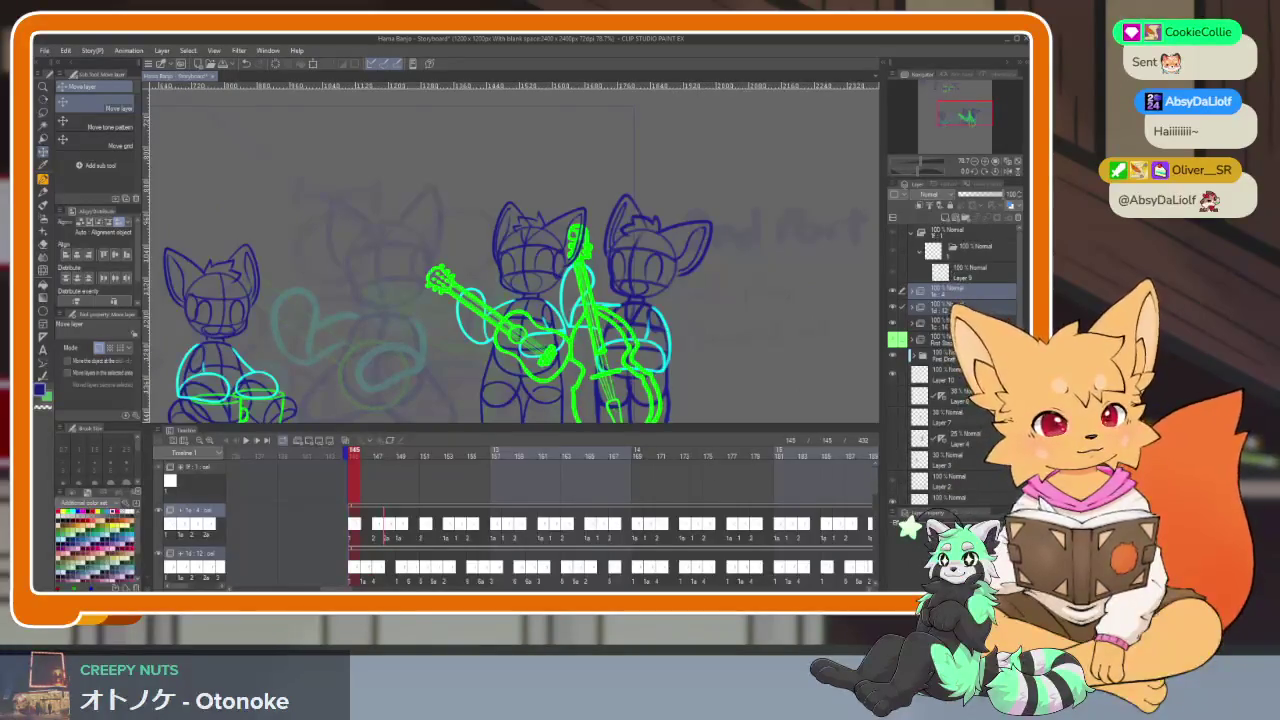
{"action": "key", "text": "Tab"}
{"action": "left_click_drag", "start_coordinate": [273, 494], "coordinate": [193, 494]}
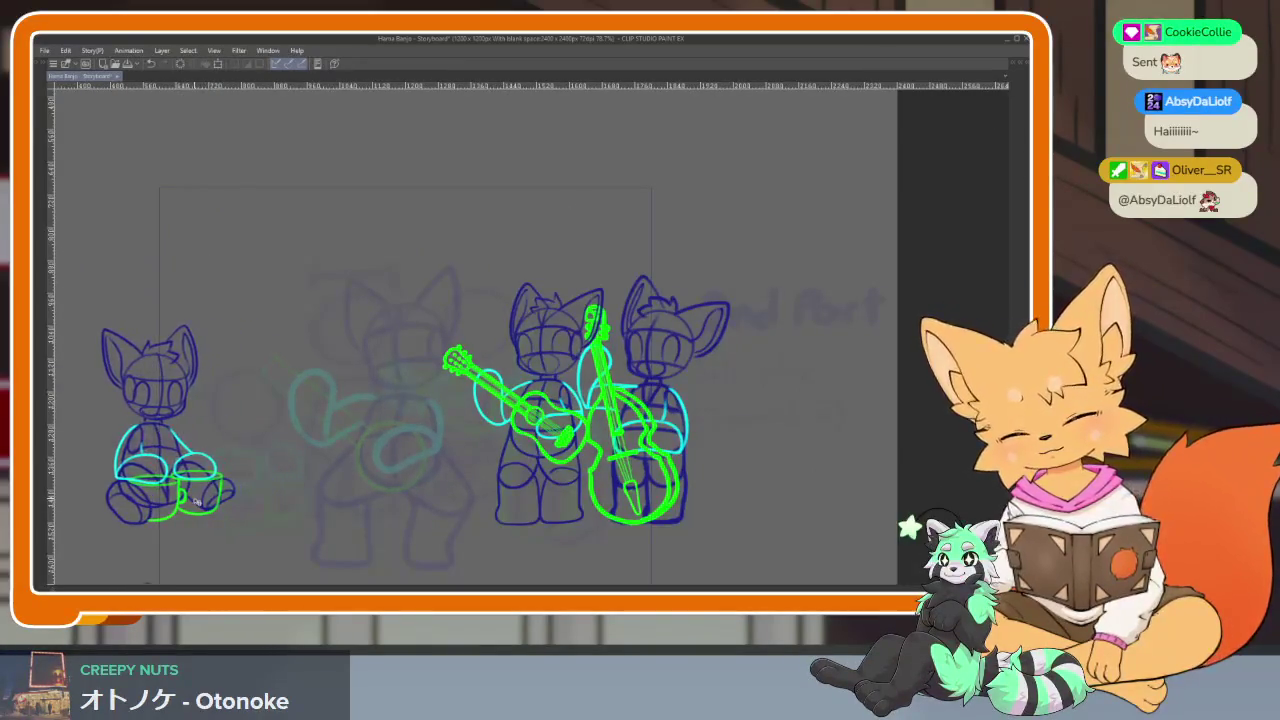
{"action": "key", "text": "Tab"}
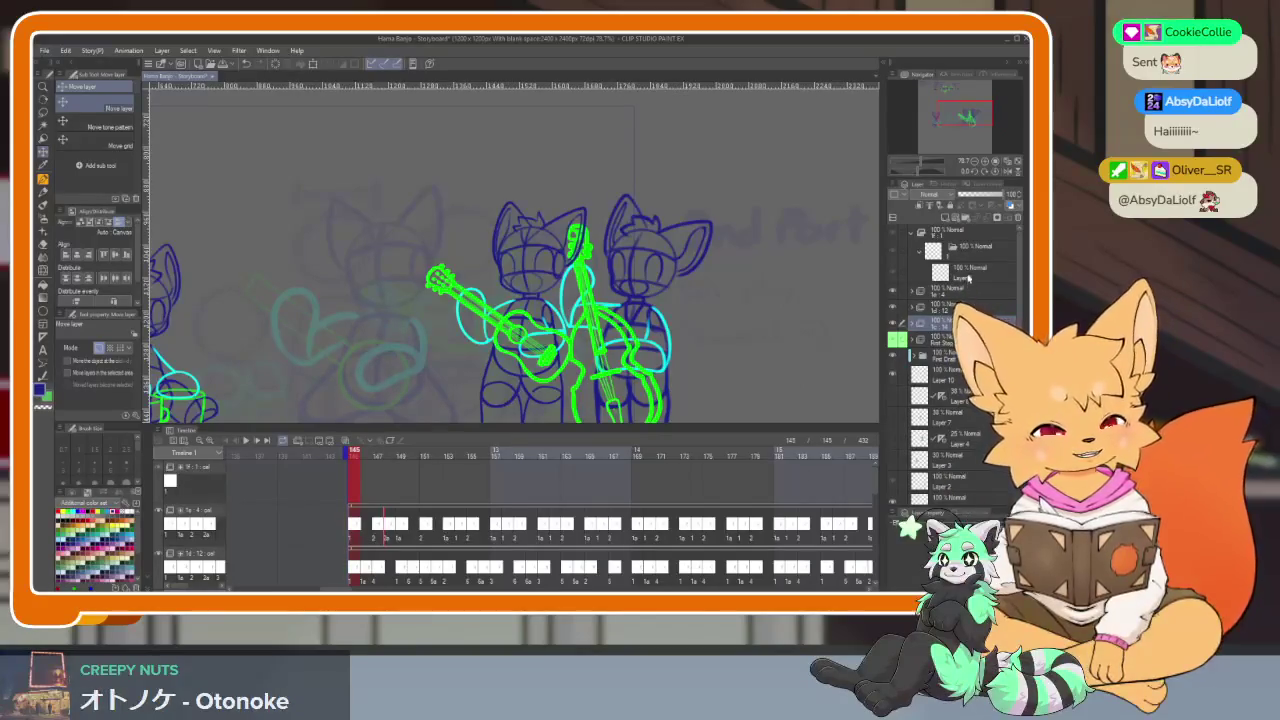
Select Layer 9, return to frame 144, and play the animation full-window
{"action": "left_click", "coordinate": [962, 270]}
{"action": "key", "text": "Tab"}
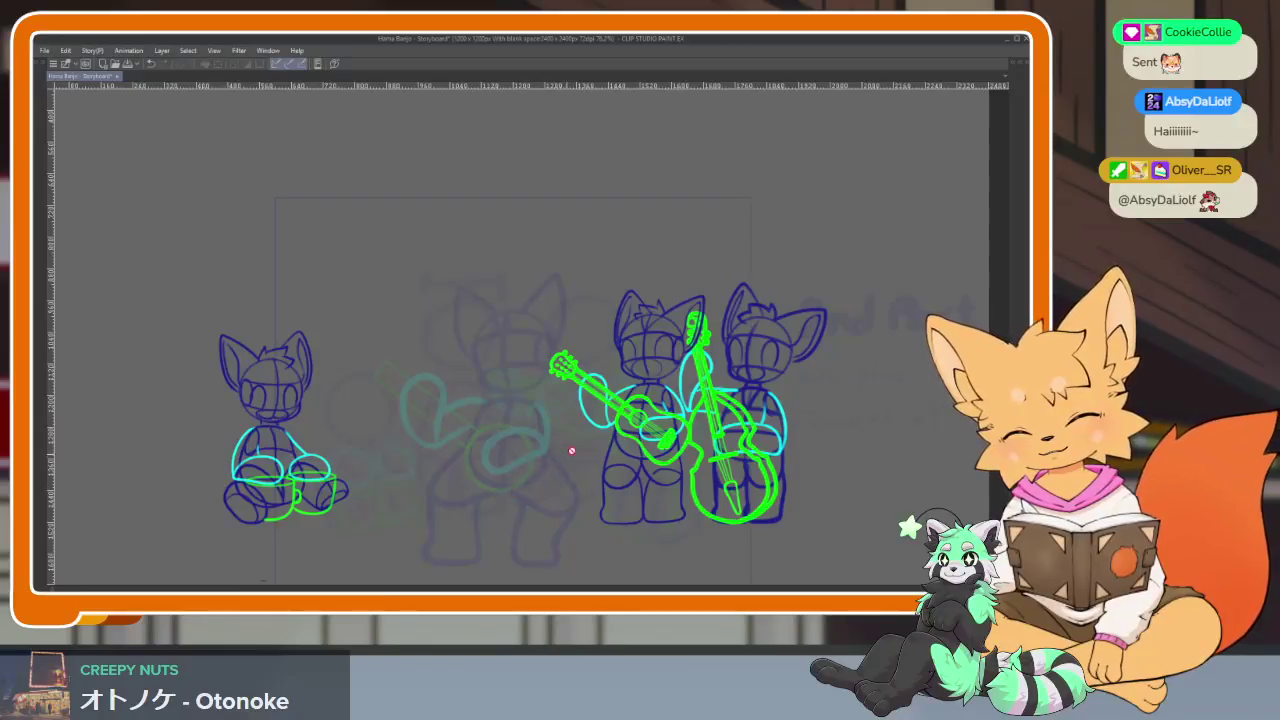
{"action": "key", "text": "Tab"}
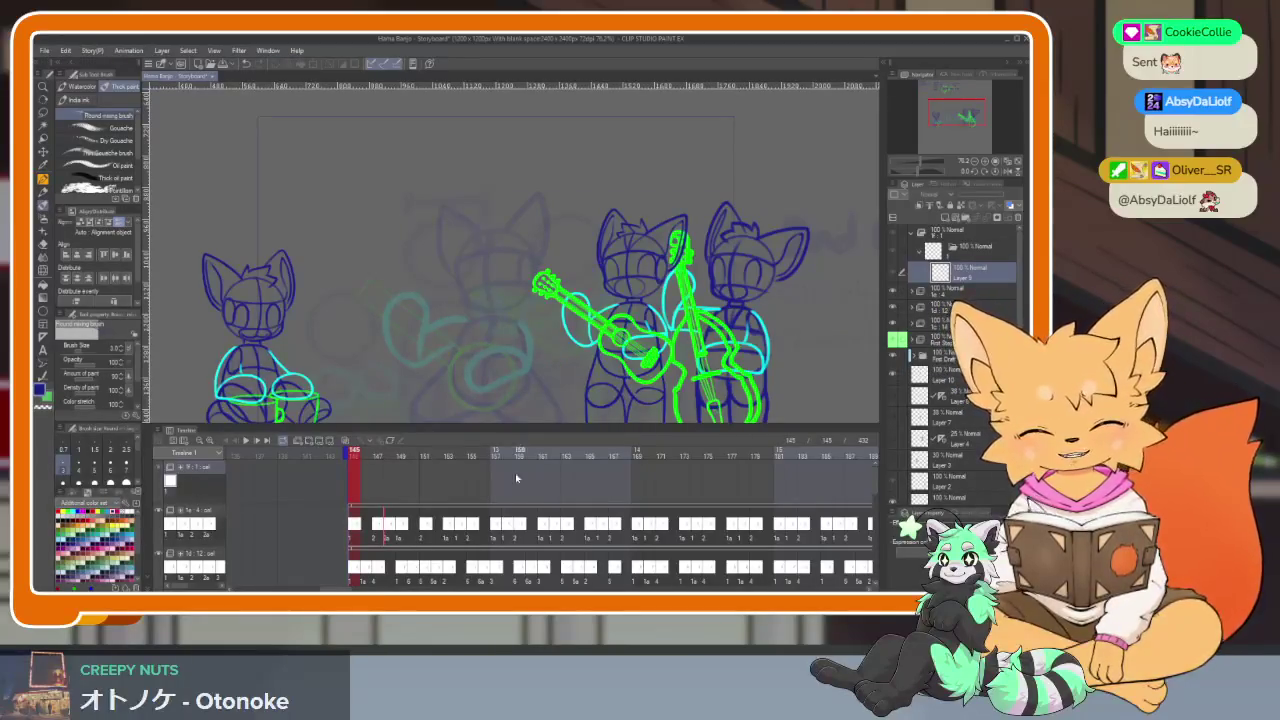
{"action": "left_click", "coordinate": [340, 458]}
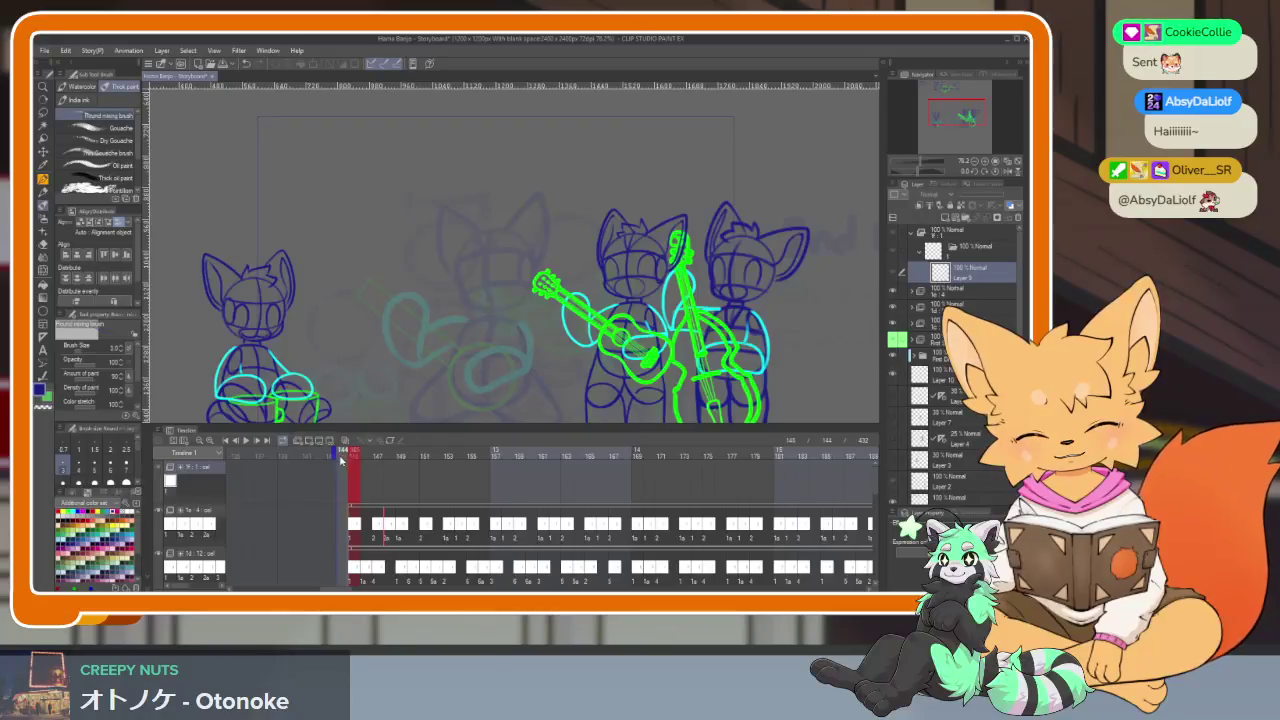
{"action": "key", "text": "Tab"}
{"action": "key", "text": "space"}
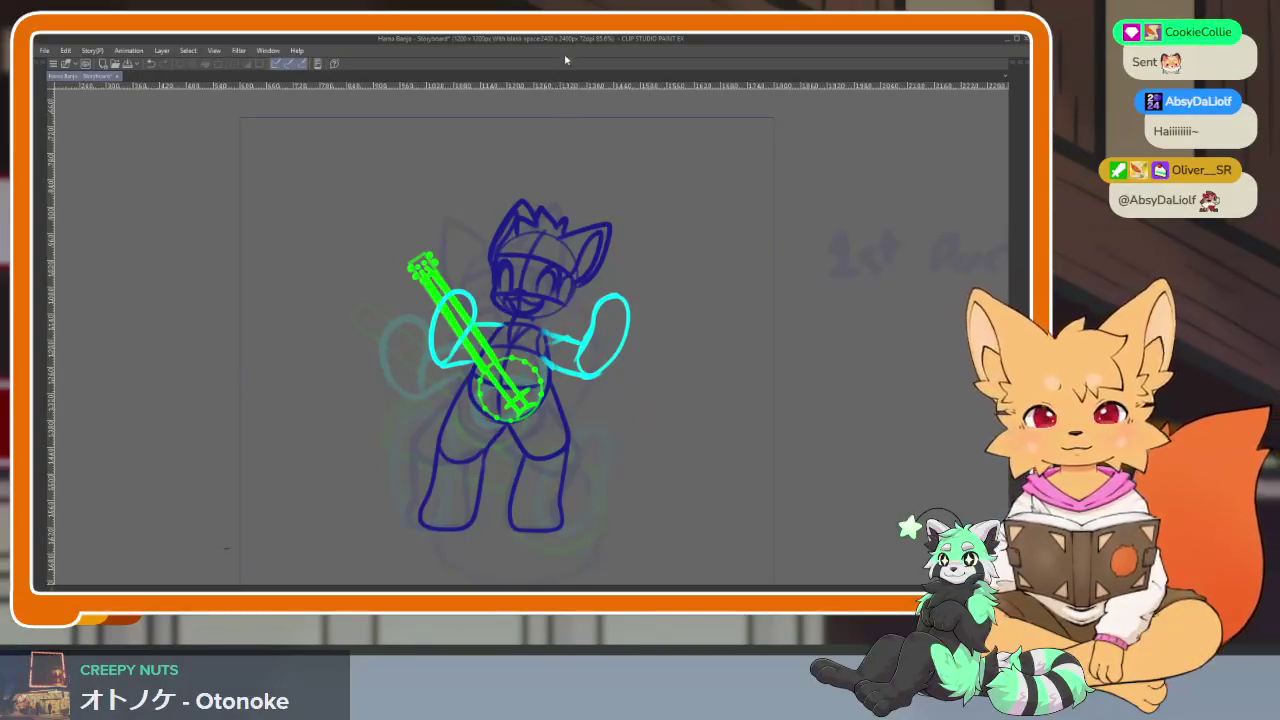
{"action": "key", "text": "Tab"}
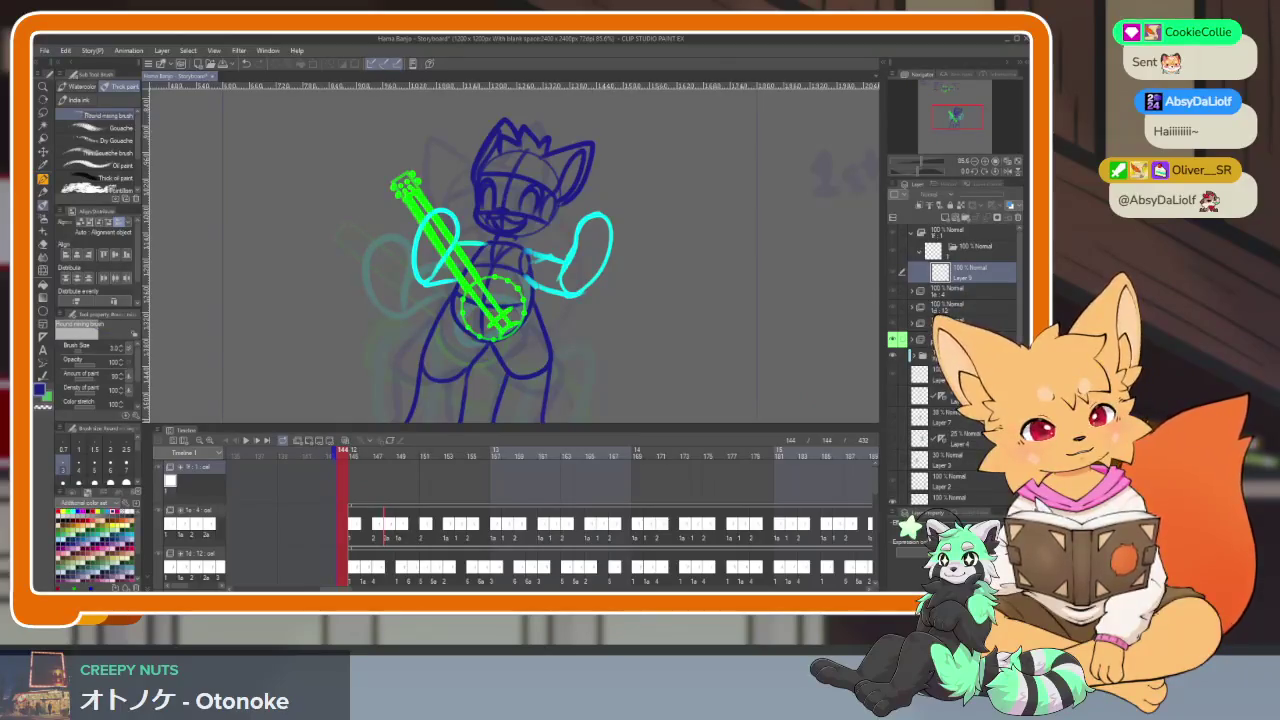
{"action": "key", "text": "Right"}
{"action": "key", "text": "Tab"}
{"action": "scroll", "coordinate": [563, 437], "scroll_direction": "up", "scroll_amount": 3}
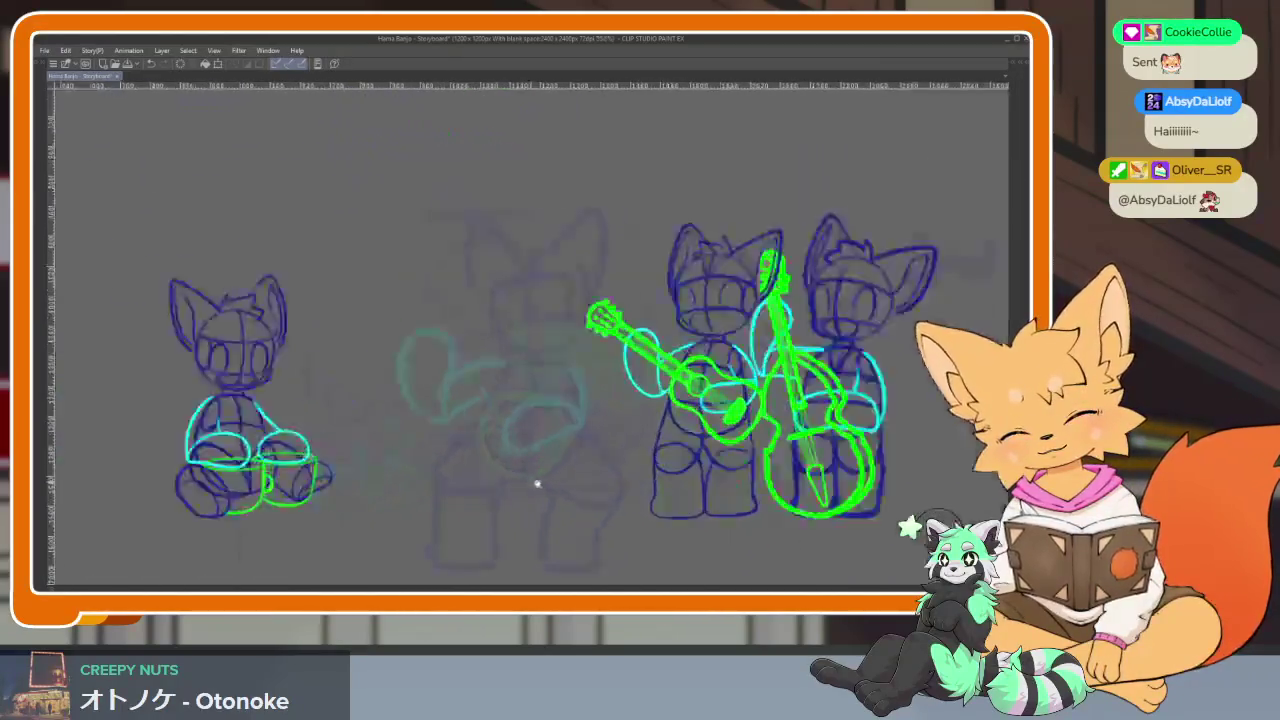
{"action": "scroll", "coordinate": [534, 480], "scroll_direction": "up", "scroll_amount": 2}
{"action": "key", "text": "Tab"}
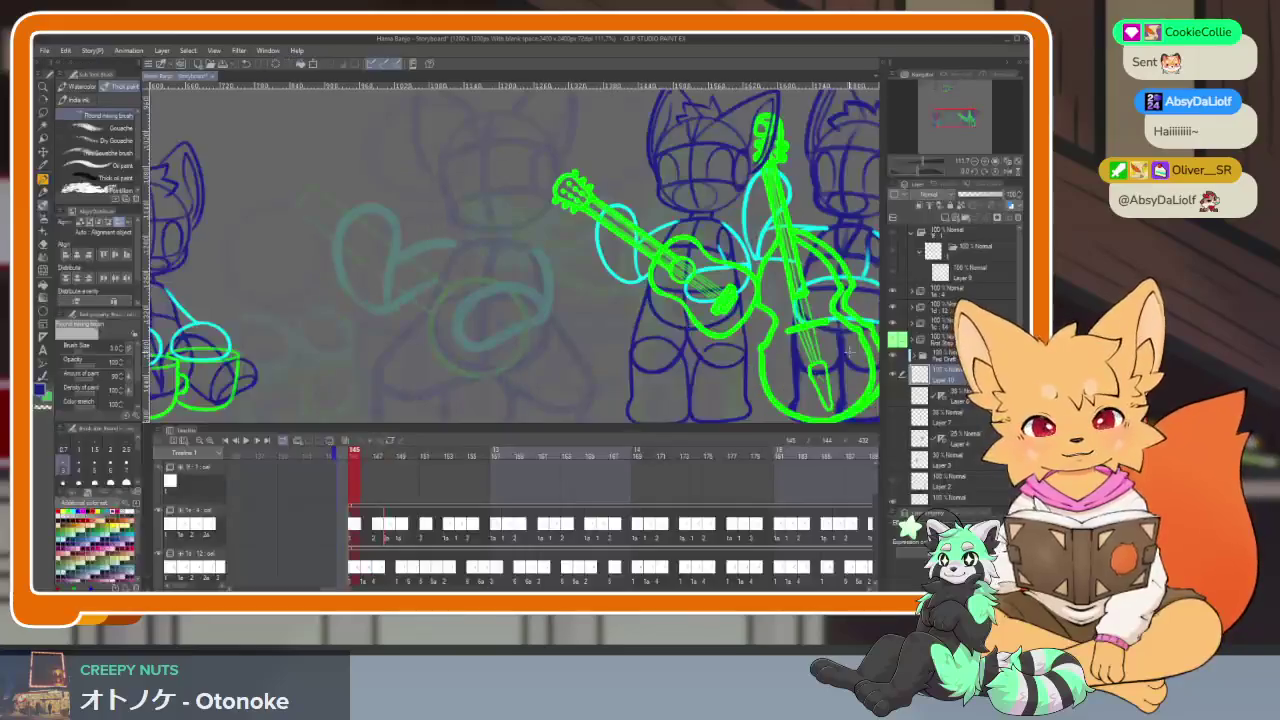
{"action": "key", "text": "Tab"}
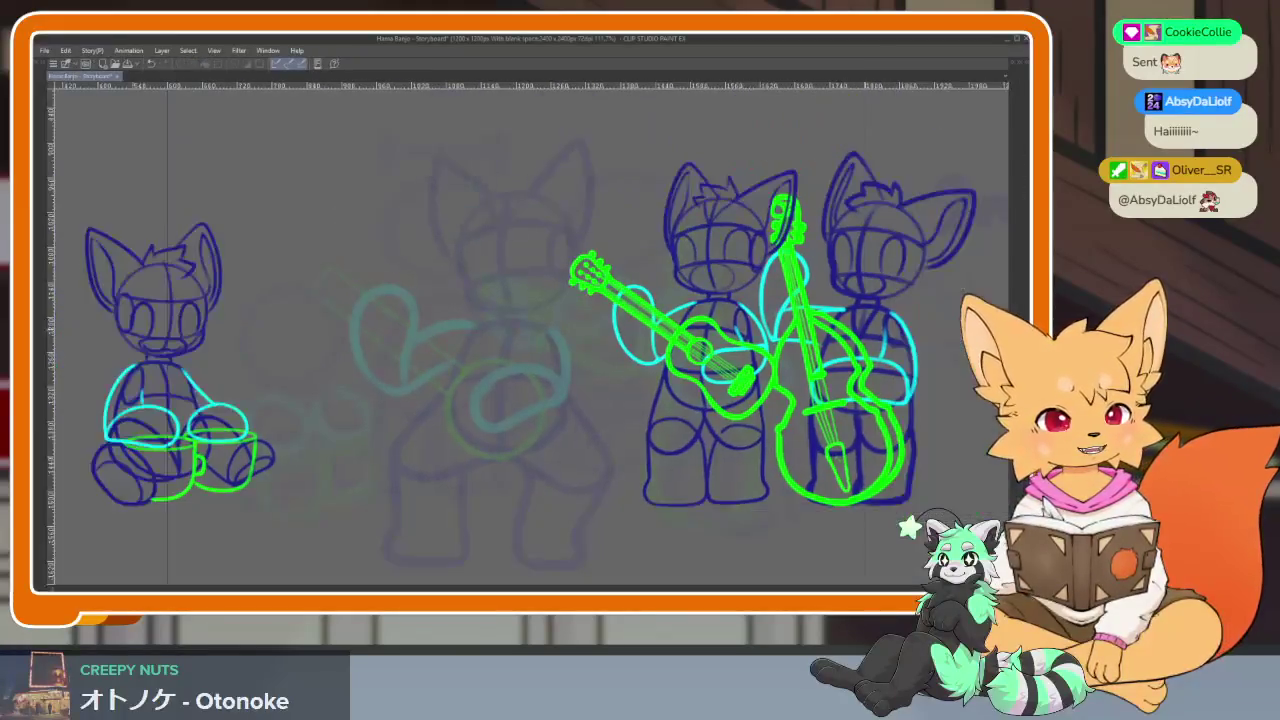
{"action": "scroll", "coordinate": [563, 465], "scroll_direction": "up", "scroll_amount": 2}
{"action": "key", "text": "Tab"}
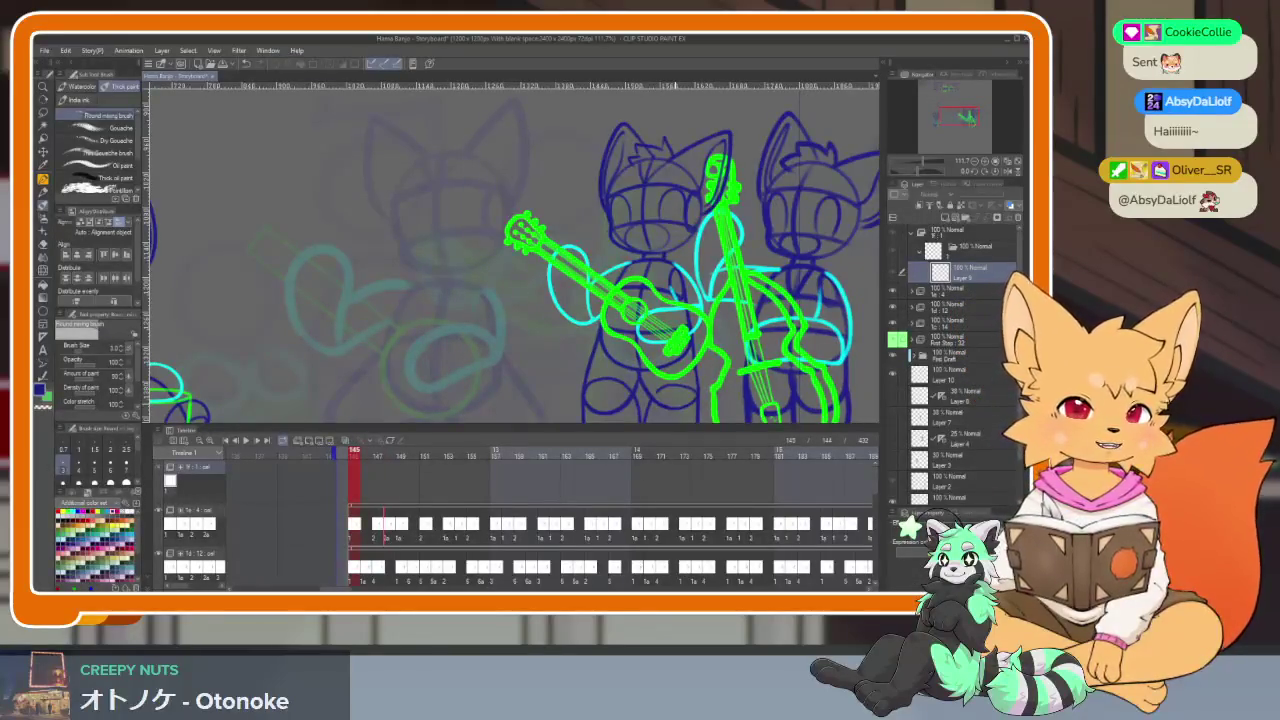
{"action": "key", "text": "Tab"}
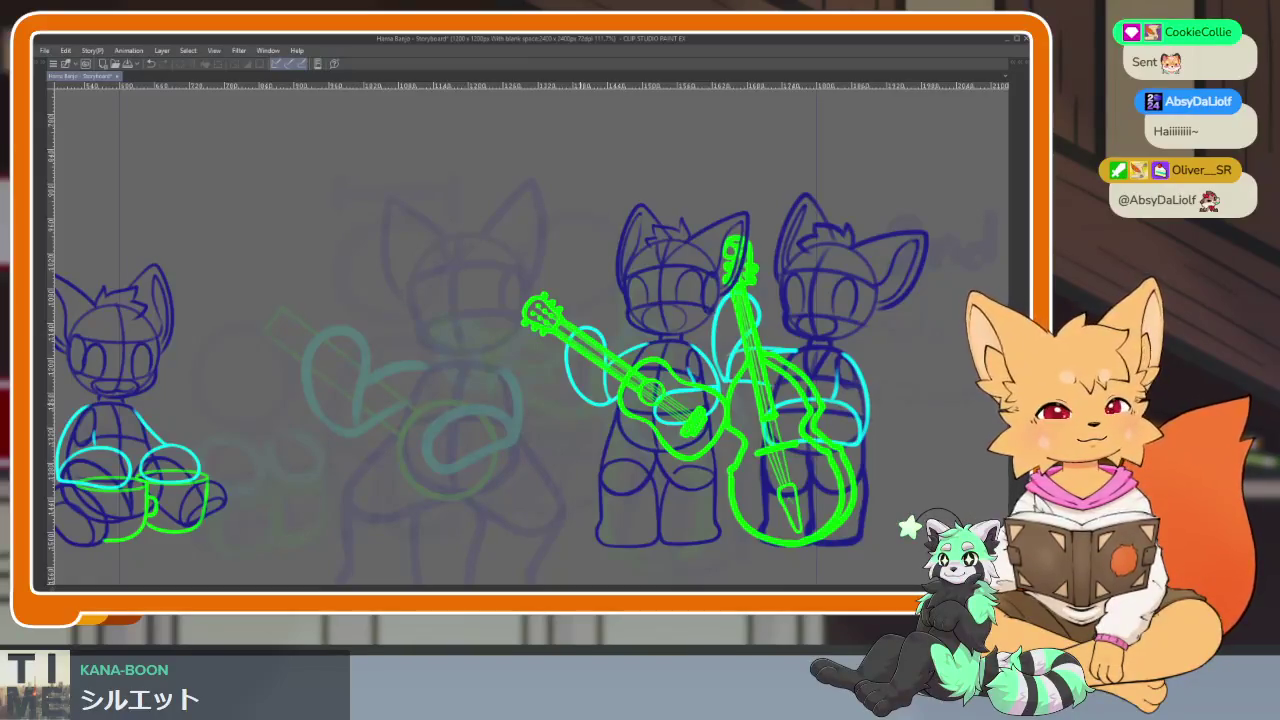
Switch to the browser window showing the Calci Yum product photo
{"action": "key", "text": "alt+Tab"}
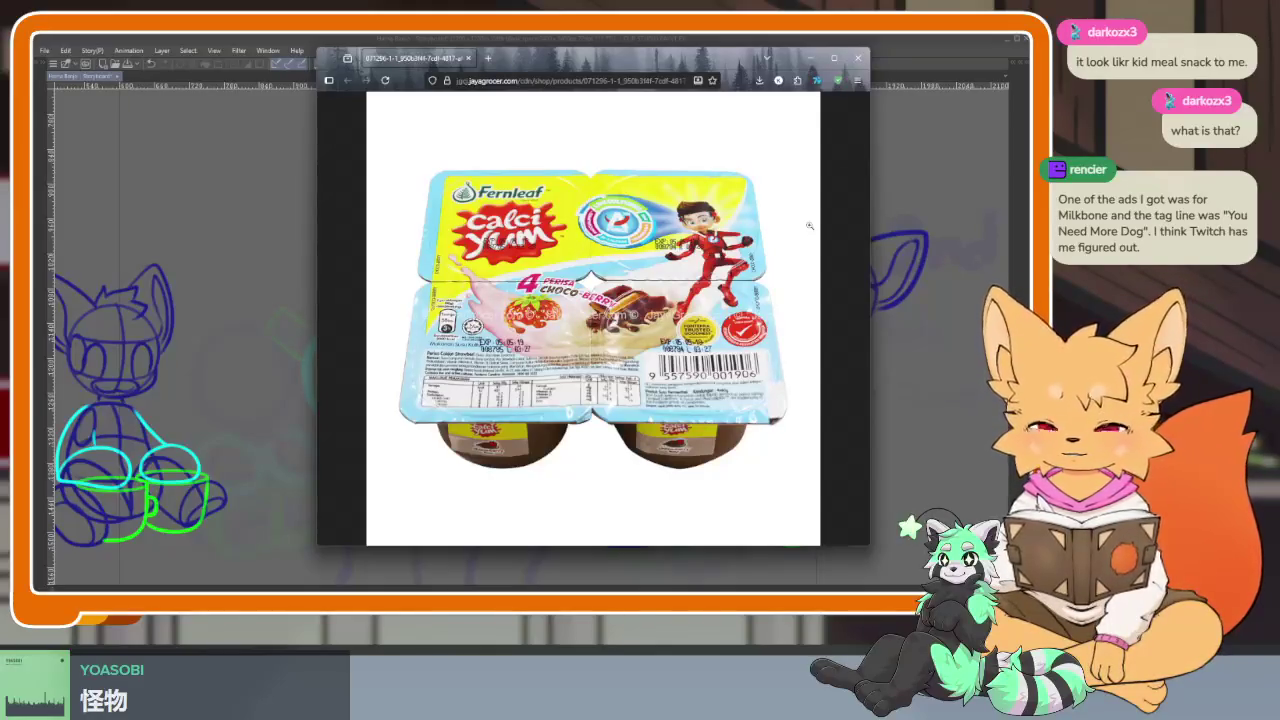
Close the browser window with the Fernleaf Calci Yum product image
{"action": "left_click", "coordinate": [858, 58]}
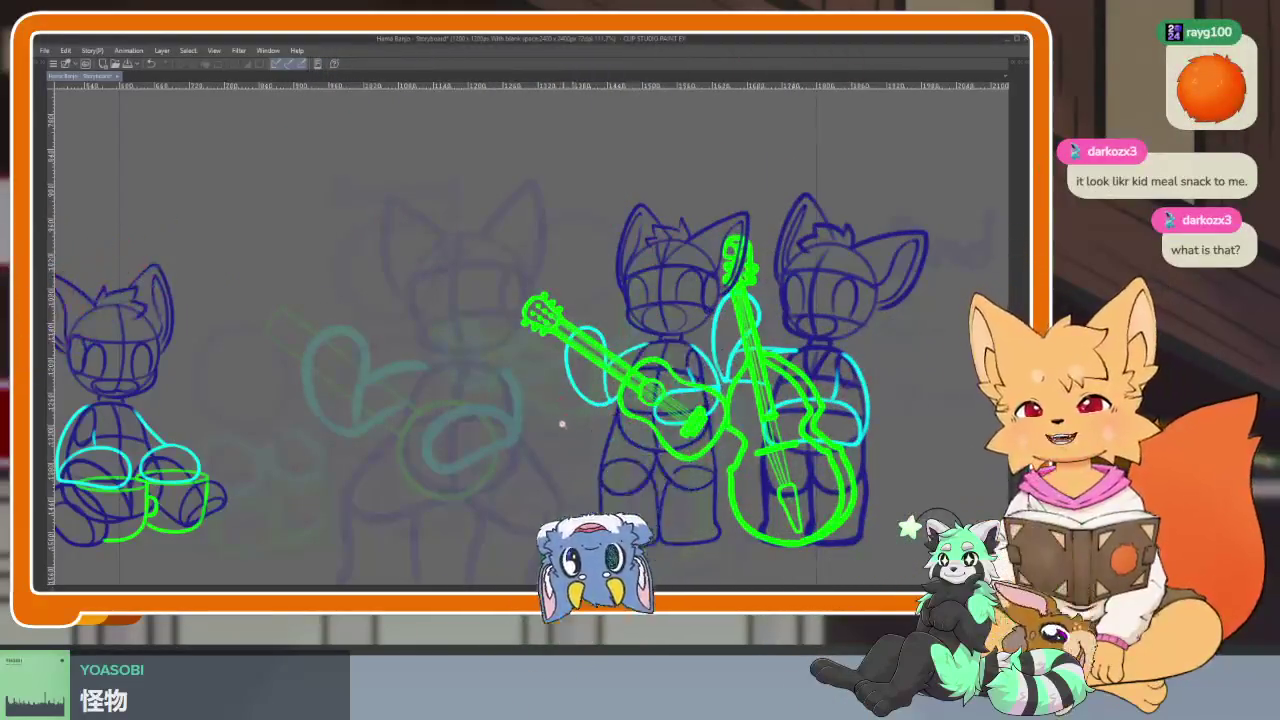
Zoom around the green-guitar cat sketch, then restore the palettes and timeline
{"action": "scroll", "coordinate": [595, 433], "scroll_direction": "up", "scroll_amount": 2}
{"action": "scroll", "coordinate": [681, 432], "scroll_direction": "left", "scroll_amount": 1}
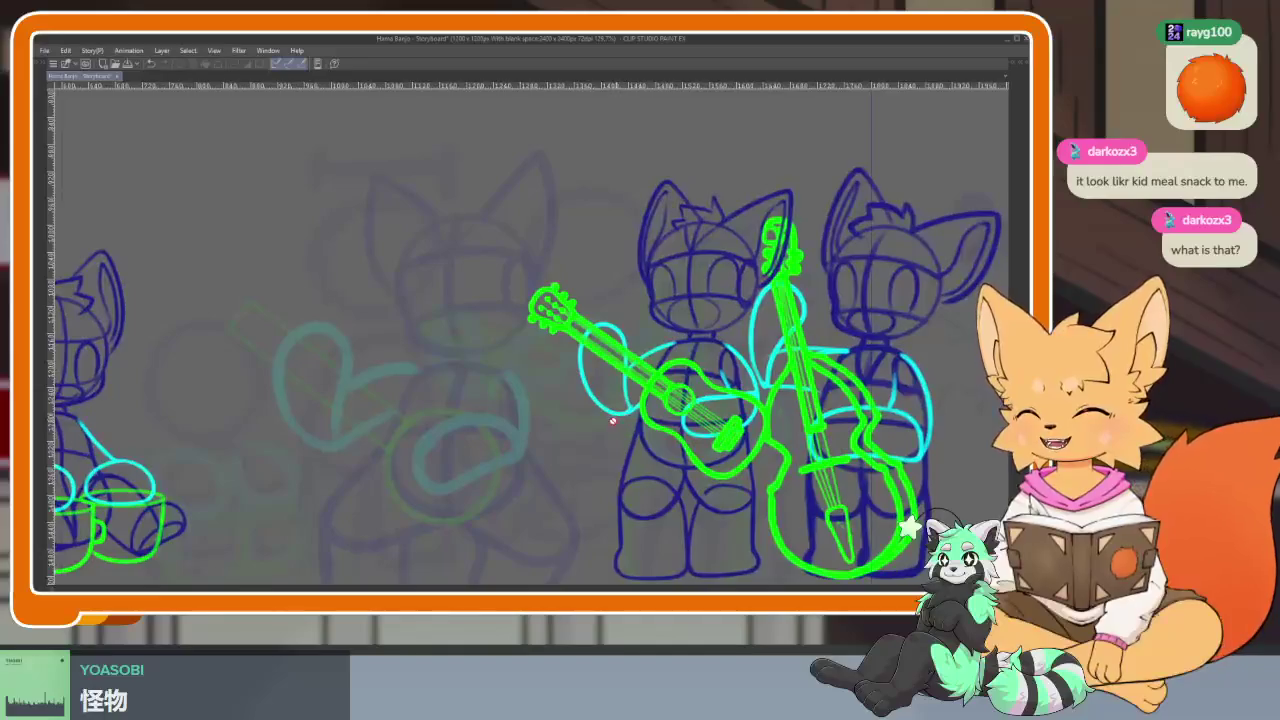
{"action": "scroll", "coordinate": [603, 455], "scroll_direction": "left", "scroll_amount": 1}
{"action": "scroll", "coordinate": [609, 463], "scroll_direction": "down", "scroll_amount": 2}
{"action": "scroll", "coordinate": [612, 463], "scroll_direction": "up", "scroll_amount": 1}
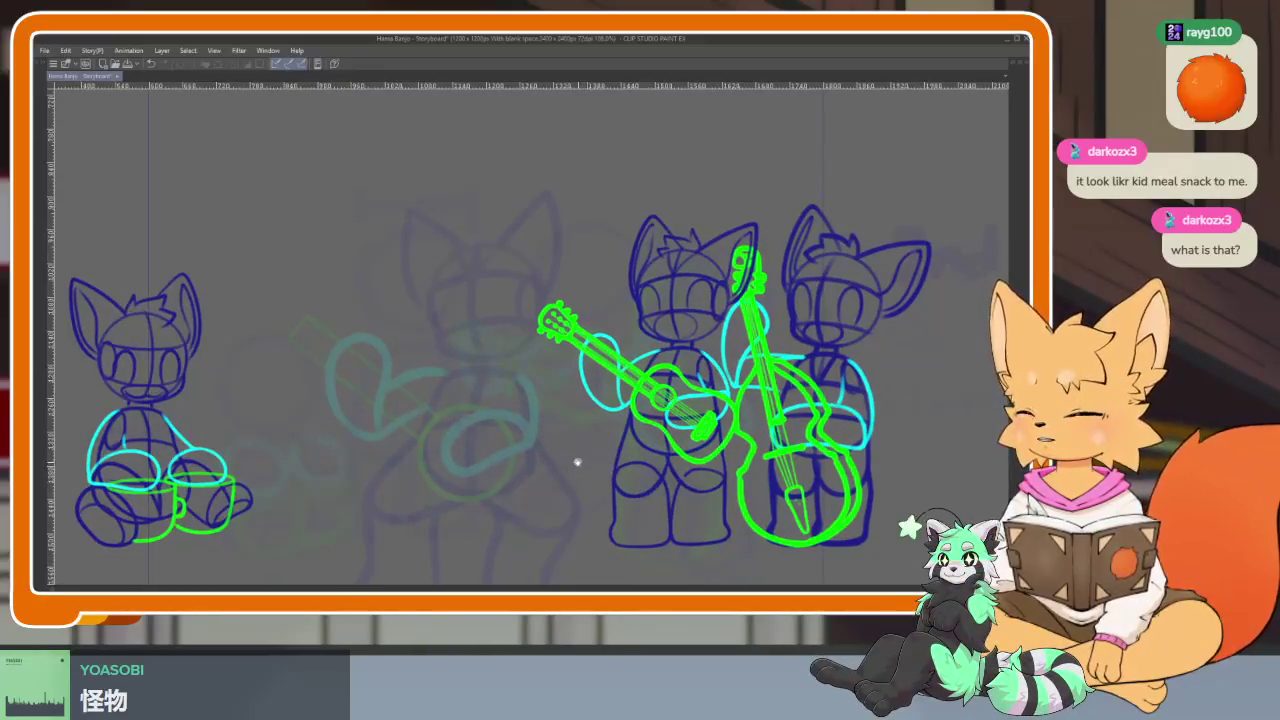
{"action": "scroll", "coordinate": [580, 470], "scroll_direction": "down", "scroll_amount": 1}
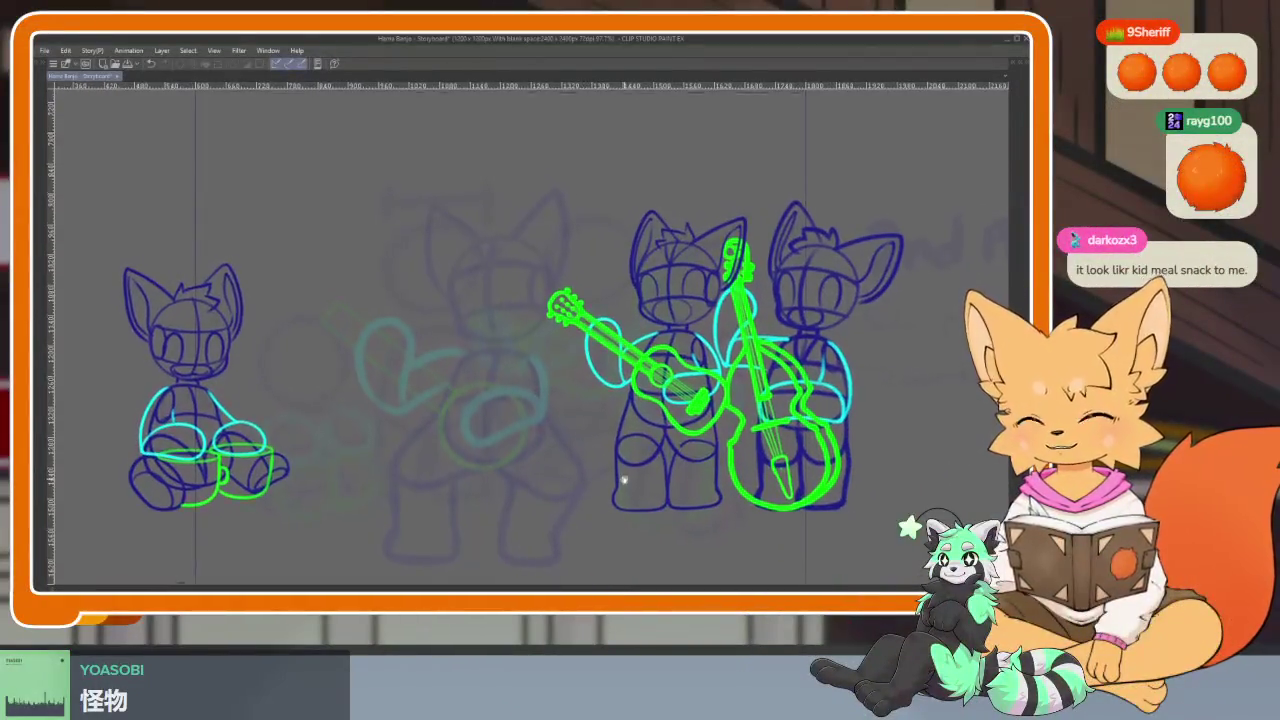
{"action": "scroll", "coordinate": [632, 474], "scroll_direction": "down", "scroll_amount": 1}
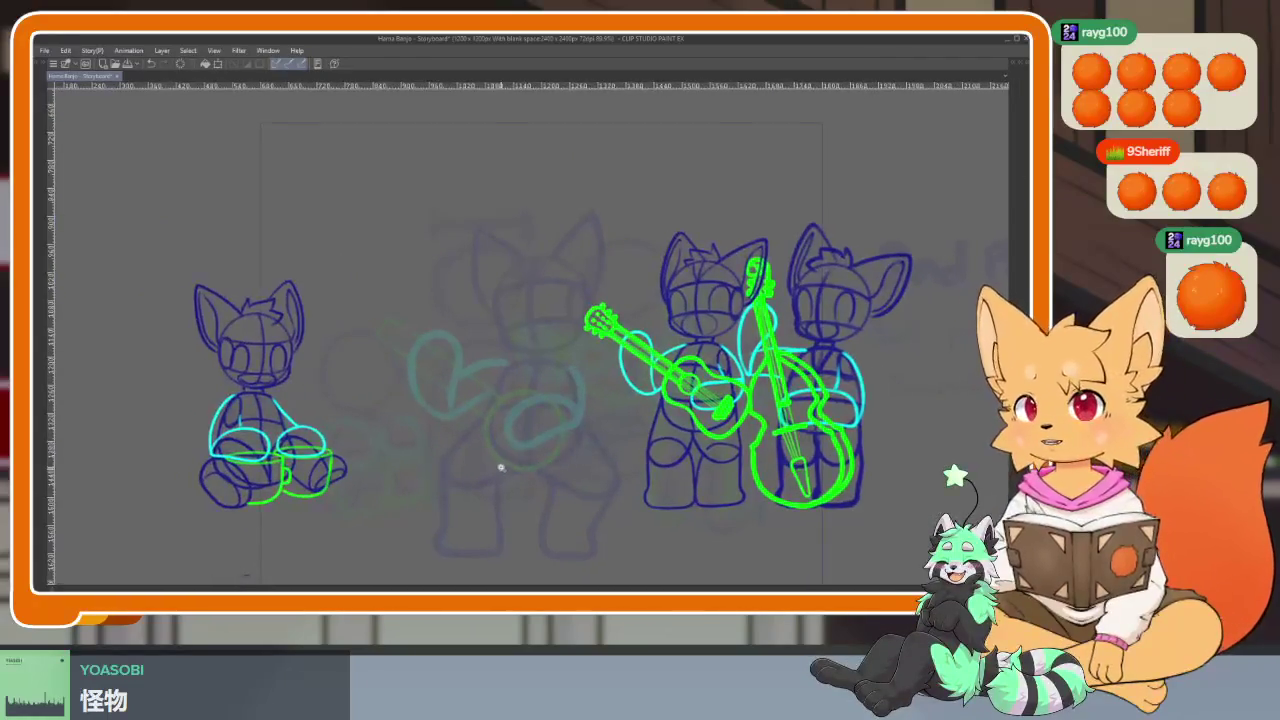
{"action": "scroll", "coordinate": [500, 463], "scroll_direction": "up", "scroll_amount": 2}
{"action": "scroll", "coordinate": [531, 470], "scroll_direction": "up", "scroll_amount": 2}
{"action": "scroll", "coordinate": [540, 466], "scroll_direction": "up", "scroll_amount": 2}
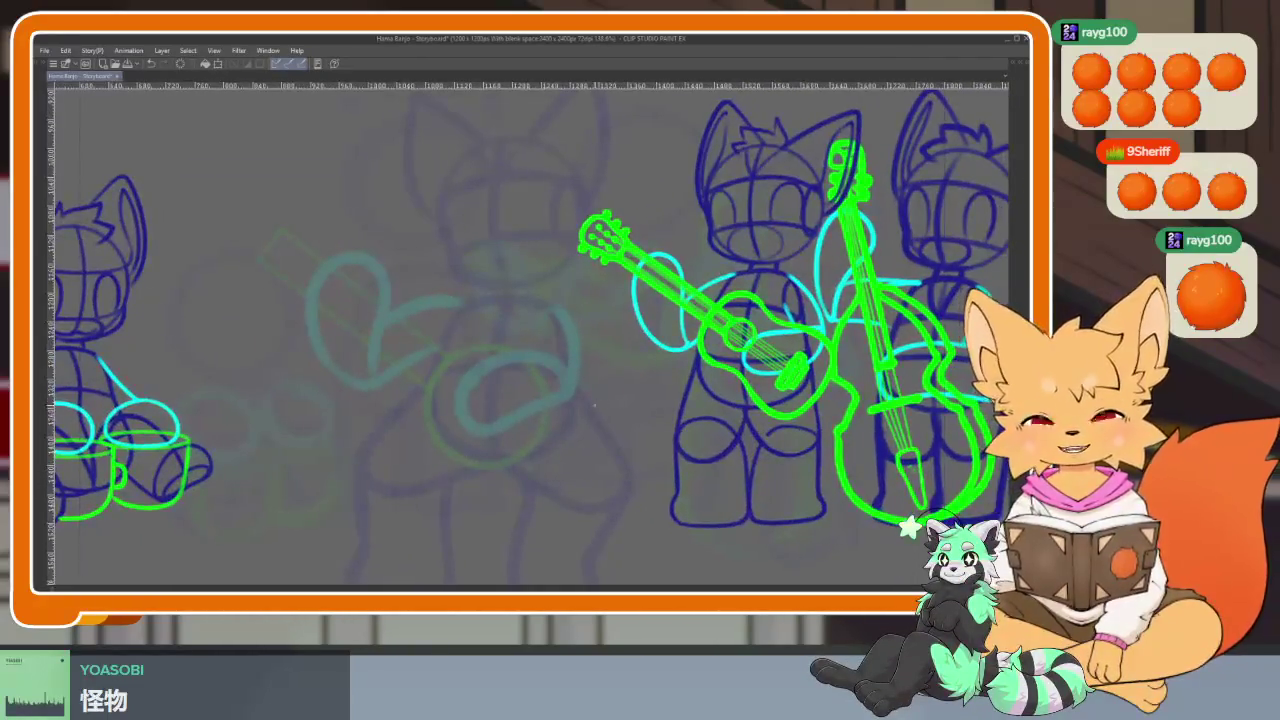
{"action": "scroll", "coordinate": [520, 457], "scroll_direction": "down", "scroll_amount": 3}
{"action": "scroll", "coordinate": [537, 481], "scroll_direction": "up", "scroll_amount": 5}
{"action": "scroll", "coordinate": [540, 475], "scroll_direction": "up", "scroll_amount": 1}
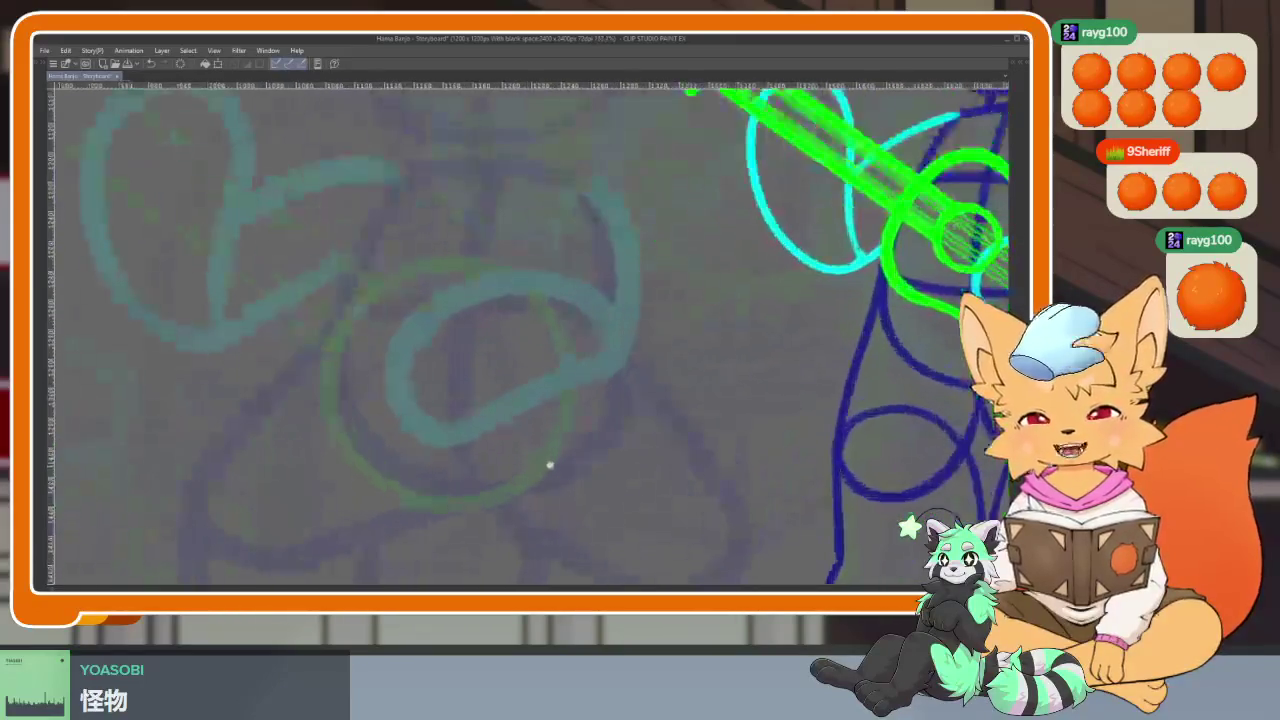
{"action": "scroll", "coordinate": [555, 463], "scroll_direction": "up", "scroll_amount": 1}
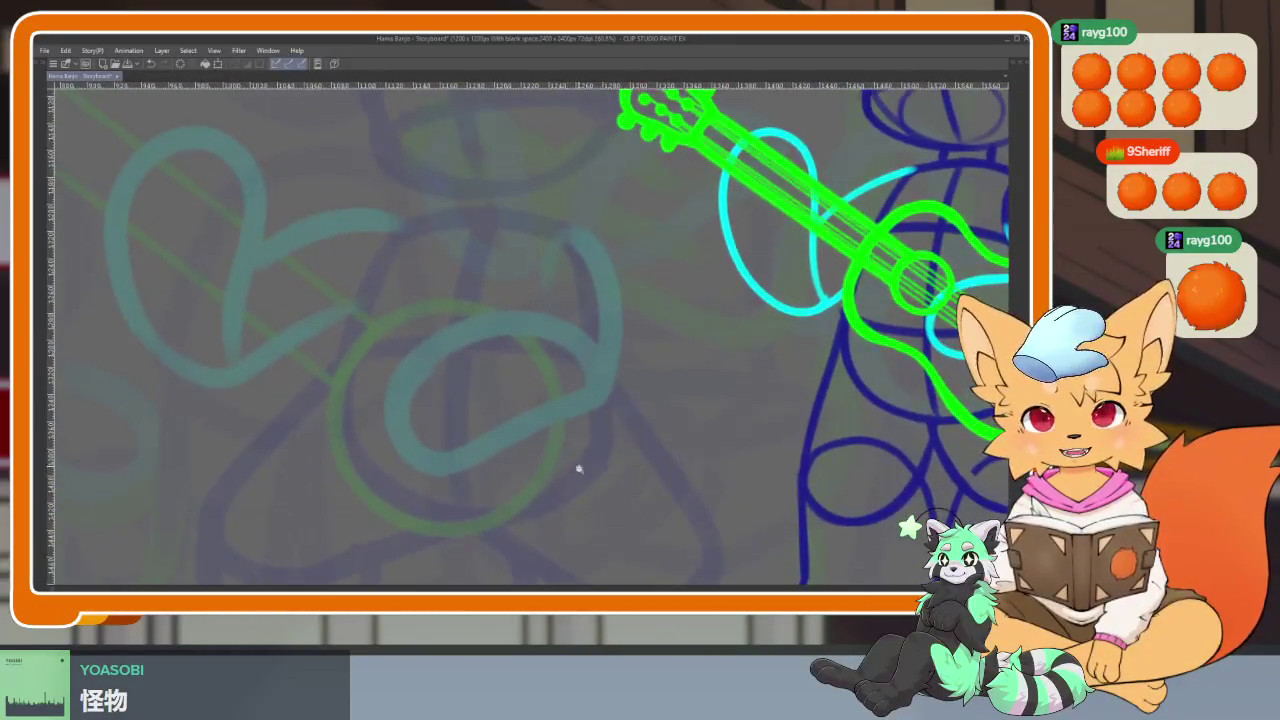
{"action": "scroll", "coordinate": [570, 463], "scroll_direction": "down", "scroll_amount": 2}
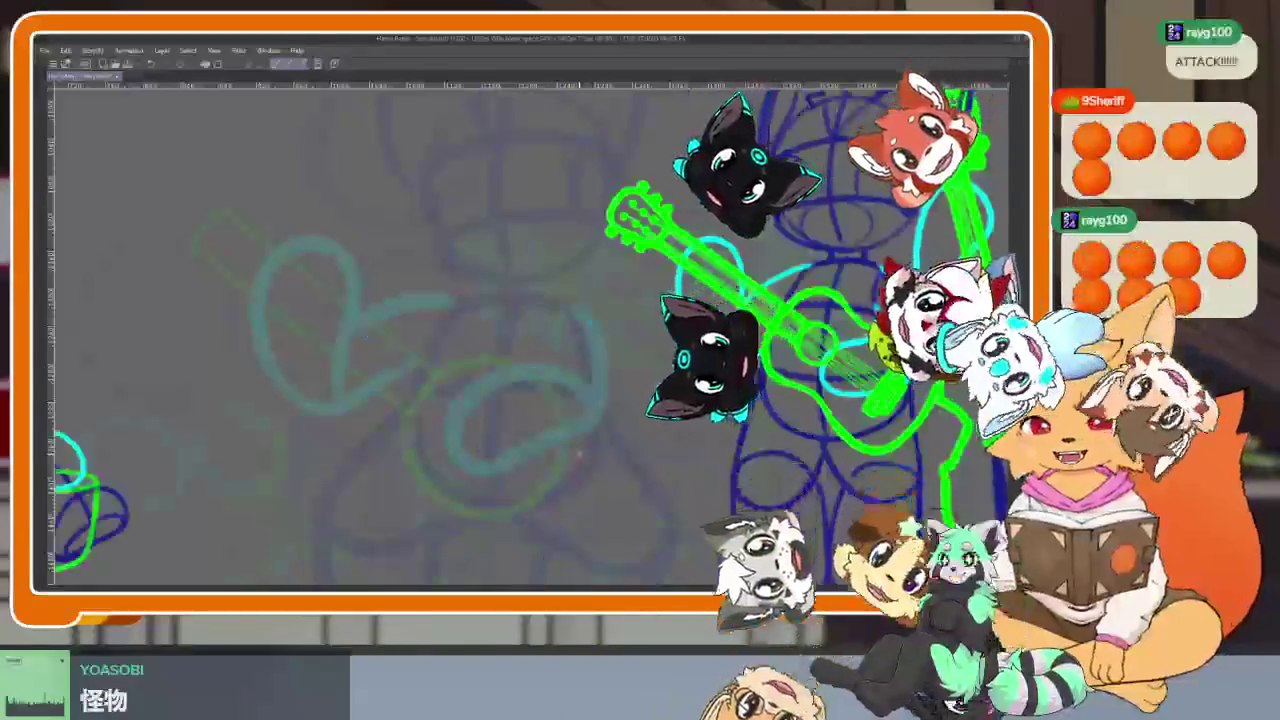
{"action": "key", "text": "Tab"}
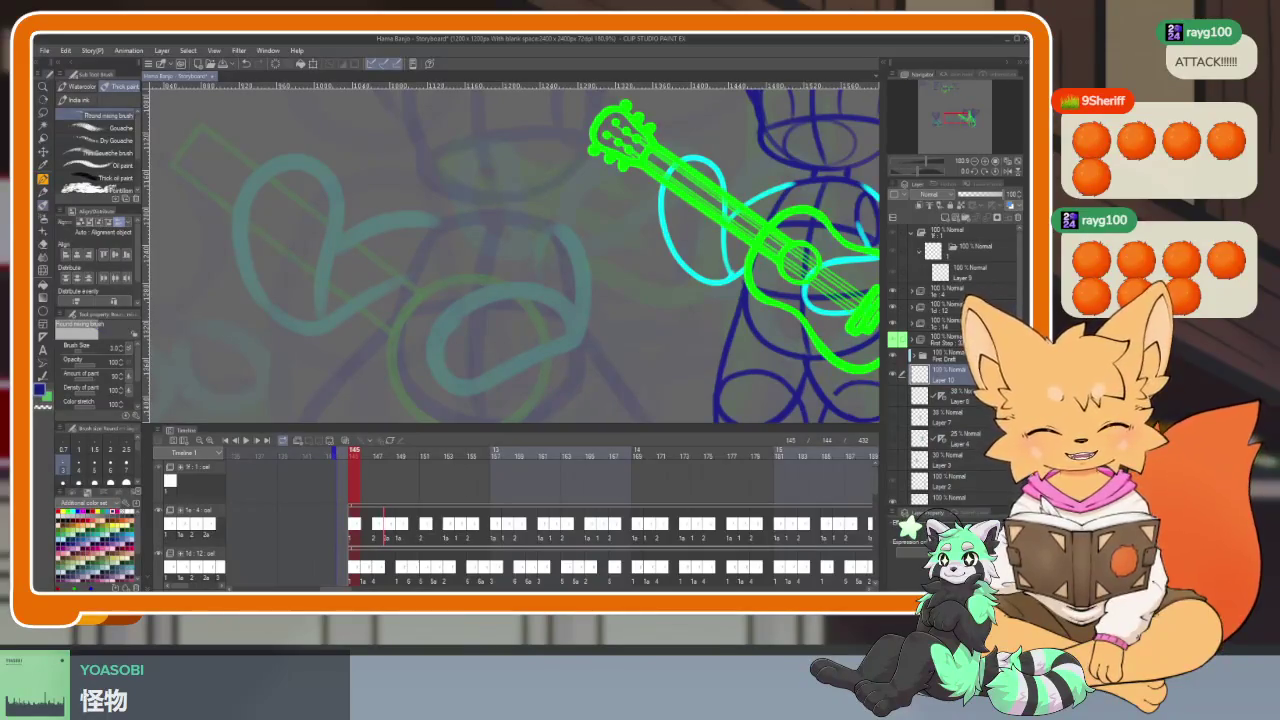
Scrub the timeline to compare frame 144 with frame 145's guitar drawing
{"action": "scroll", "coordinate": [966, 428], "scroll_direction": "down", "scroll_amount": 2}
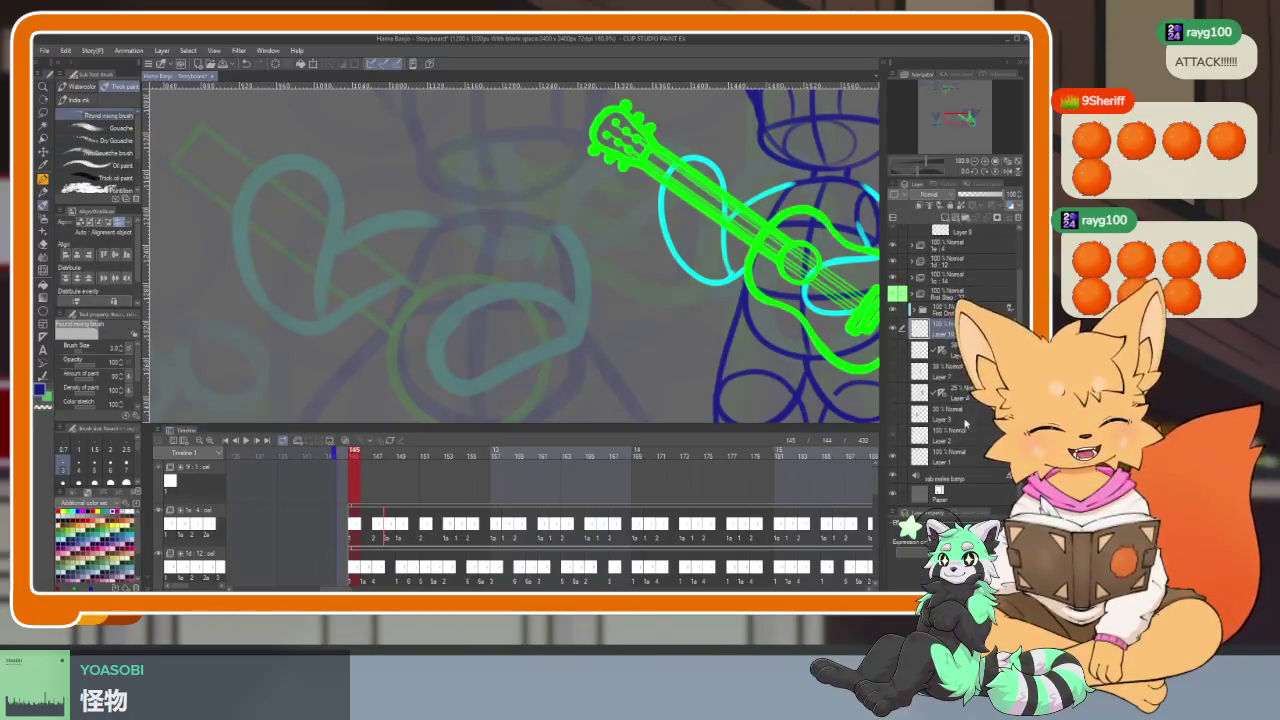
{"action": "scroll", "coordinate": [467, 502], "scroll_direction": "down", "scroll_amount": 2}
{"action": "scroll", "coordinate": [467, 502], "scroll_direction": "down", "scroll_amount": 2}
{"action": "scroll", "coordinate": [467, 502], "scroll_direction": "down", "scroll_amount": 2}
{"action": "scroll", "coordinate": [467, 502], "scroll_direction": "down", "scroll_amount": 2}
{"action": "scroll", "coordinate": [467, 502], "scroll_direction": "up", "scroll_amount": 2}
{"action": "scroll", "coordinate": [460, 510], "scroll_direction": "up", "scroll_amount": 2}
{"action": "scroll", "coordinate": [450, 518], "scroll_direction": "up", "scroll_amount": 1}
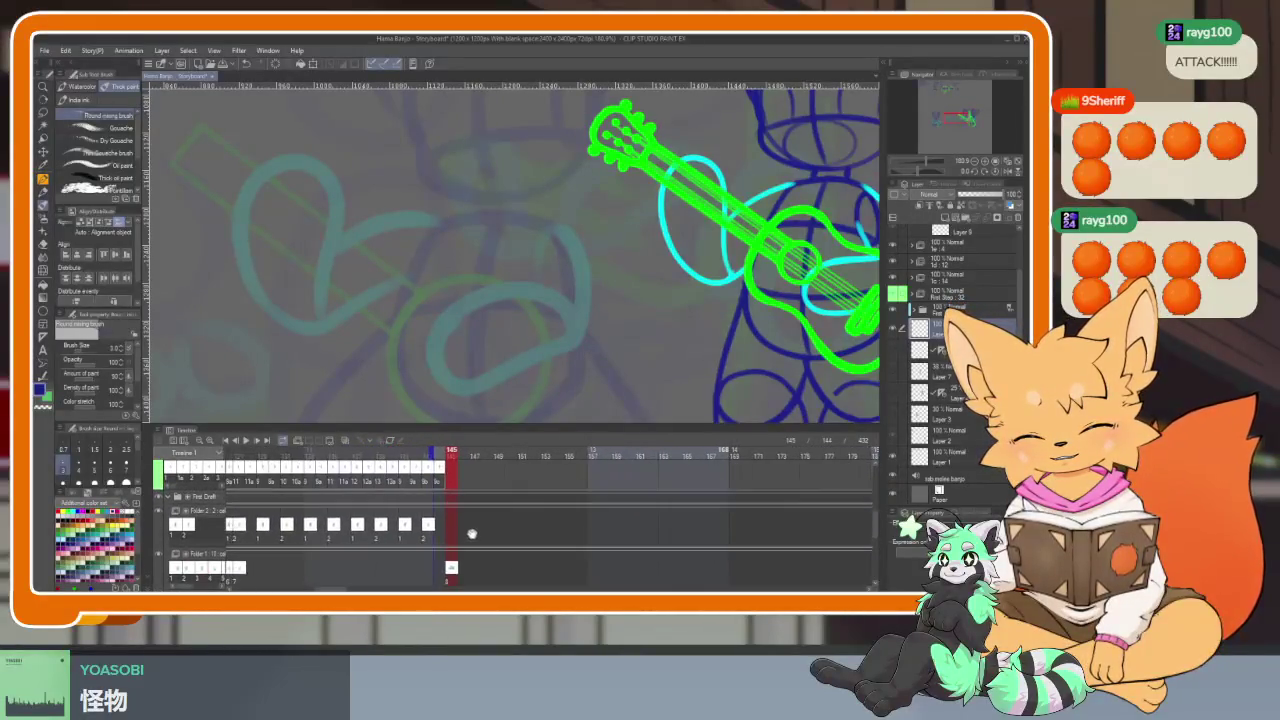
{"action": "left_click_drag", "start_coordinate": [448, 523], "coordinate": [542, 529]}
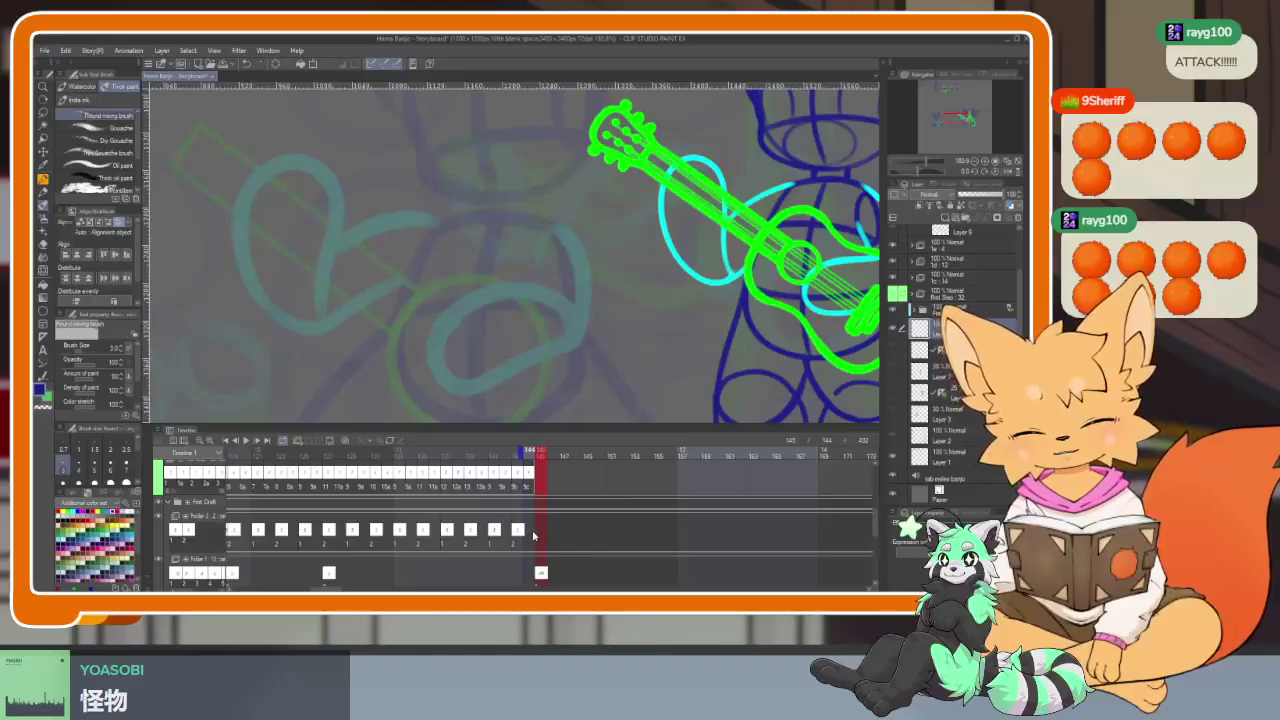
{"action": "key", "text": "Left"}
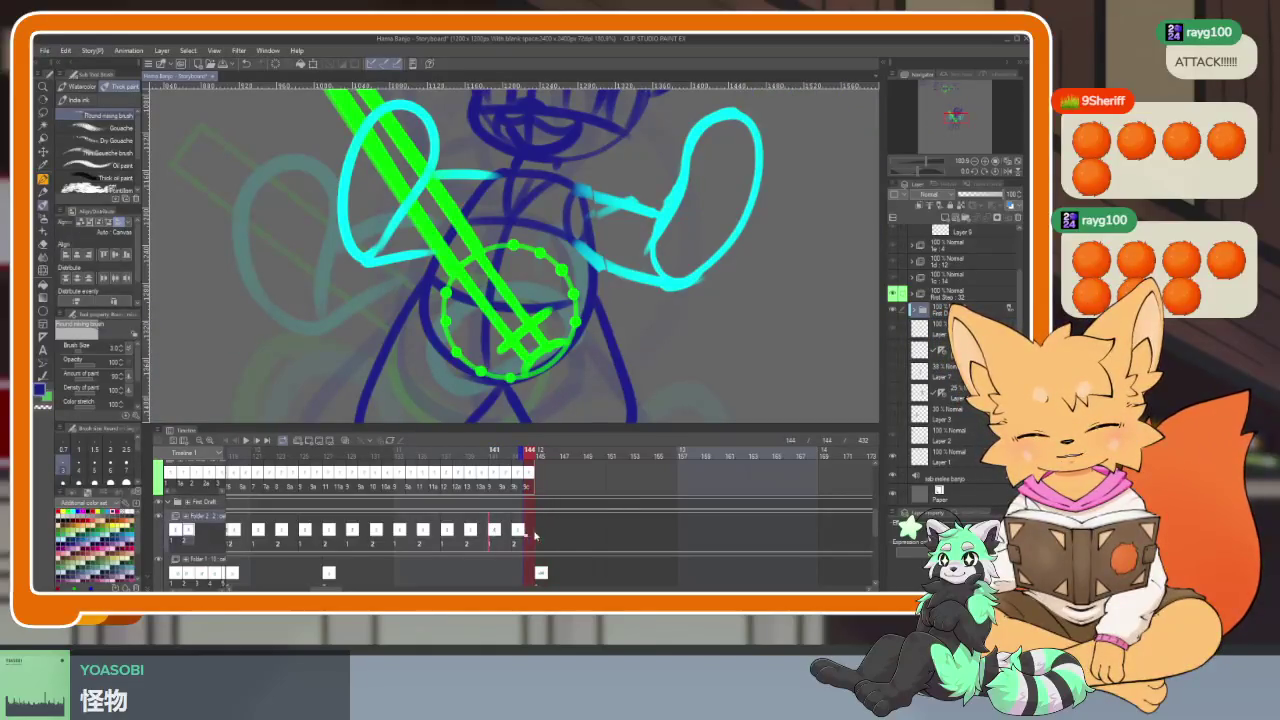
{"action": "left_click", "coordinate": [543, 457]}
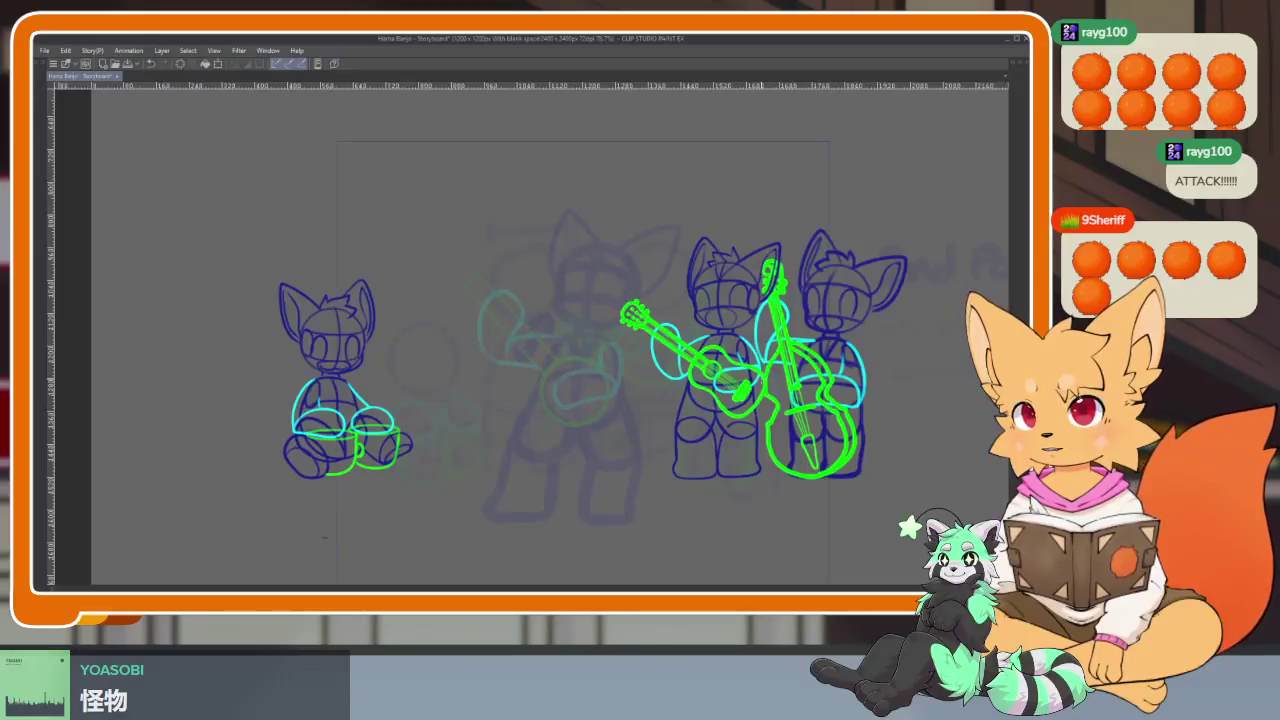
Recheck frames 144 and 145, then hide the panels and play the band animation full-canvas
{"action": "key", "text": "Tab"}
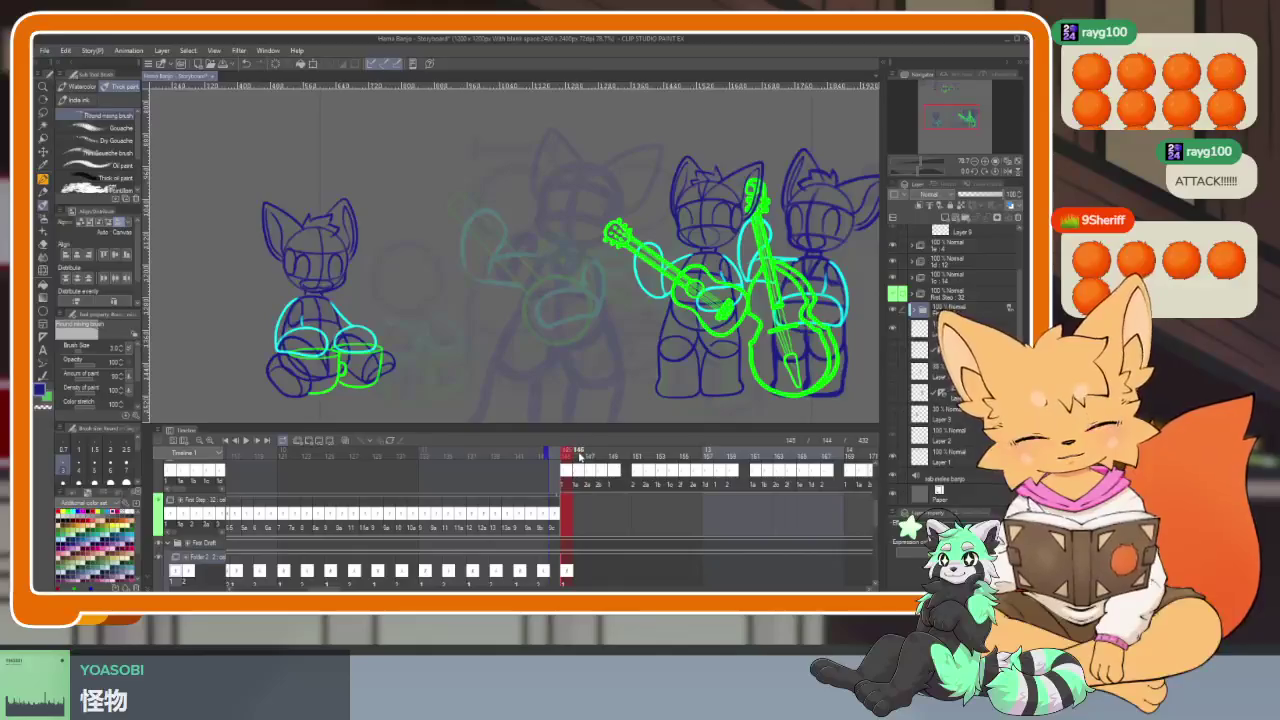
{"action": "left_click", "coordinate": [555, 458]}
{"action": "left_click", "coordinate": [563, 458]}
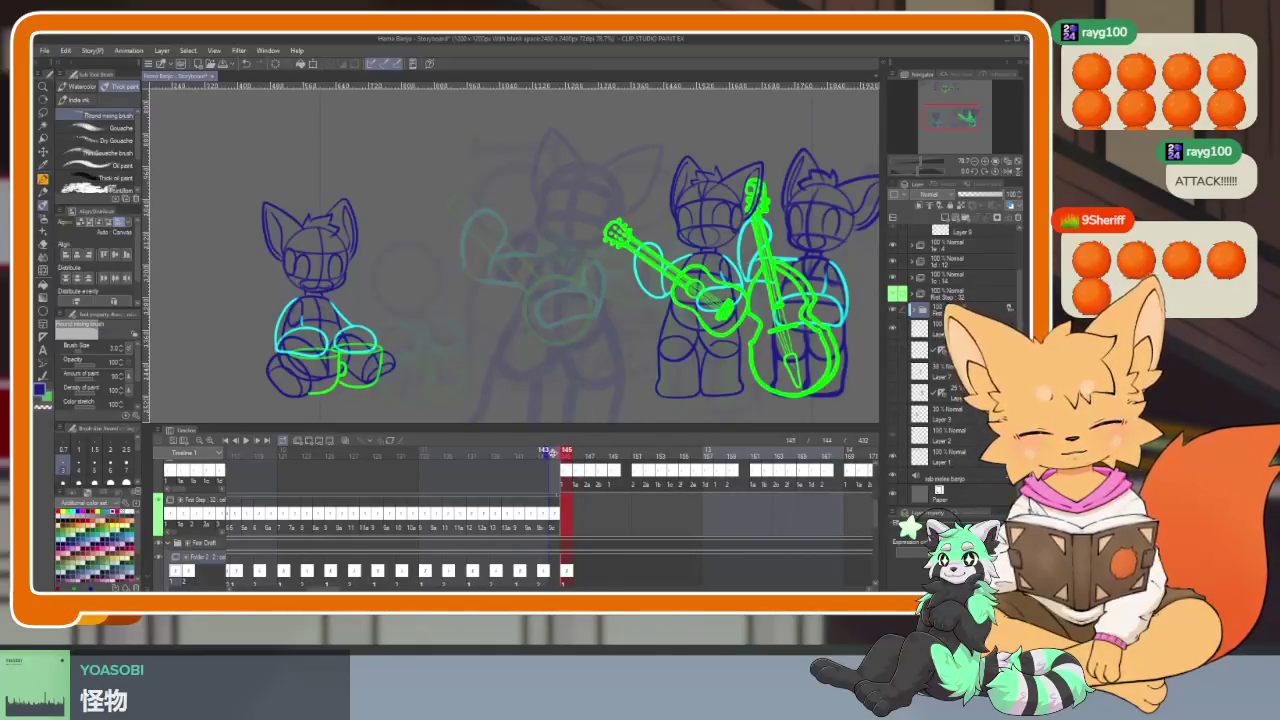
{"action": "key", "text": "Tab"}
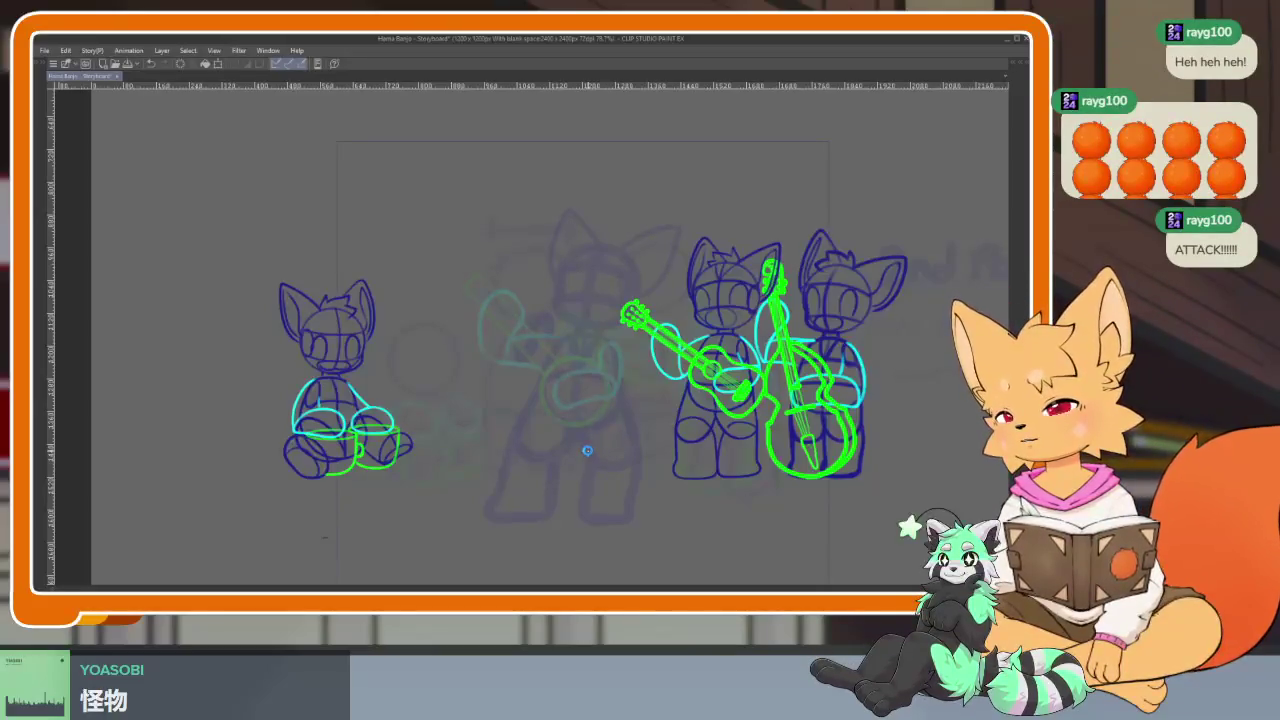
{"action": "key", "text": "space"}
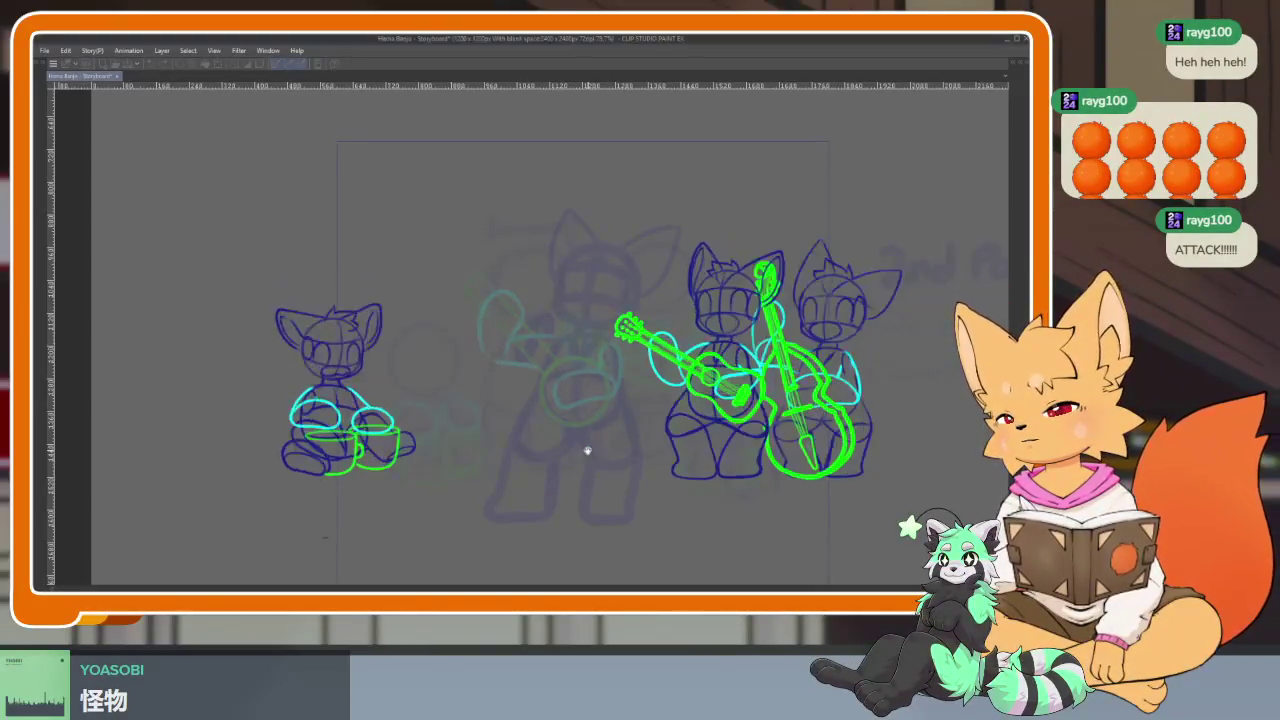
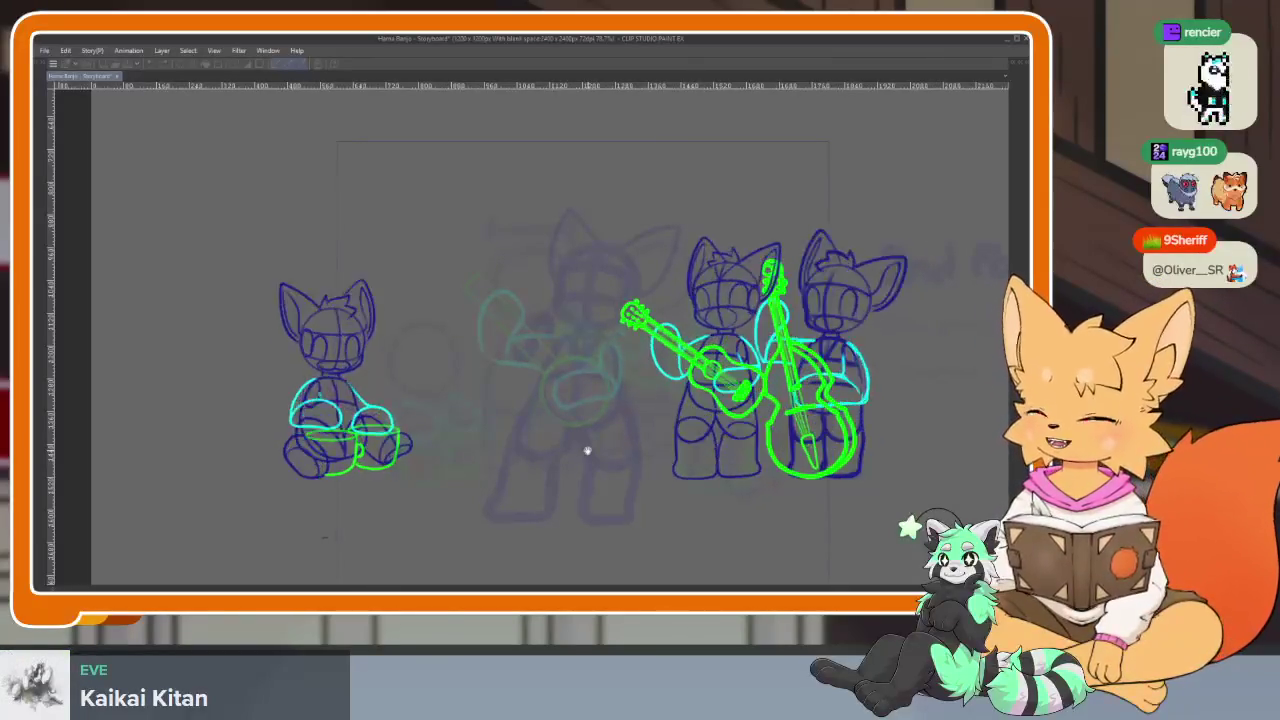
Stop the animation playback and jump to frame 145 in the Timeline
{"action": "key", "text": "space"}
{"action": "key", "text": "Tab"}
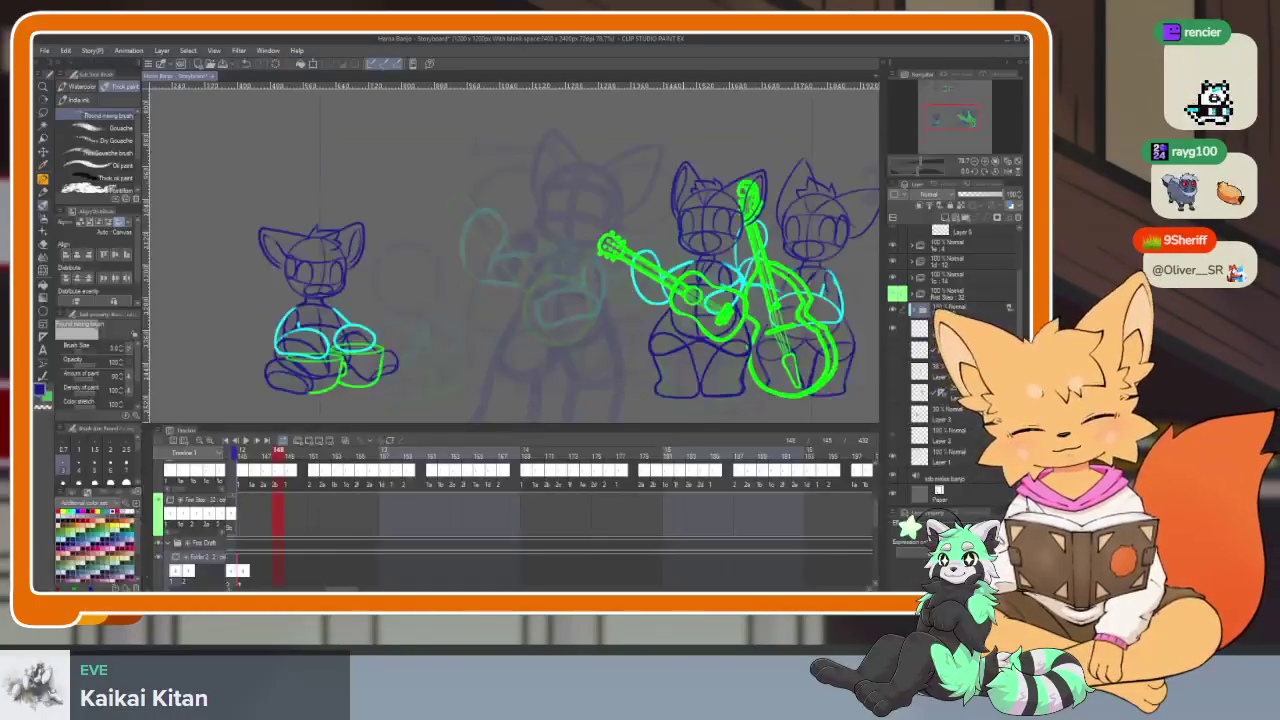
{"action": "scroll", "coordinate": [402, 489], "scroll_direction": "up", "scroll_amount": 3}
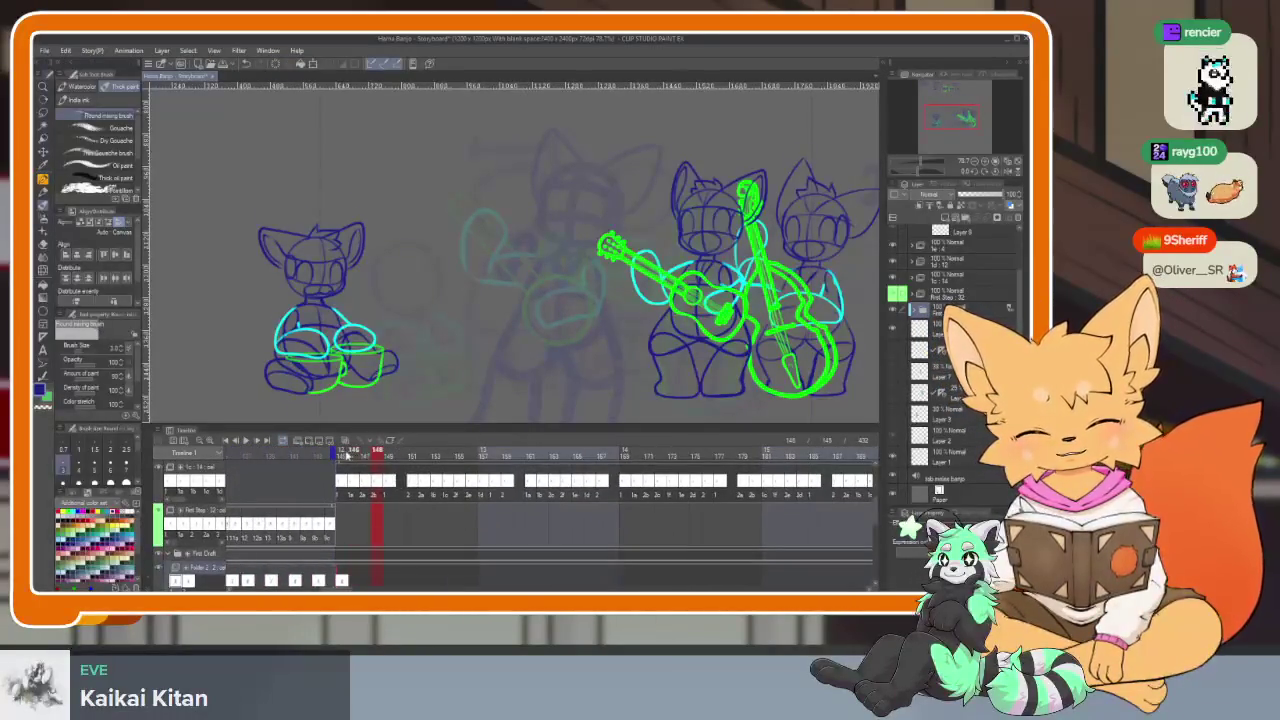
{"action": "left_click", "coordinate": [347, 453]}
{"action": "scroll", "coordinate": [384, 504], "scroll_direction": "down", "scroll_amount": 3}
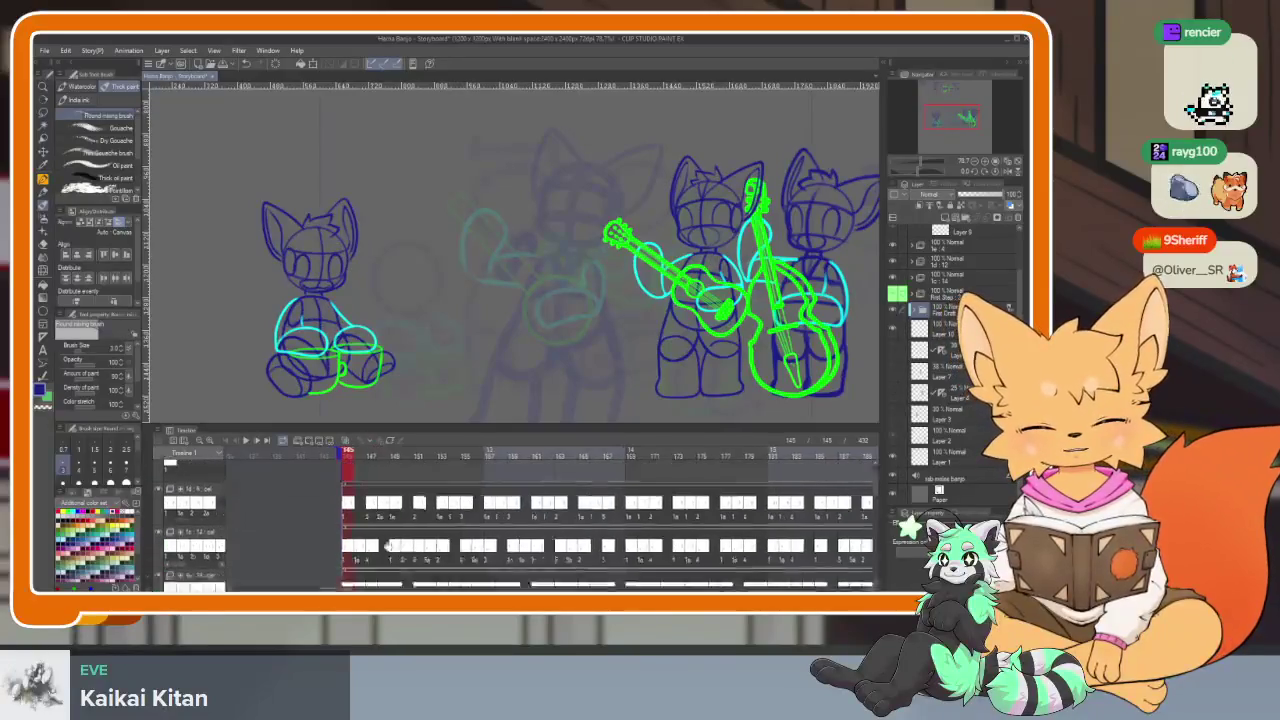
On Layer 10, draw a dark-blue curve starting the middle banjo player
{"action": "left_click", "coordinate": [345, 485]}
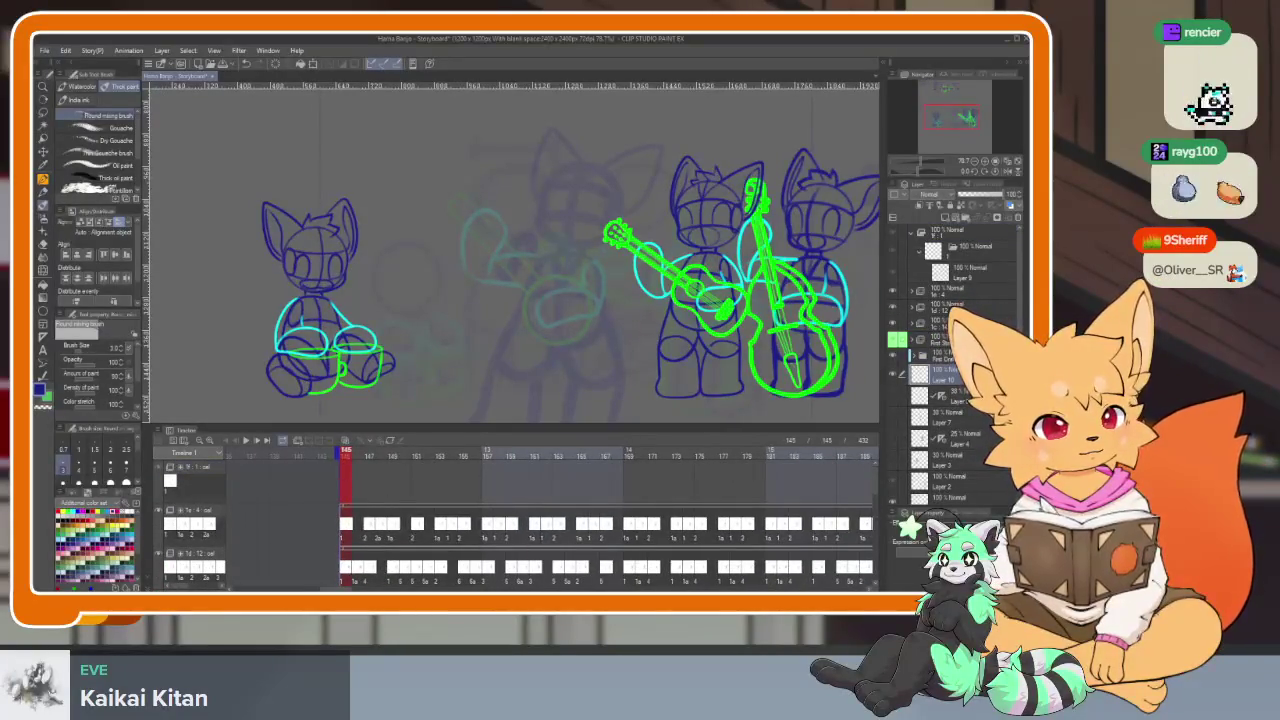
{"action": "key", "text": "Tab"}
{"action": "left_click_drag", "start_coordinate": [458, 395], "coordinate": [562, 440]}
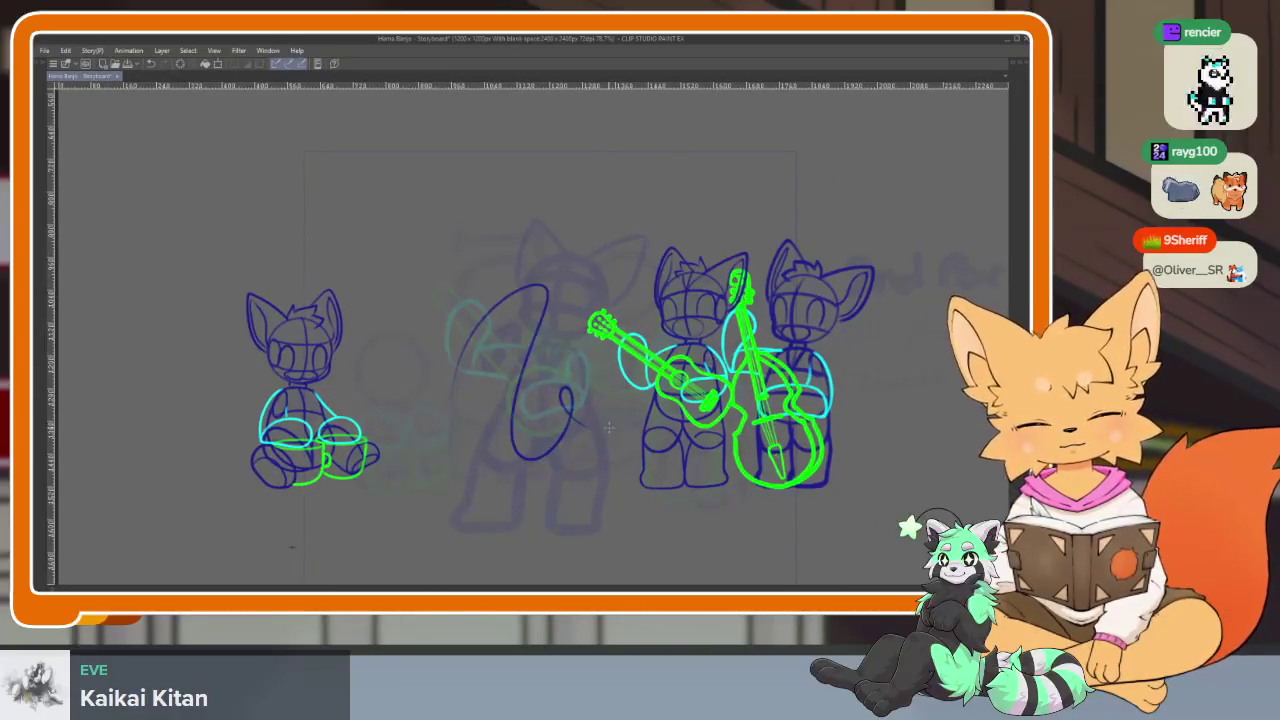
Zoom in and try a stroke on the middle figure, then undo it
{"action": "scroll", "coordinate": [608, 427], "scroll_direction": "up", "scroll_amount": 1}
{"action": "scroll", "coordinate": [600, 450], "scroll_direction": "up", "scroll_amount": 1}
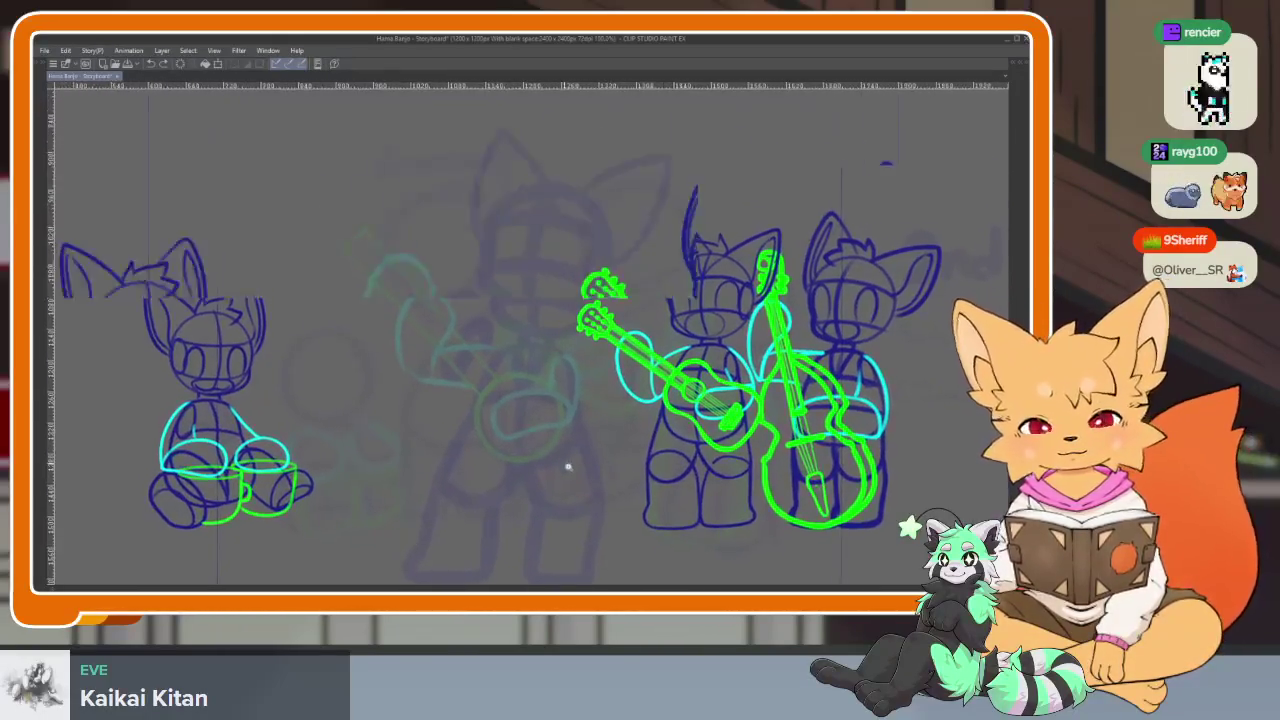
{"action": "scroll", "coordinate": [614, 430], "scroll_direction": "up", "scroll_amount": 2}
{"action": "key", "text": "ctrl+a"}
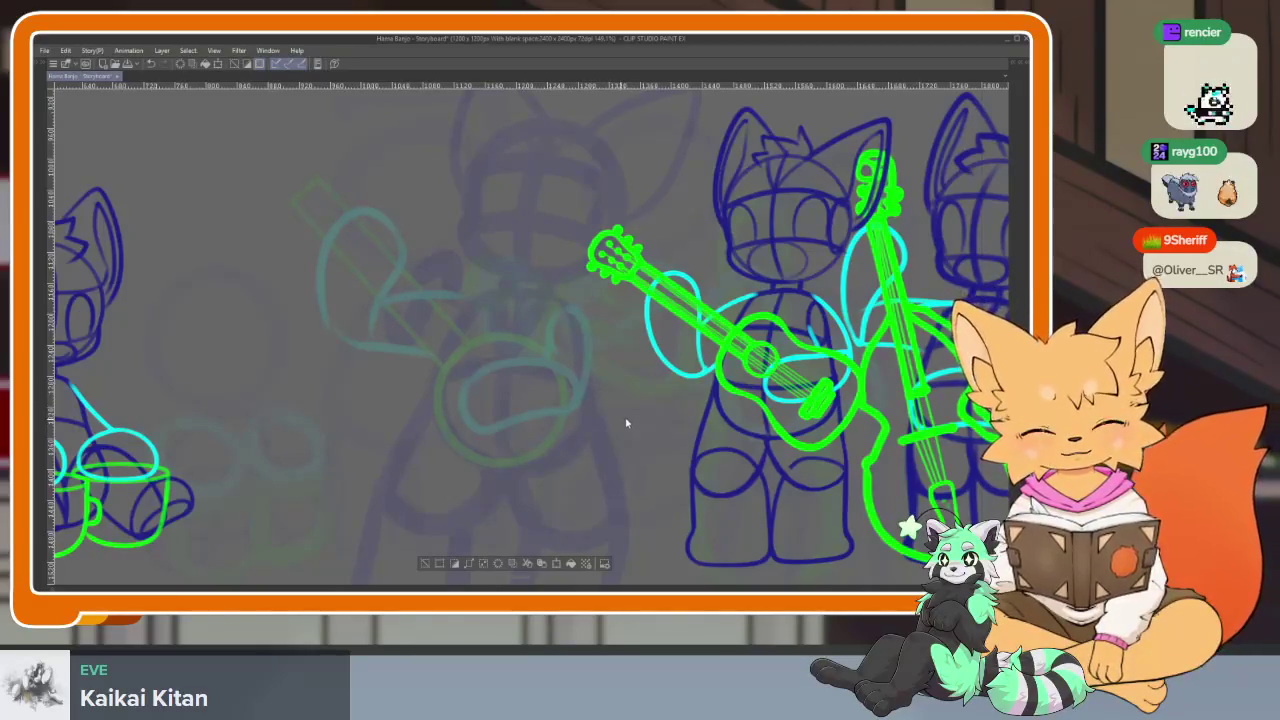
{"action": "scroll", "coordinate": [600, 455], "scroll_direction": "down", "scroll_amount": 5}
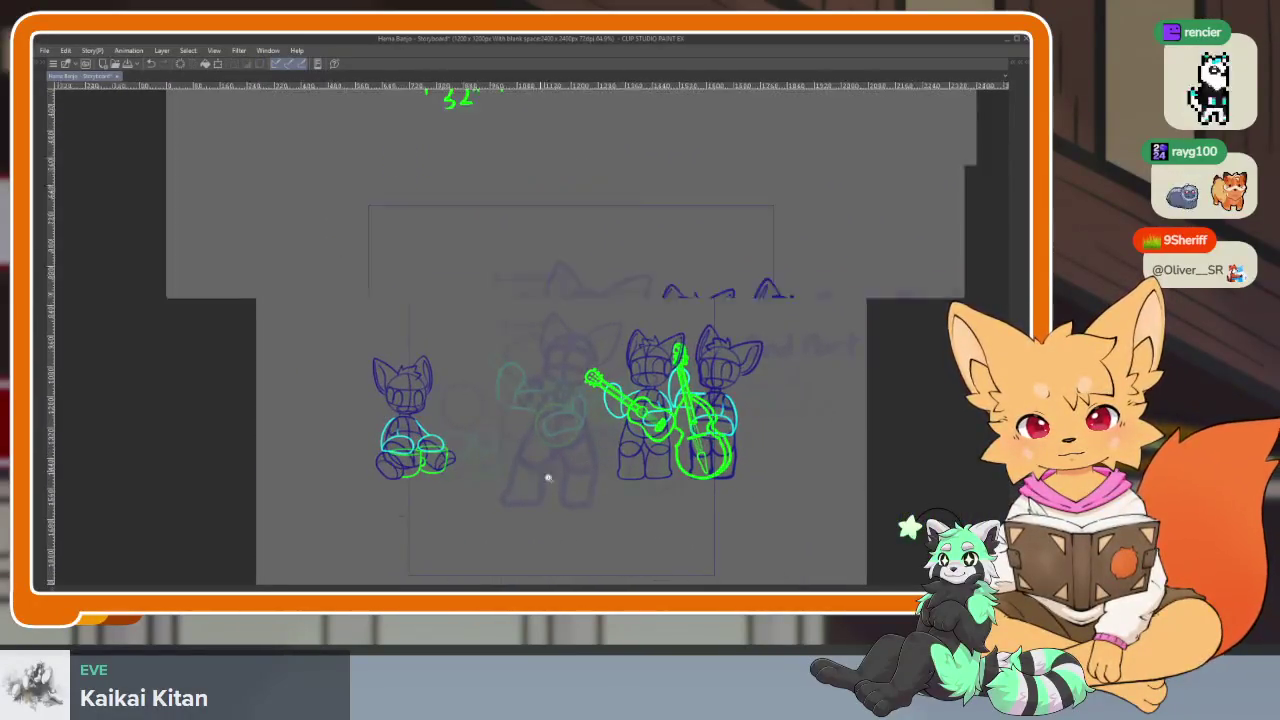
{"action": "scroll", "coordinate": [546, 477], "scroll_direction": "up", "scroll_amount": 4}
{"action": "left_click_drag", "start_coordinate": [500, 340], "coordinate": [590, 440]}
{"action": "key", "text": "ctrl+z"}
Adjust the zoom and hide the palettes to enlarge the canvas
{"action": "scroll", "coordinate": [610, 440], "scroll_direction": "down", "scroll_amount": 2}
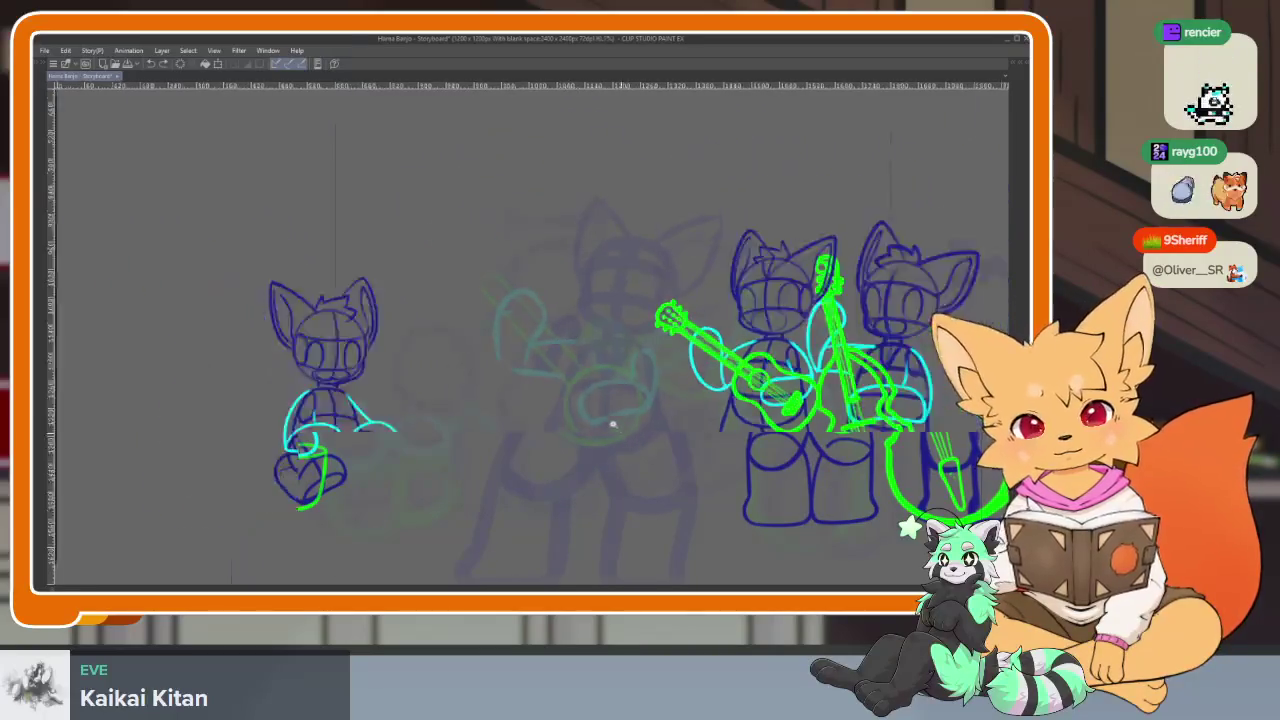
{"action": "scroll", "coordinate": [623, 443], "scroll_direction": "up", "scroll_amount": 3}
{"action": "scroll", "coordinate": [623, 443], "scroll_direction": "down", "scroll_amount": 2}
{"action": "scroll", "coordinate": [623, 443], "scroll_direction": "up", "scroll_amount": 1}
{"action": "key", "text": "Tab"}
{"action": "key", "text": "Tab"}
{"action": "scroll", "coordinate": [685, 450], "scroll_direction": "down", "scroll_amount": 1}
{"action": "scroll", "coordinate": [690, 449], "scroll_direction": "down", "scroll_amount": 1}
{"action": "scroll", "coordinate": [700, 447], "scroll_direction": "up", "scroll_amount": 3}
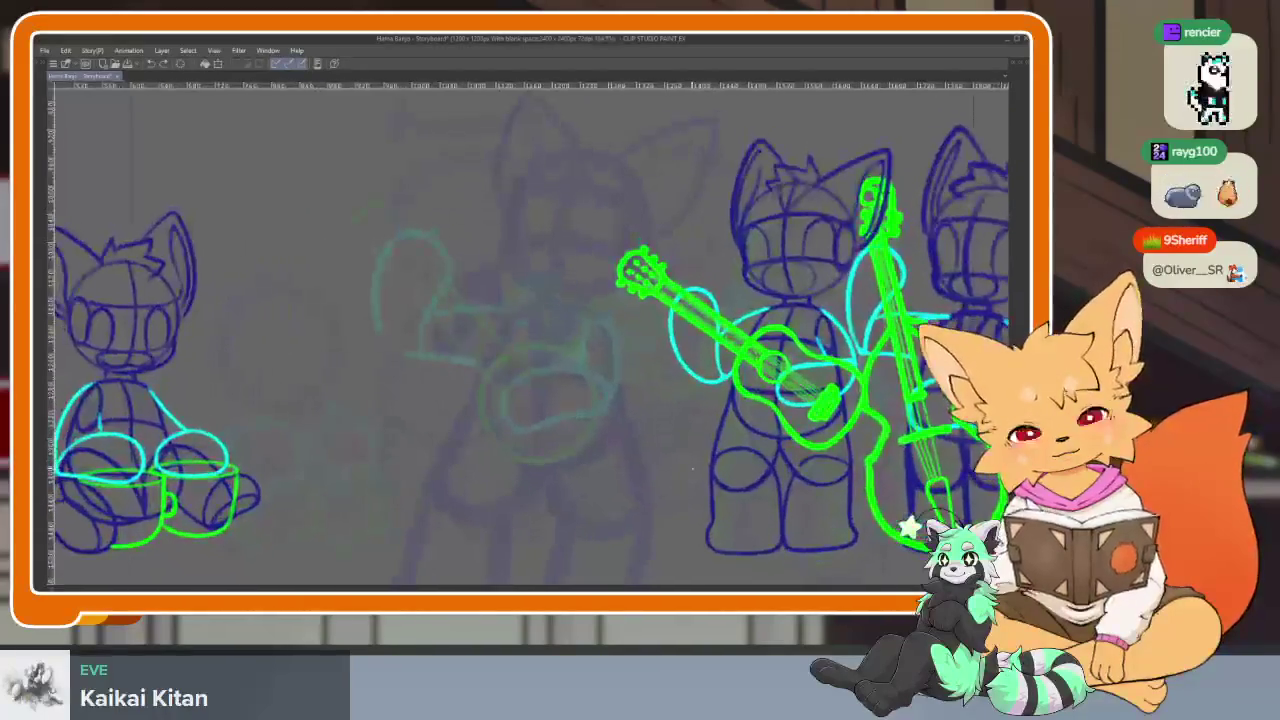
{"action": "key", "text": "Tab"}
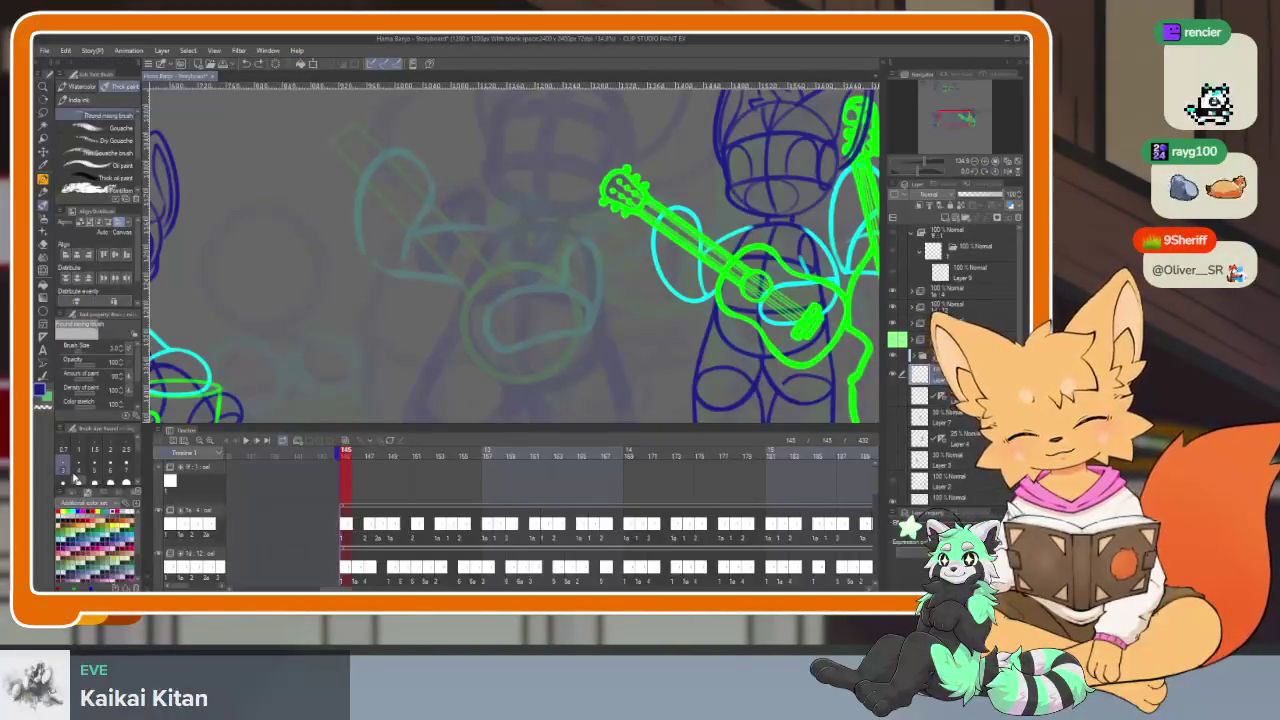
{"action": "key", "text": "Tab"}
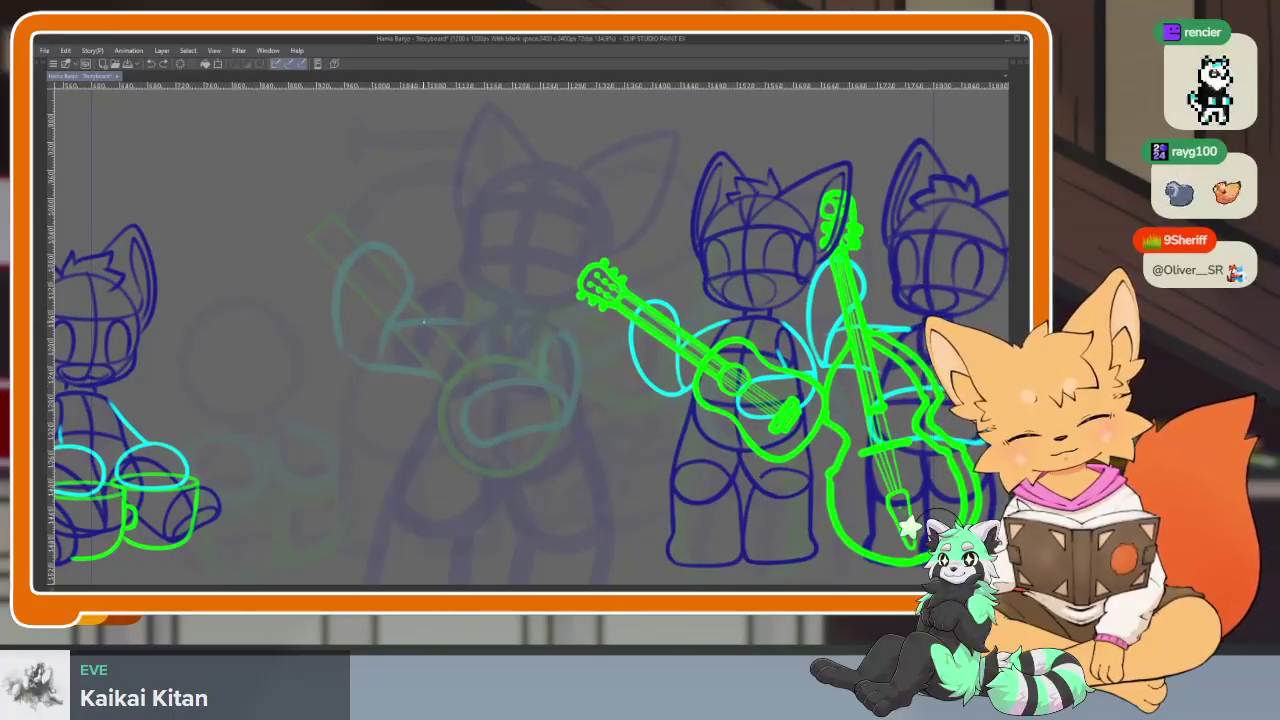
Redraw a vertical line down the middle figure, then zoom out and check it mirrored
{"action": "left_click_drag", "start_coordinate": [502, 210], "coordinate": [490, 550]}
{"action": "key", "text": "ctrl+z"}
{"action": "key", "text": "ctrl+z"}
{"action": "left_click_drag", "start_coordinate": [500, 208], "coordinate": [482, 546]}
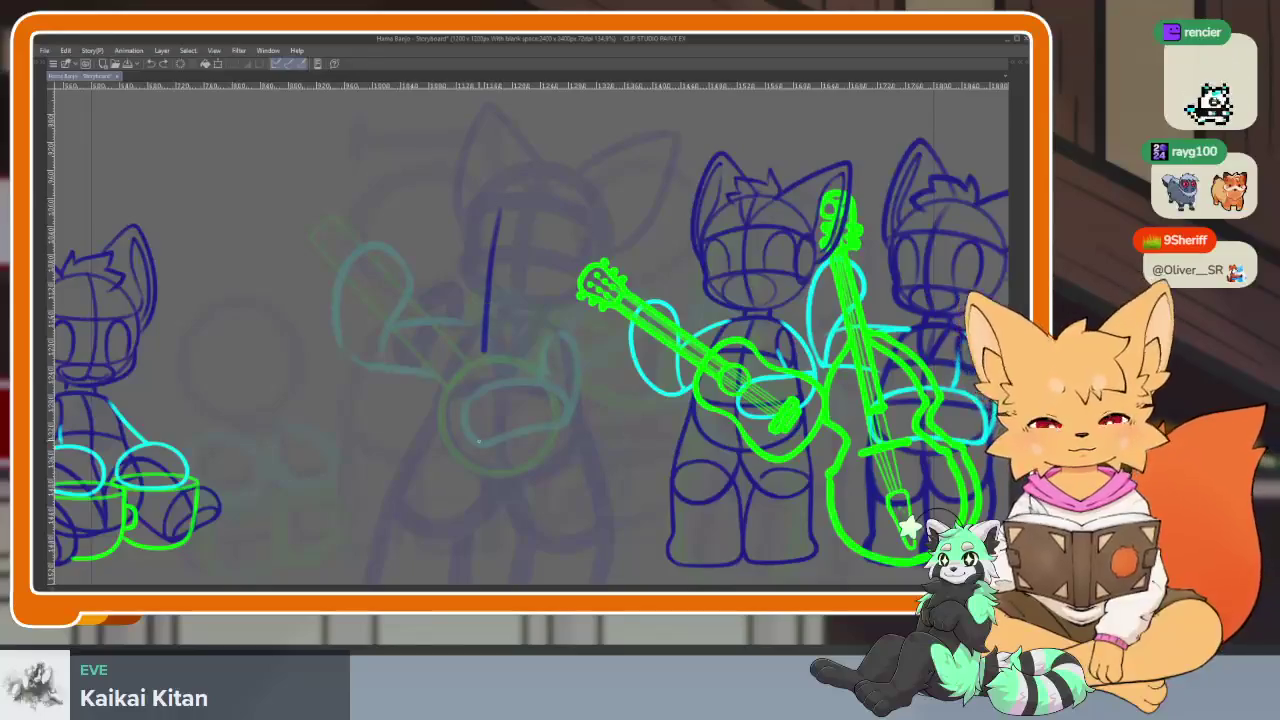
{"action": "key", "text": "ctrl+minus"}
{"action": "key", "text": "h"}
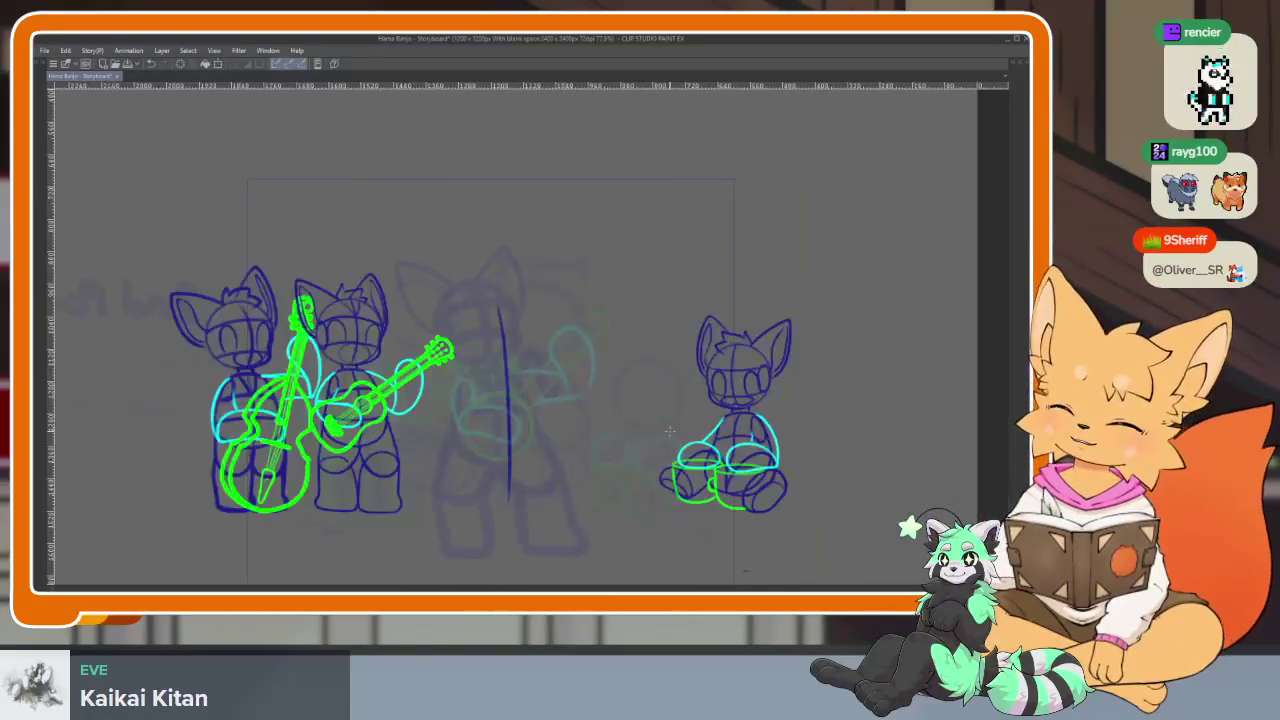
{"action": "key", "text": "h"}
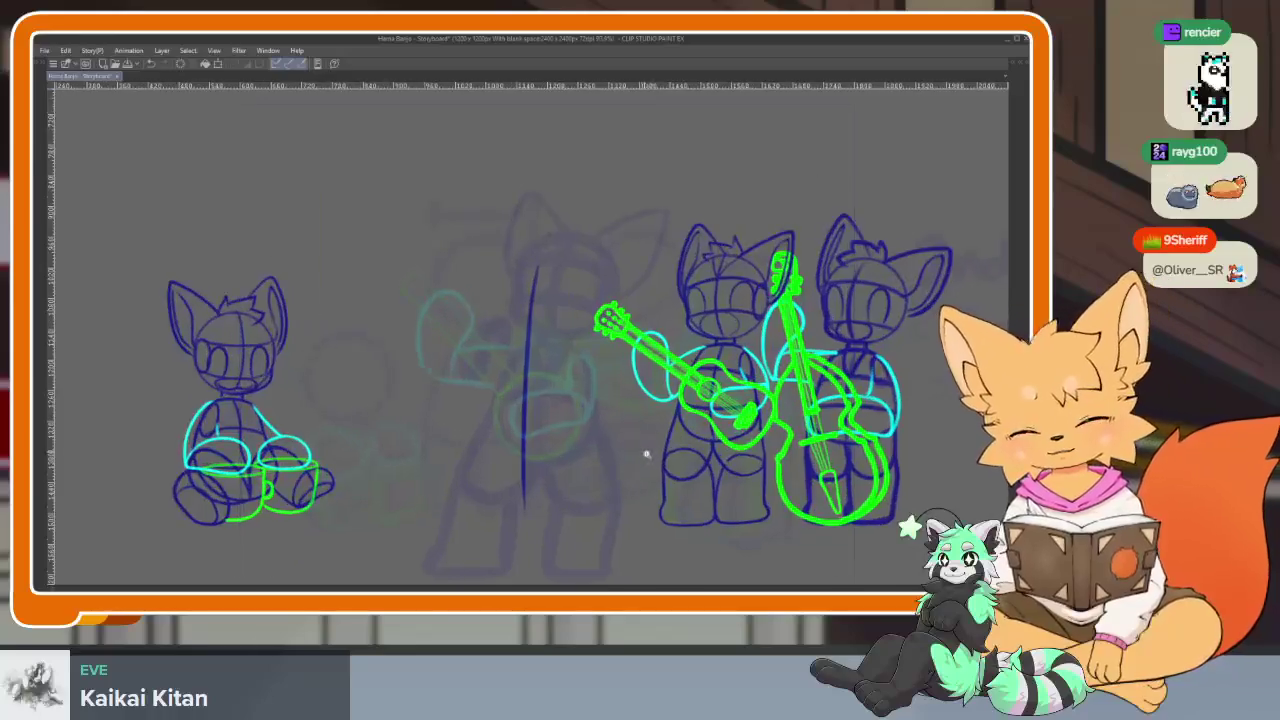
Undo the stray vertical stroke, leaving the middle figure's faded rough
{"action": "scroll", "coordinate": [722, 396], "scroll_direction": "up", "scroll_amount": 2}
{"action": "scroll", "coordinate": [666, 453], "scroll_direction": "down", "scroll_amount": 1}
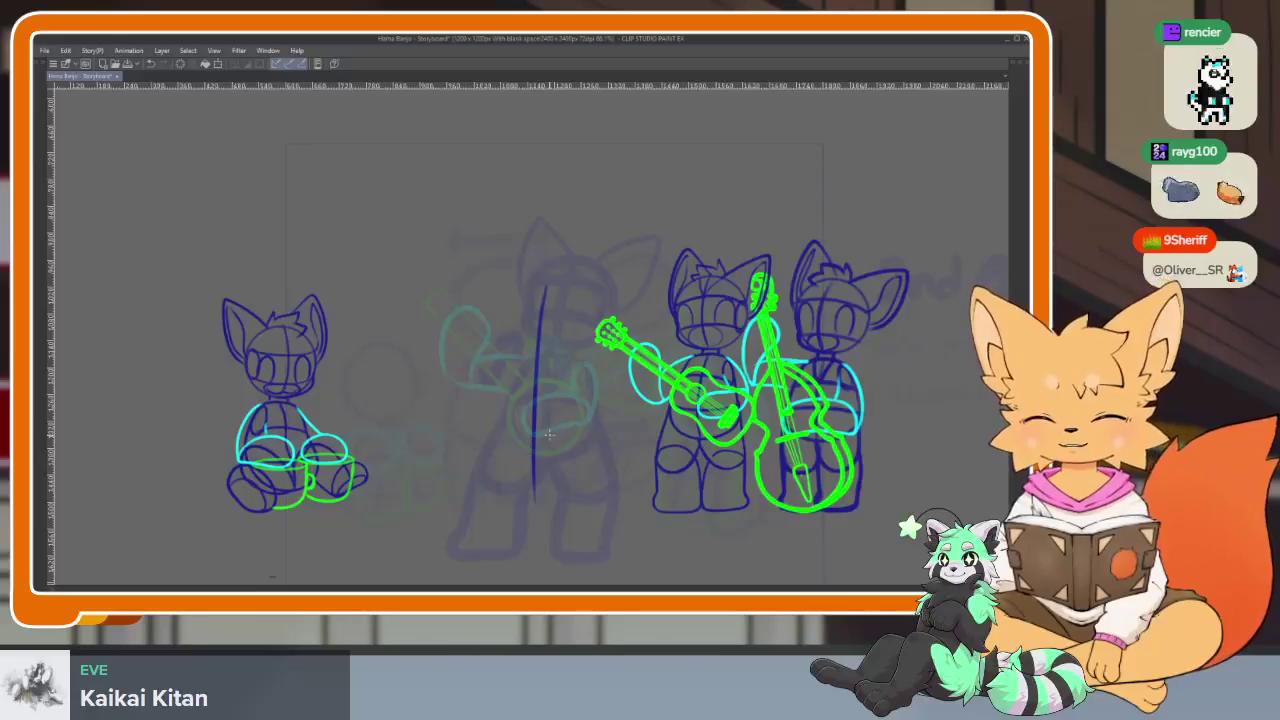
{"action": "scroll", "coordinate": [651, 457], "scroll_direction": "up", "scroll_amount": 3}
{"action": "scroll", "coordinate": [614, 474], "scroll_direction": "down", "scroll_amount": 3}
{"action": "scroll", "coordinate": [608, 466], "scroll_direction": "up", "scroll_amount": 1}
{"action": "scroll", "coordinate": [599, 466], "scroll_direction": "up", "scroll_amount": 1}
{"action": "scroll", "coordinate": [599, 466], "scroll_direction": "up", "scroll_amount": 2}
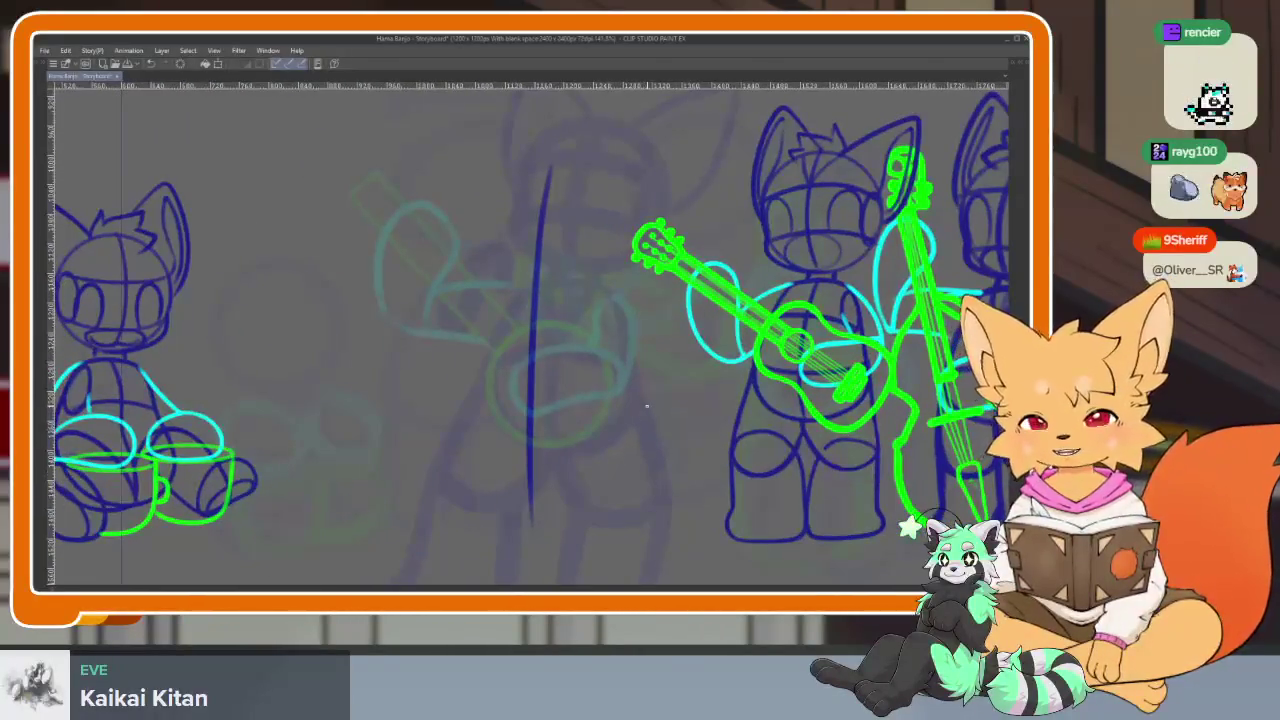
{"action": "key", "text": "ctrl+z"}
{"action": "scroll", "coordinate": [663, 466], "scroll_direction": "down", "scroll_amount": 2}
{"action": "scroll", "coordinate": [617, 480], "scroll_direction": "up", "scroll_amount": 1}
{"action": "scroll", "coordinate": [623, 480], "scroll_direction": "up", "scroll_amount": 1}
{"action": "scroll", "coordinate": [615, 485], "scroll_direction": "down", "scroll_amount": 1}
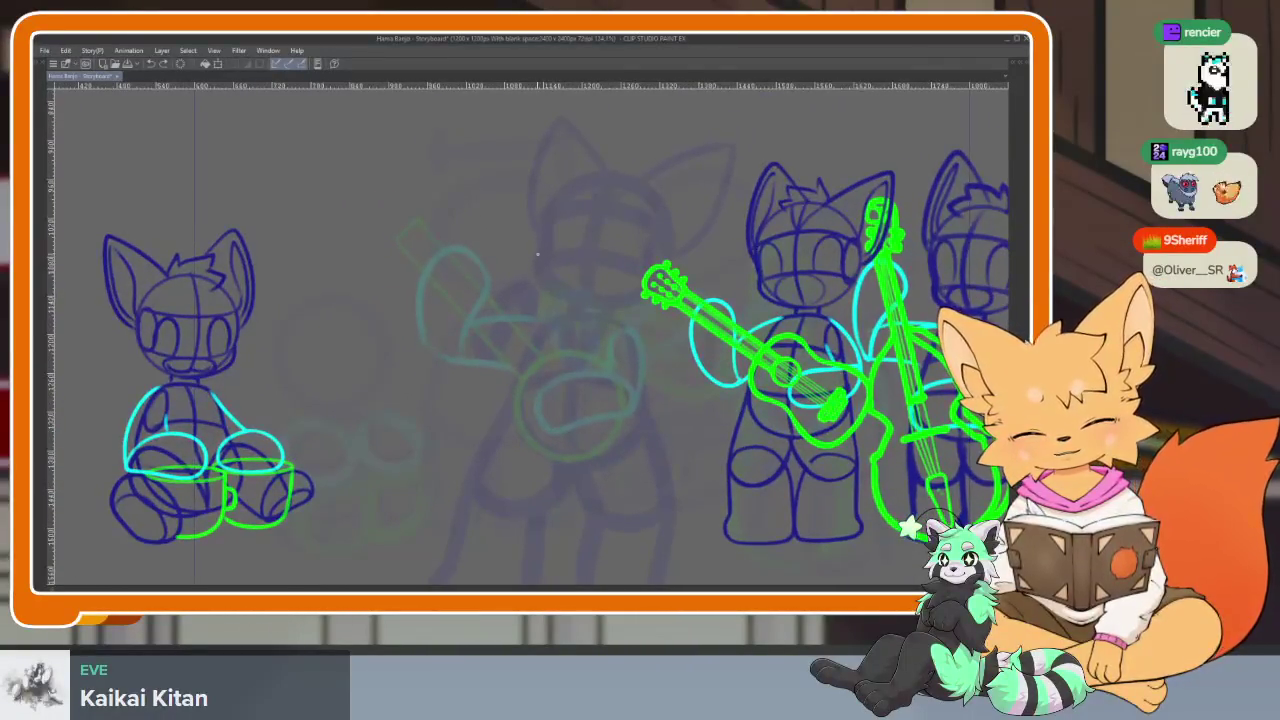
Draw a vertical centre line through the middle figure and strengthen the oval's right side
{"action": "left_click_drag", "start_coordinate": [540, 198], "coordinate": [540, 552]}
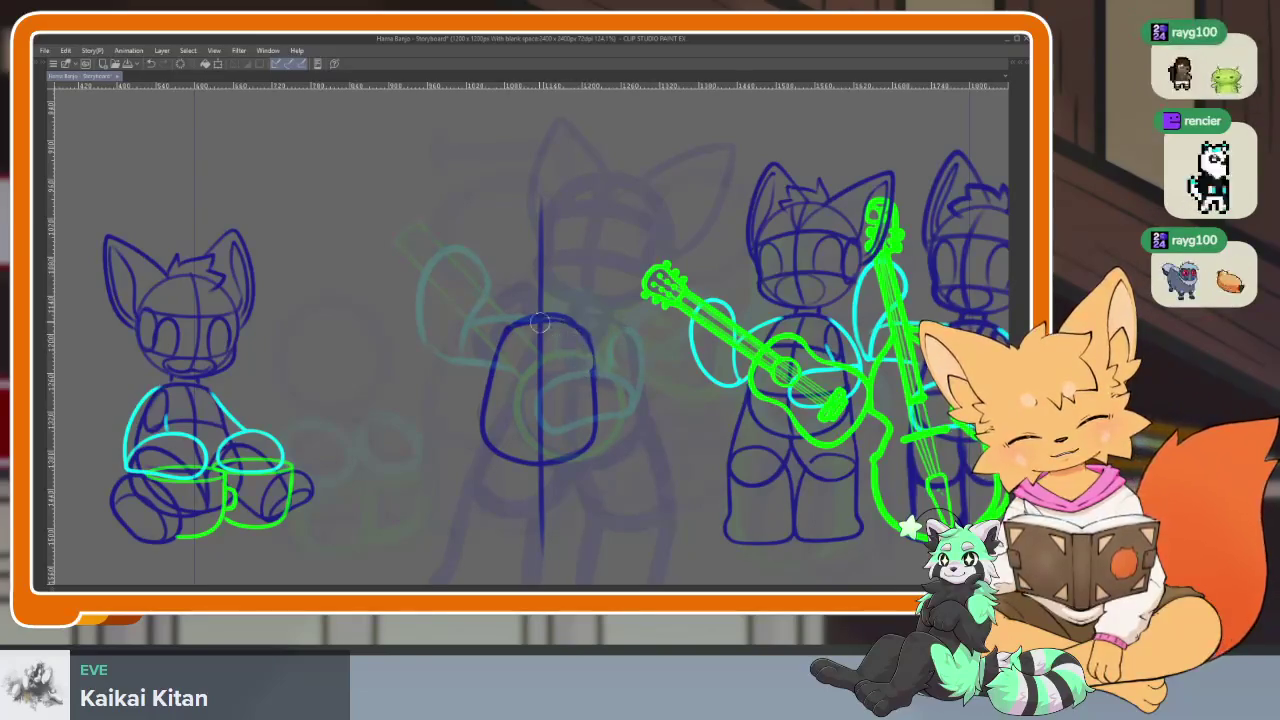
{"action": "mouse_move", "coordinate": [588, 354]}
{"action": "left_mouse_down"}
{"action": "mouse_move", "coordinate": [602, 434]}
{"action": "mouse_move", "coordinate": [578, 458]}
{"action": "left_mouse_up"}
{"action": "scroll", "coordinate": [608, 469], "scroll_direction": "up", "scroll_amount": 2}
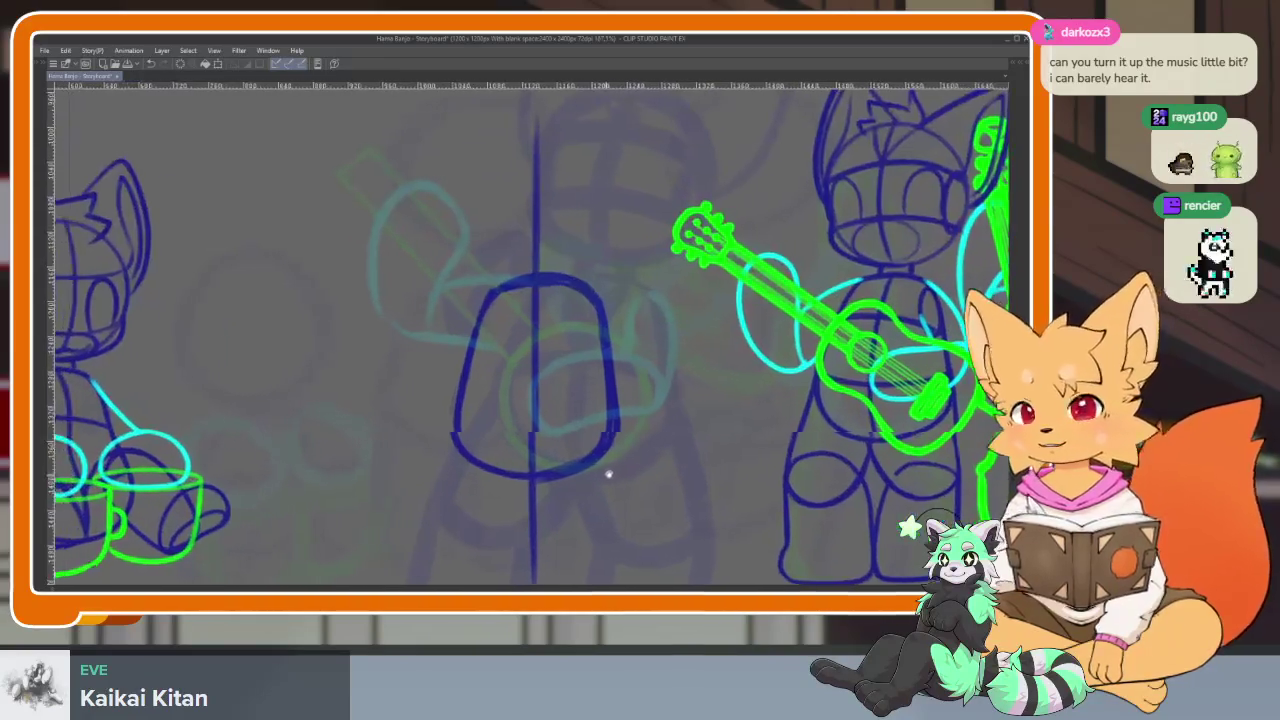
{"action": "scroll", "coordinate": [603, 463], "scroll_direction": "up", "scroll_amount": 2}
{"action": "scroll", "coordinate": [627, 458], "scroll_direction": "up", "scroll_amount": 2}
{"action": "scroll", "coordinate": [627, 458], "scroll_direction": "up", "scroll_amount": 1}
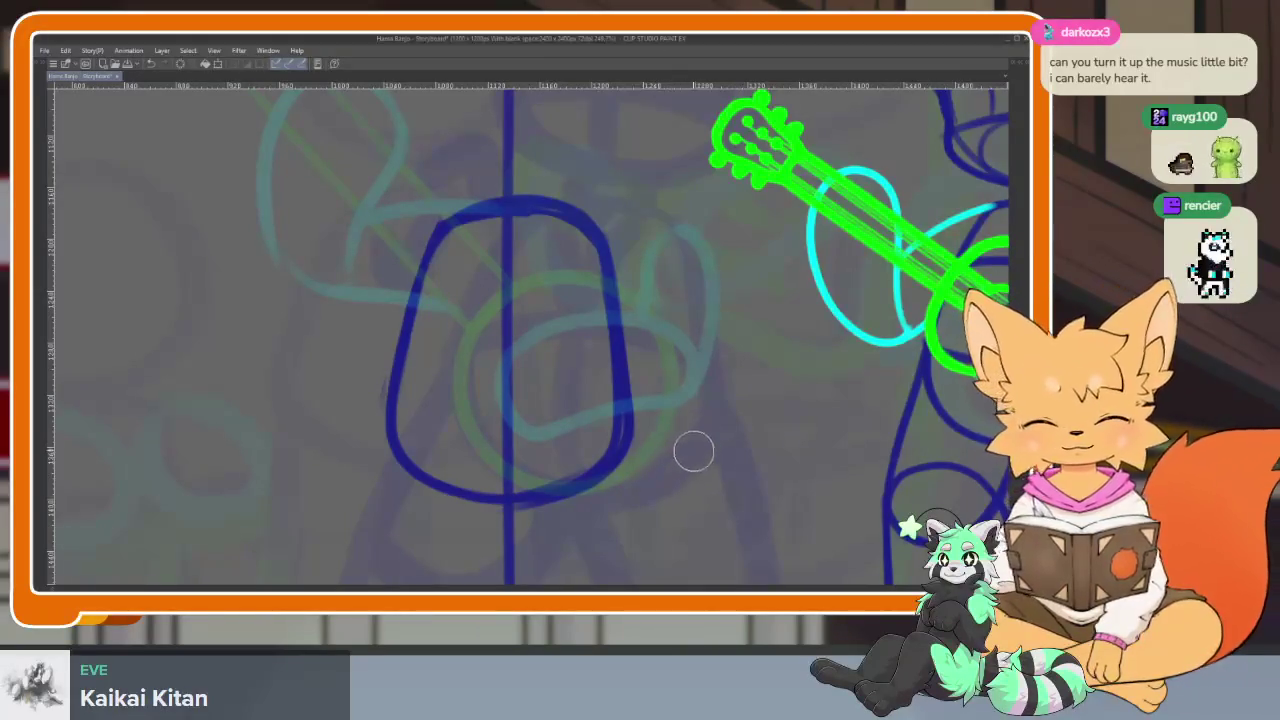
Erase the part of the centre line inside the oval
{"action": "scroll", "coordinate": [691, 449], "scroll_direction": "down", "scroll_amount": 2}
{"action": "scroll", "coordinate": [640, 420], "scroll_direction": "up", "scroll_amount": 2}
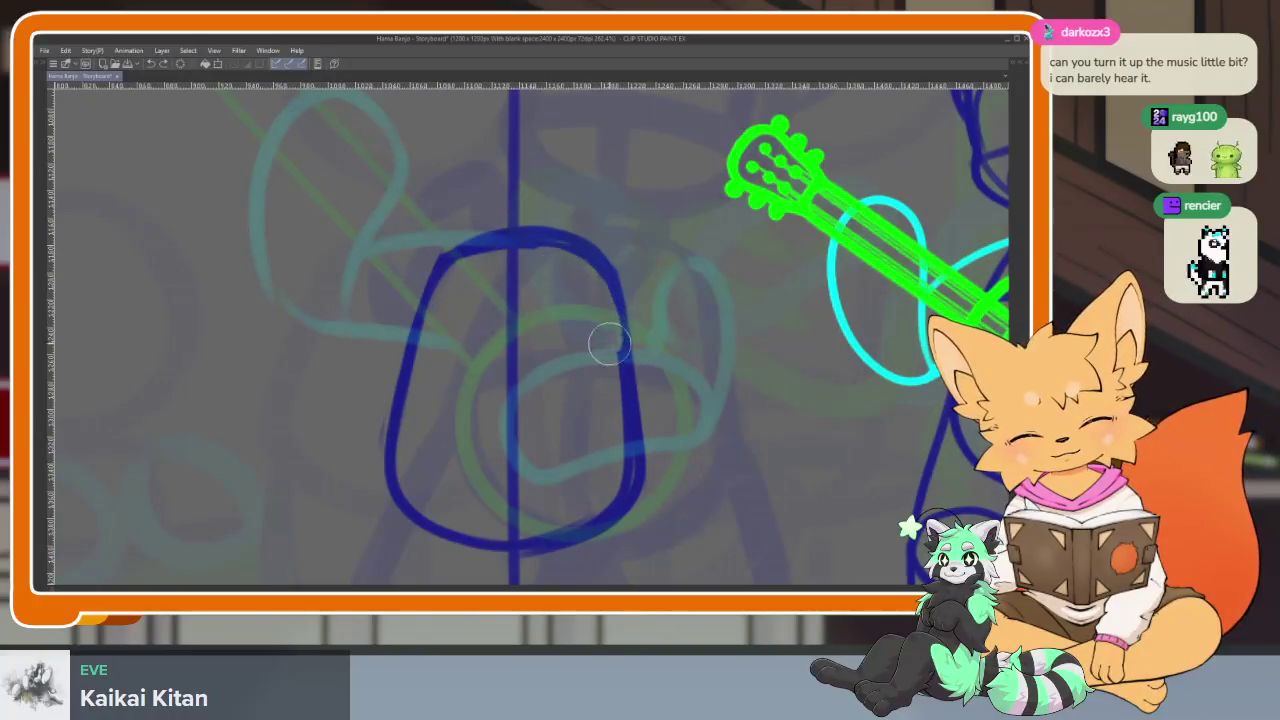
{"action": "scroll", "coordinate": [689, 449], "scroll_direction": "down", "scroll_amount": 2}
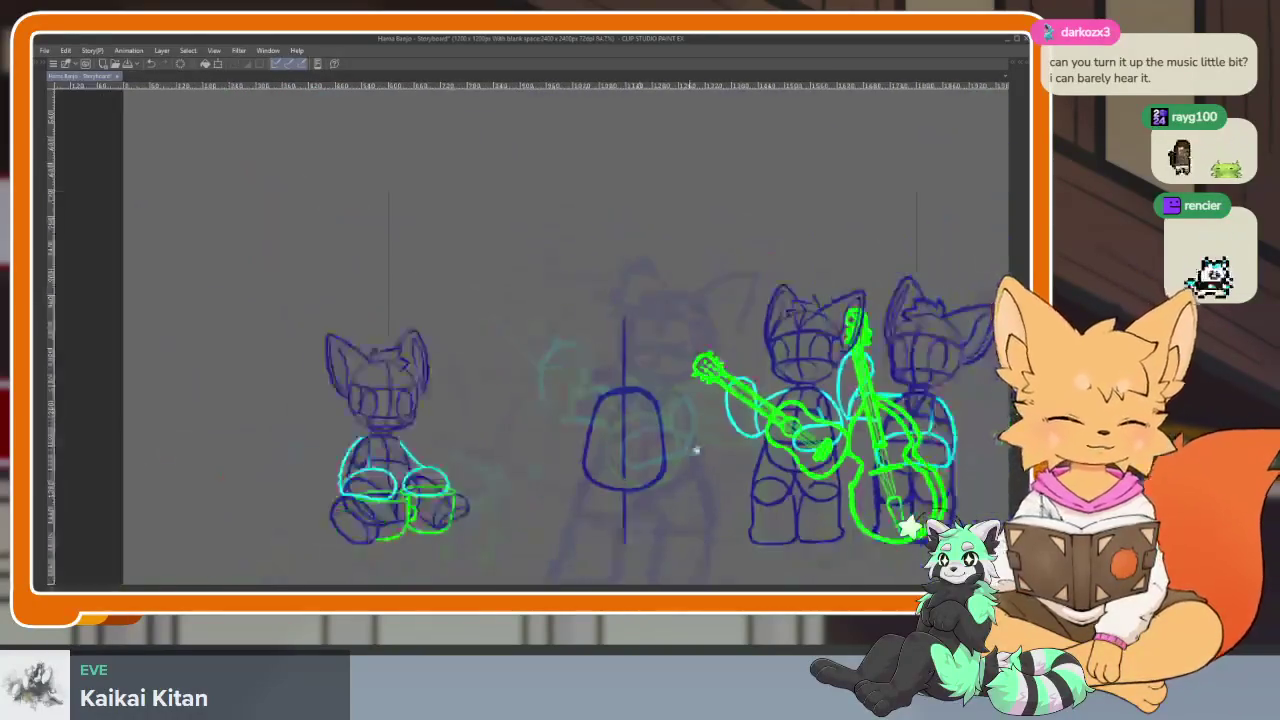
{"action": "scroll", "coordinate": [680, 434], "scroll_direction": "up", "scroll_amount": 2}
{"action": "scroll", "coordinate": [562, 360], "scroll_direction": "up", "scroll_amount": 1}
{"action": "mouse_move", "coordinate": [540, 295]}
{"action": "left_mouse_down"}
{"action": "mouse_move", "coordinate": [545, 500]}
{"action": "mouse_move", "coordinate": [547, 275]}
{"action": "left_mouse_up"}
{"action": "key", "text": "ctrl+z"}
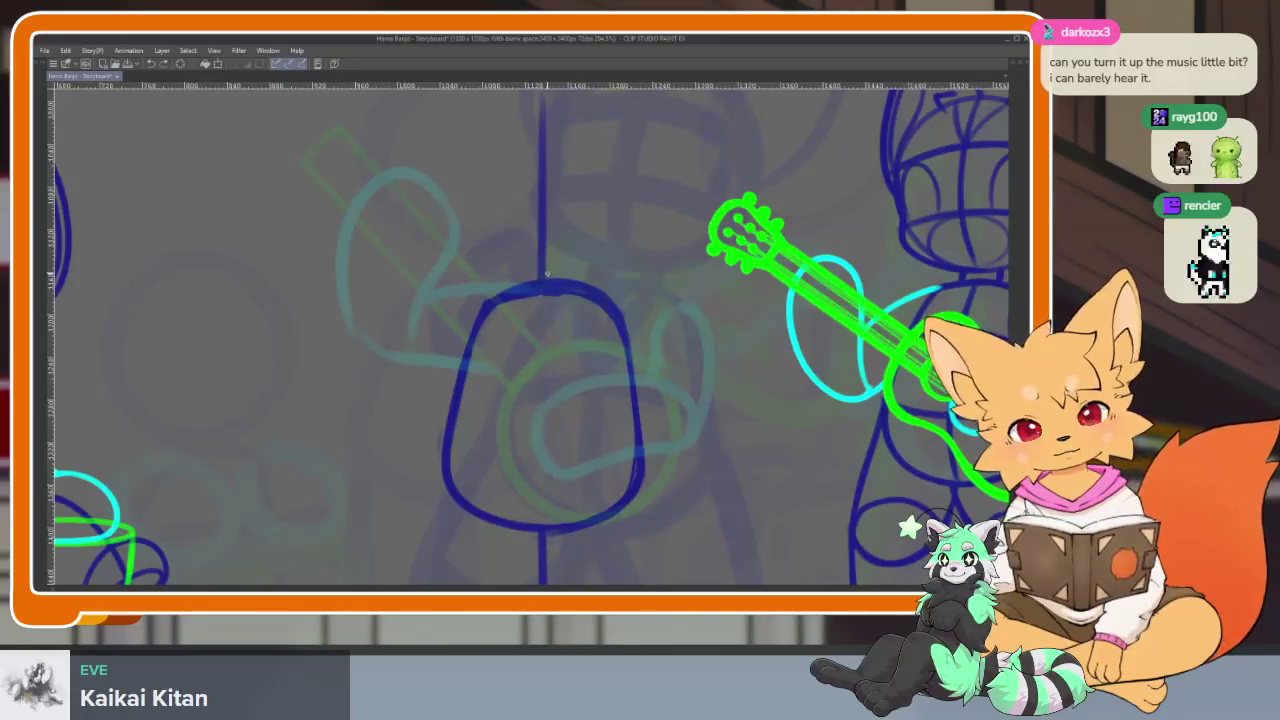
{"action": "key", "text": "ctrl+z"}
{"action": "key", "text": "ctrl+z"}
{"action": "left_click_drag", "start_coordinate": [464, 392], "coordinate": [628, 364]}
{"action": "key", "text": "ctrl+z"}
{"action": "left_click_drag", "start_coordinate": [465, 382], "coordinate": [628, 356]}
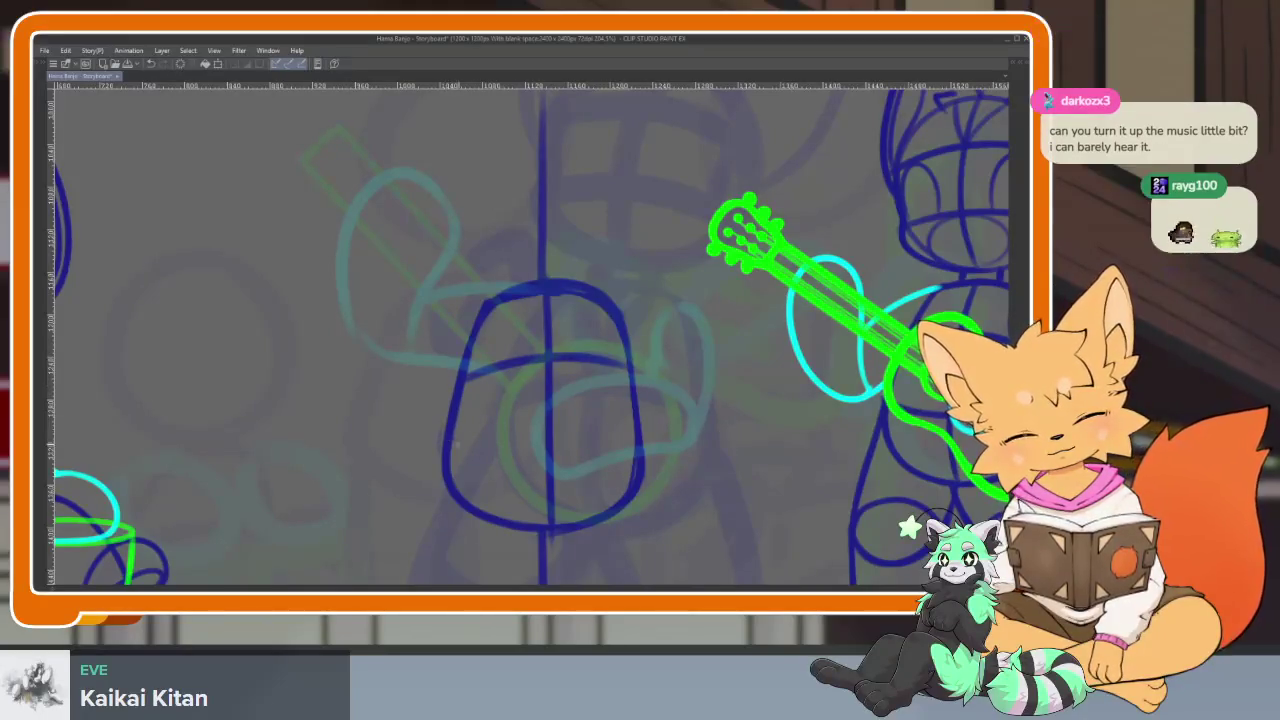
{"action": "left_click_drag", "start_coordinate": [455, 448], "coordinate": [634, 426]}
{"action": "scroll", "coordinate": [587, 428], "scroll_direction": "up", "scroll_amount": 3}
{"action": "key", "text": "ctrl+z"}
{"action": "mouse_move", "coordinate": [333, 400]}
{"action": "left_mouse_down"}
{"action": "mouse_move", "coordinate": [480, 440]}
{"action": "mouse_move", "coordinate": [662, 412]}
{"action": "left_mouse_up"}
{"action": "key", "text": "ctrl+z"}
{"action": "left_click_drag", "start_coordinate": [328, 424], "coordinate": [658, 406]}
{"action": "key", "text": "ctrl+z"}
{"action": "left_click_drag", "start_coordinate": [328, 430], "coordinate": [660, 418]}
{"action": "left_click_drag", "start_coordinate": [405, 180], "coordinate": [405, 295]}
{"action": "mouse_move", "coordinate": [629, 213]}
{"action": "left_mouse_down"}
{"action": "mouse_move", "coordinate": [640, 290]}
{"action": "mouse_move", "coordinate": [657, 271]}
{"action": "left_mouse_up"}
{"action": "scroll", "coordinate": [657, 271], "scroll_direction": "down", "scroll_amount": 3}
{"action": "scroll", "coordinate": [650, 378], "scroll_direction": "up", "scroll_amount": 3}
{"action": "left_click_drag", "start_coordinate": [650, 378], "coordinate": [594, 494]}
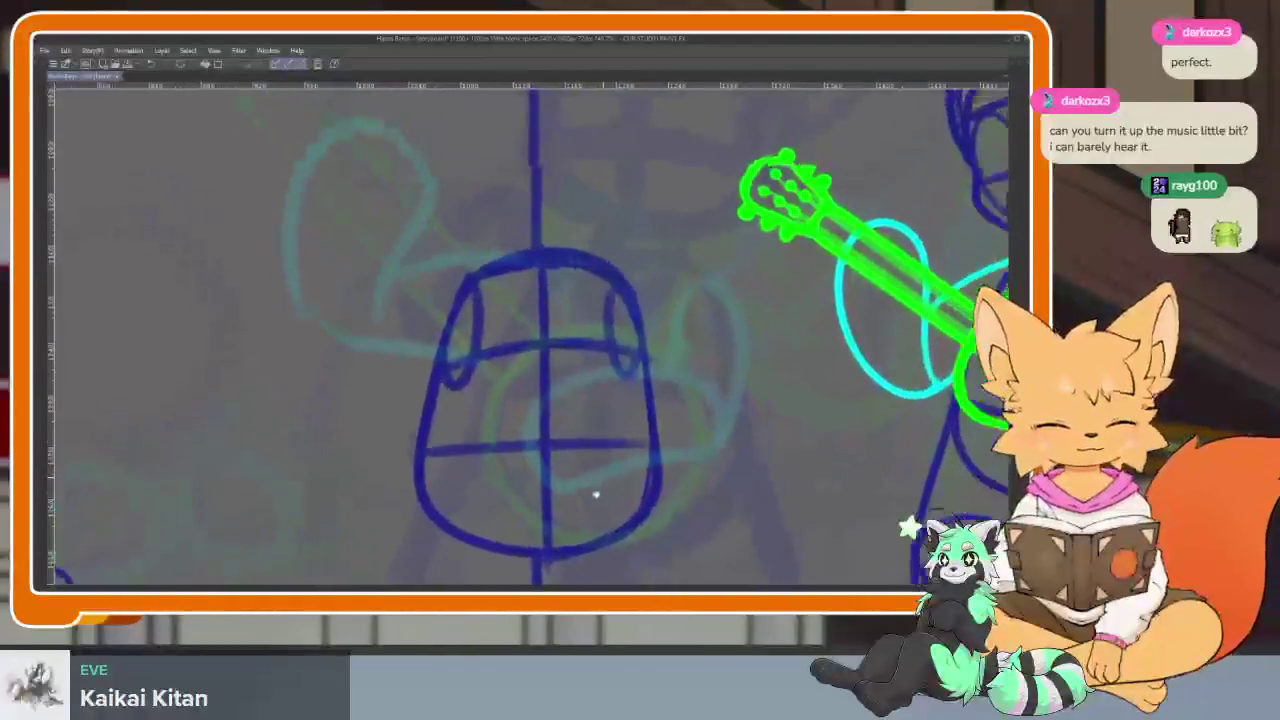
{"action": "scroll", "coordinate": [594, 494], "scroll_direction": "up", "scroll_amount": 2}
{"action": "scroll", "coordinate": [589, 409], "scroll_direction": "up", "scroll_amount": 2}
{"action": "mouse_move", "coordinate": [389, 418]}
{"action": "left_mouse_down"}
{"action": "mouse_move", "coordinate": [514, 386]}
{"action": "mouse_move", "coordinate": [612, 418]}
{"action": "left_mouse_up"}
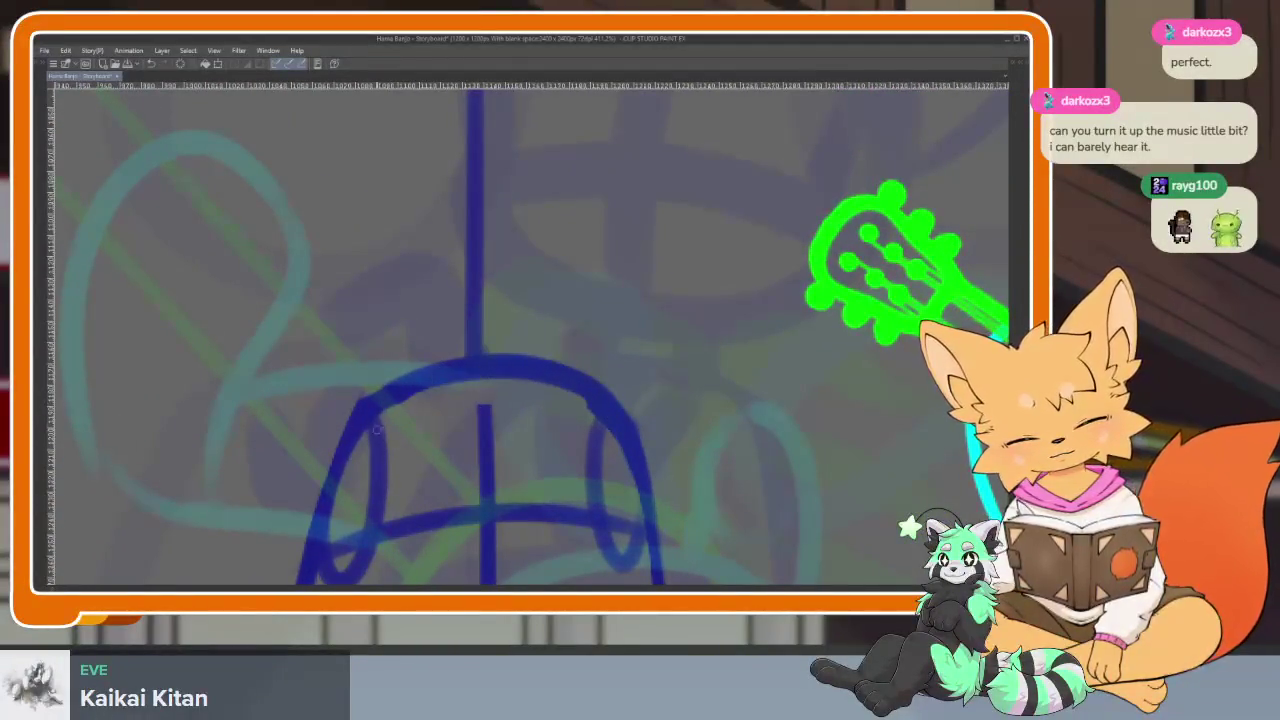
{"action": "scroll", "coordinate": [657, 400], "scroll_direction": "down", "scroll_amount": 3}
{"action": "scroll", "coordinate": [657, 366], "scroll_direction": "up", "scroll_amount": 1}
{"action": "scroll", "coordinate": [634, 375], "scroll_direction": "up", "scroll_amount": 3}
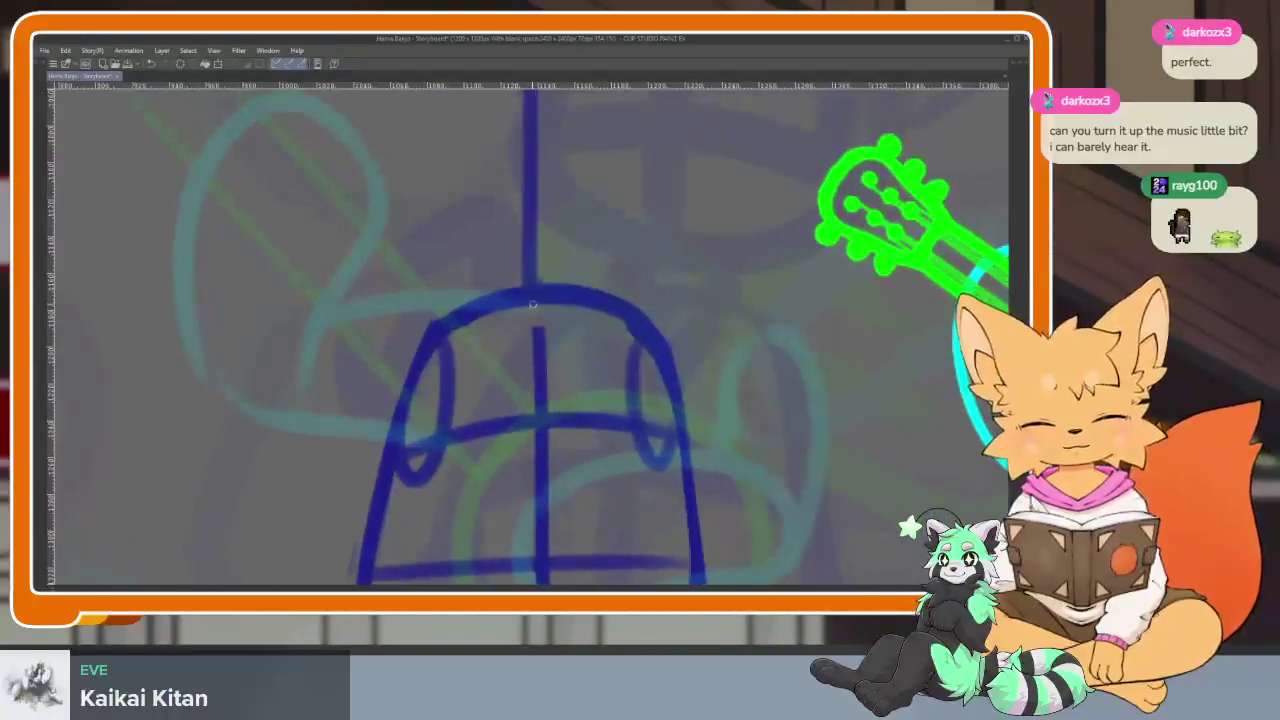
{"action": "scroll", "coordinate": [608, 434], "scroll_direction": "down", "scroll_amount": 1}
{"action": "scroll", "coordinate": [619, 432], "scroll_direction": "down", "scroll_amount": 1}
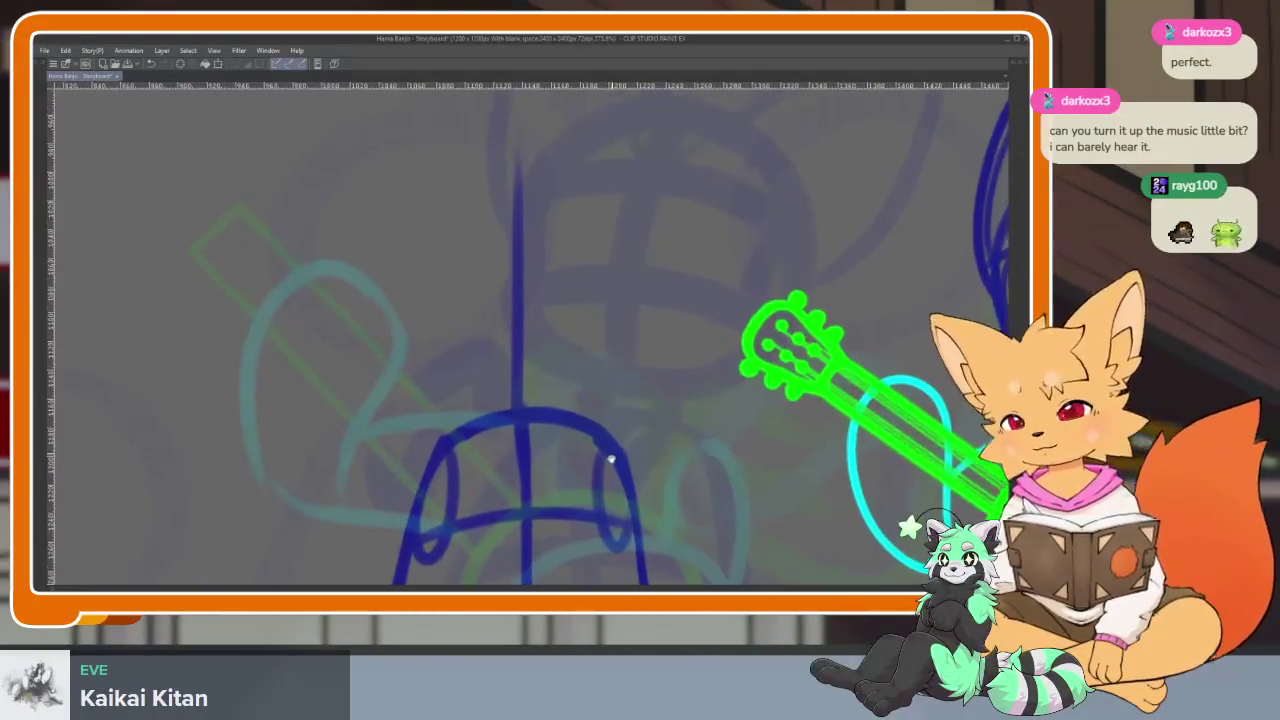
{"action": "scroll", "coordinate": [609, 449], "scroll_direction": "down", "scroll_amount": 1}
{"action": "scroll", "coordinate": [612, 455], "scroll_direction": "up", "scroll_amount": 1}
{"action": "scroll", "coordinate": [594, 434], "scroll_direction": "down", "scroll_amount": 2}
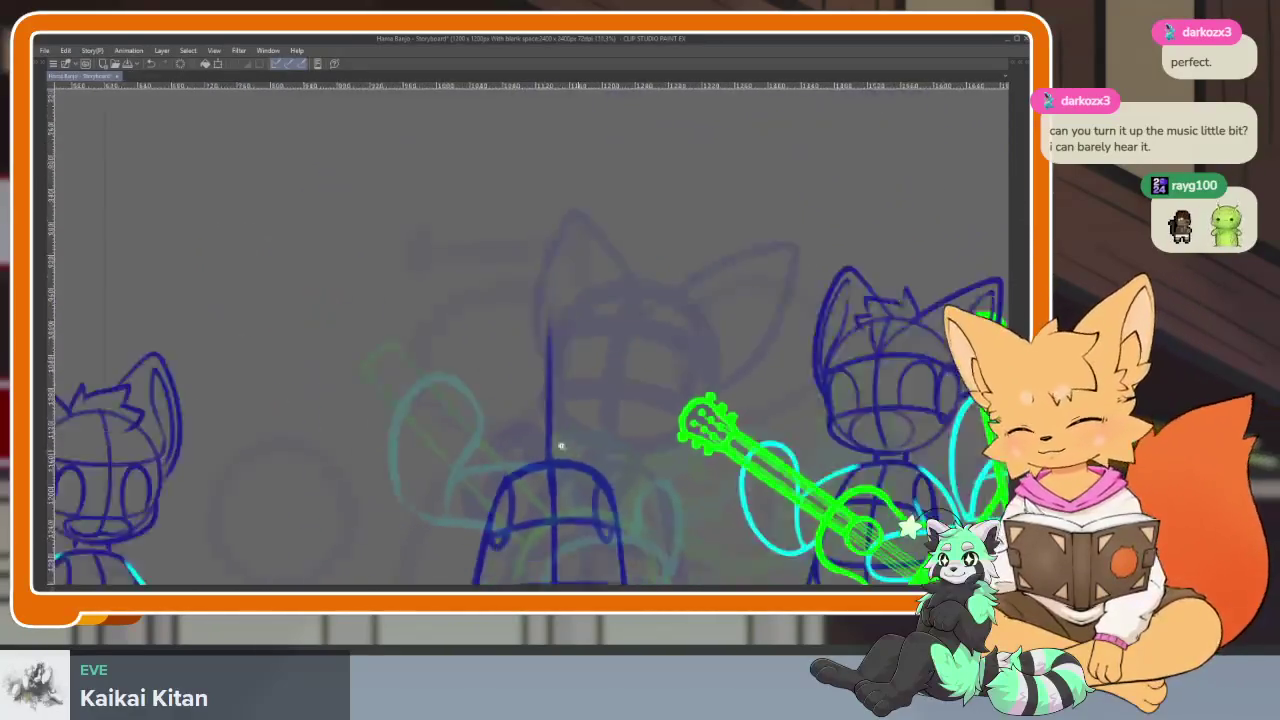
{"action": "scroll", "coordinate": [580, 430], "scroll_direction": "down", "scroll_amount": 1}
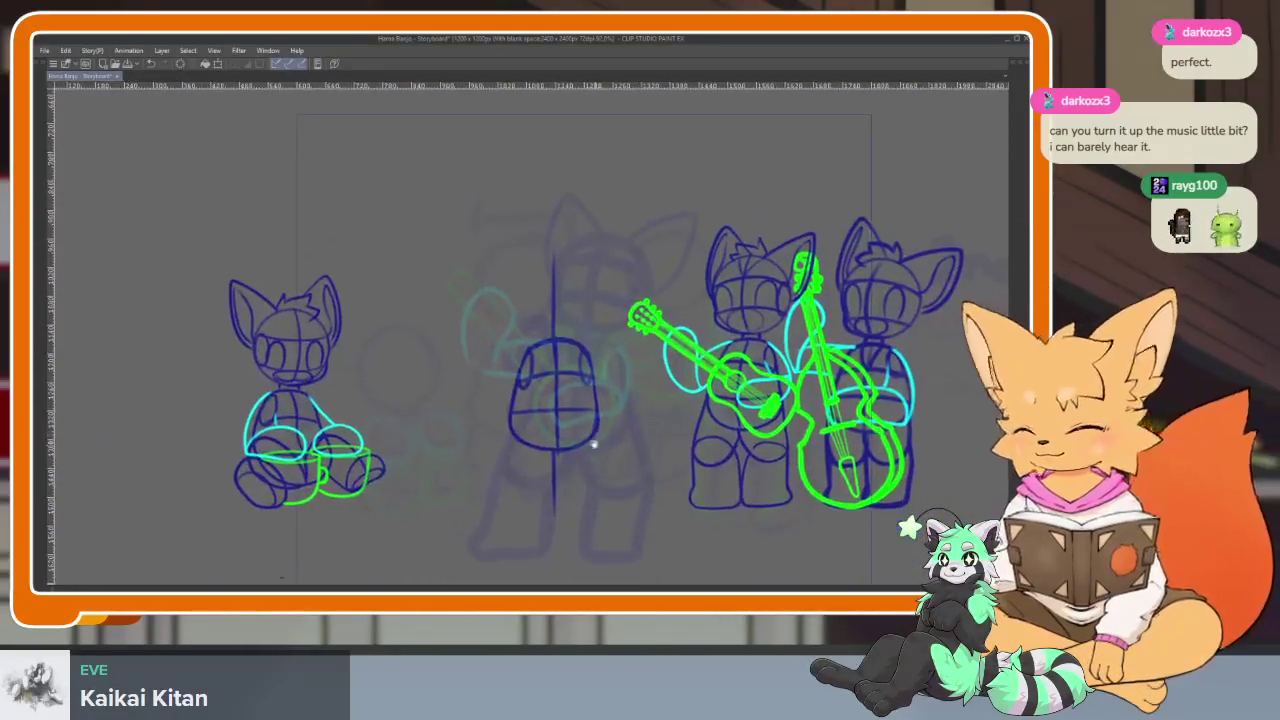
{"action": "scroll", "coordinate": [535, 472], "scroll_direction": "up", "scroll_amount": 3}
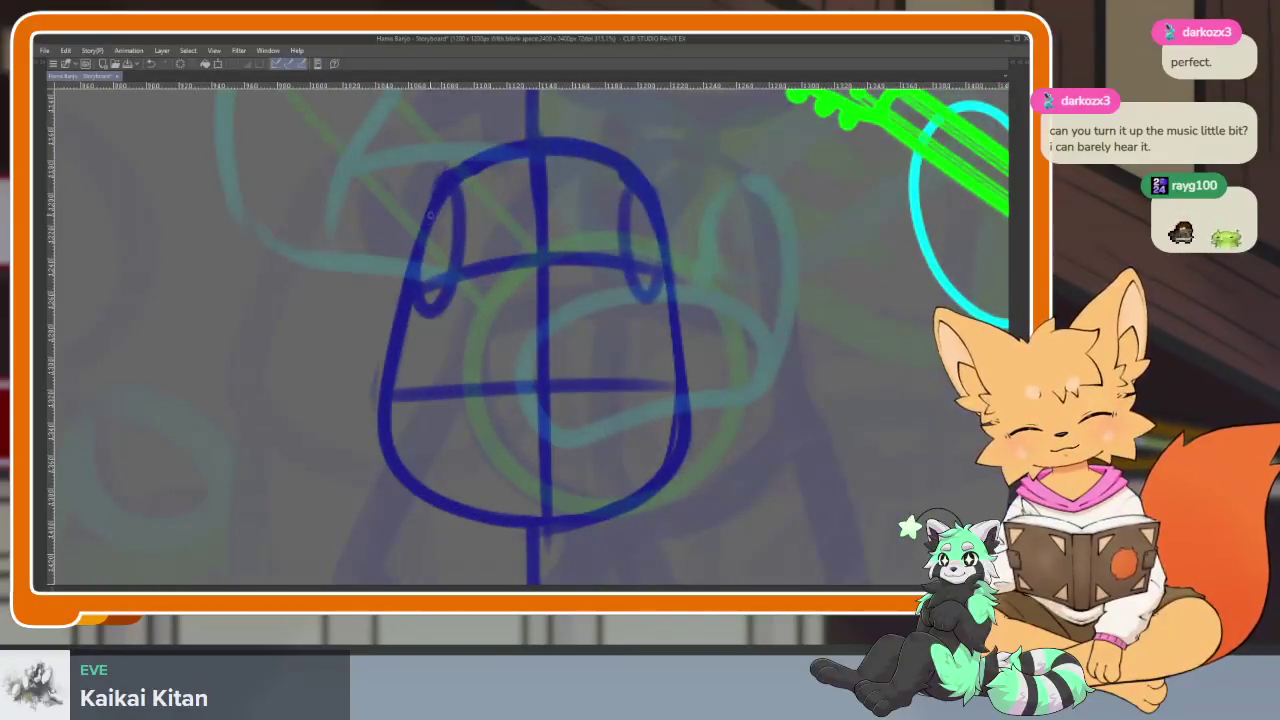
{"action": "scroll", "coordinate": [693, 440], "scroll_direction": "down", "scroll_amount": 3}
{"action": "scroll", "coordinate": [679, 422], "scroll_direction": "up", "scroll_amount": 1}
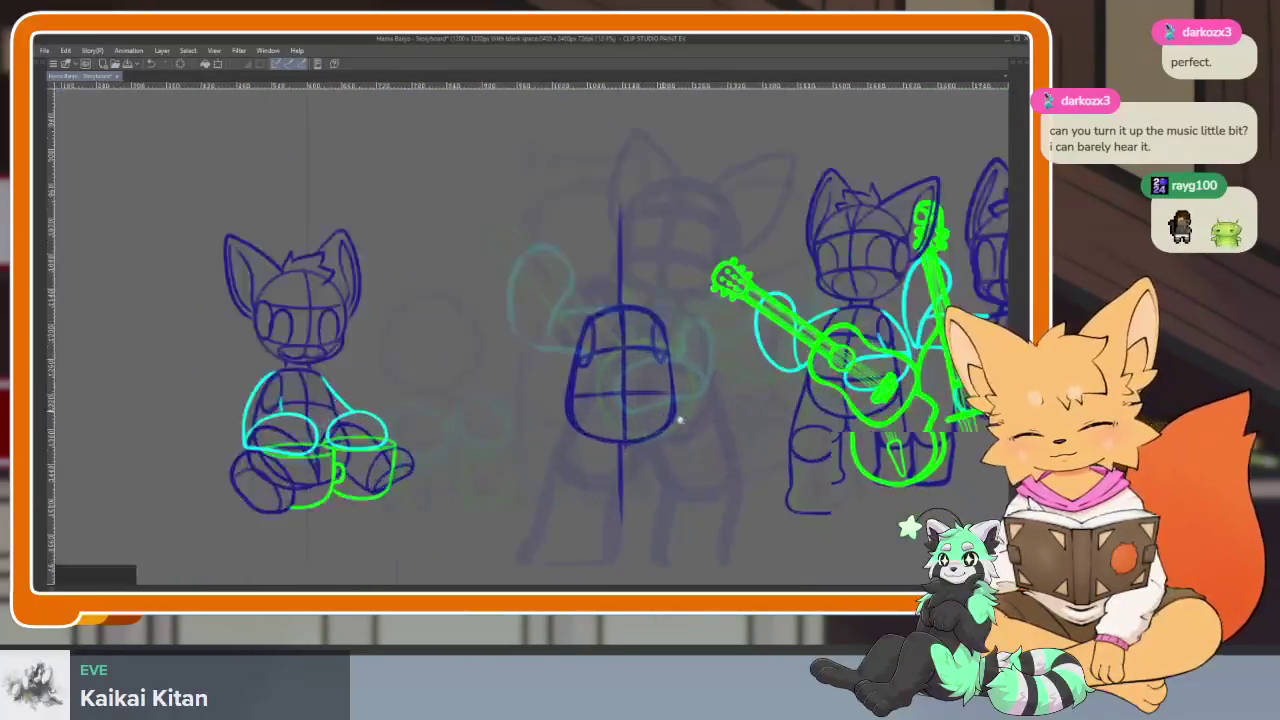
{"action": "scroll", "coordinate": [679, 422], "scroll_direction": "up", "scroll_amount": 2}
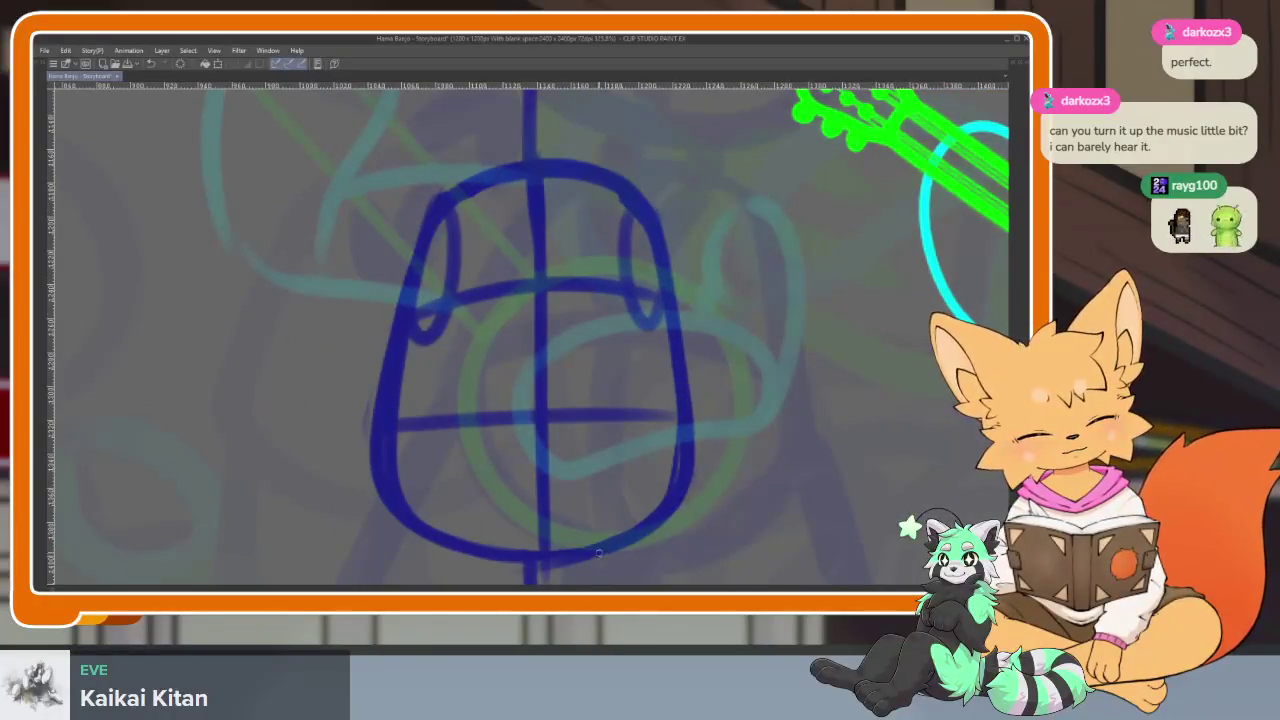
{"action": "scroll", "coordinate": [598, 553], "scroll_direction": "down", "scroll_amount": 3}
{"action": "scroll", "coordinate": [414, 538], "scroll_direction": "up", "scroll_amount": 1}
{"action": "scroll", "coordinate": [707, 442], "scroll_direction": "up", "scroll_amount": 3}
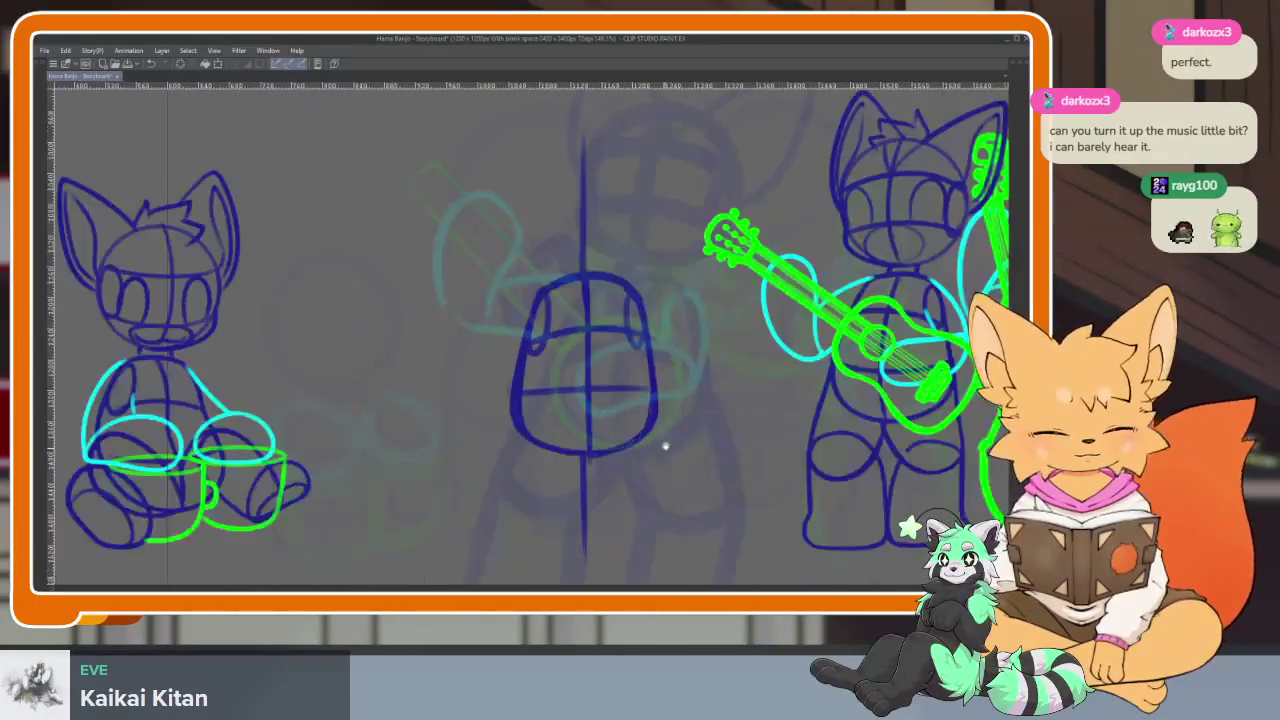
{"action": "scroll", "coordinate": [663, 443], "scroll_direction": "up", "scroll_amount": 1}
{"action": "scroll", "coordinate": [629, 486], "scroll_direction": "up", "scroll_amount": 2}
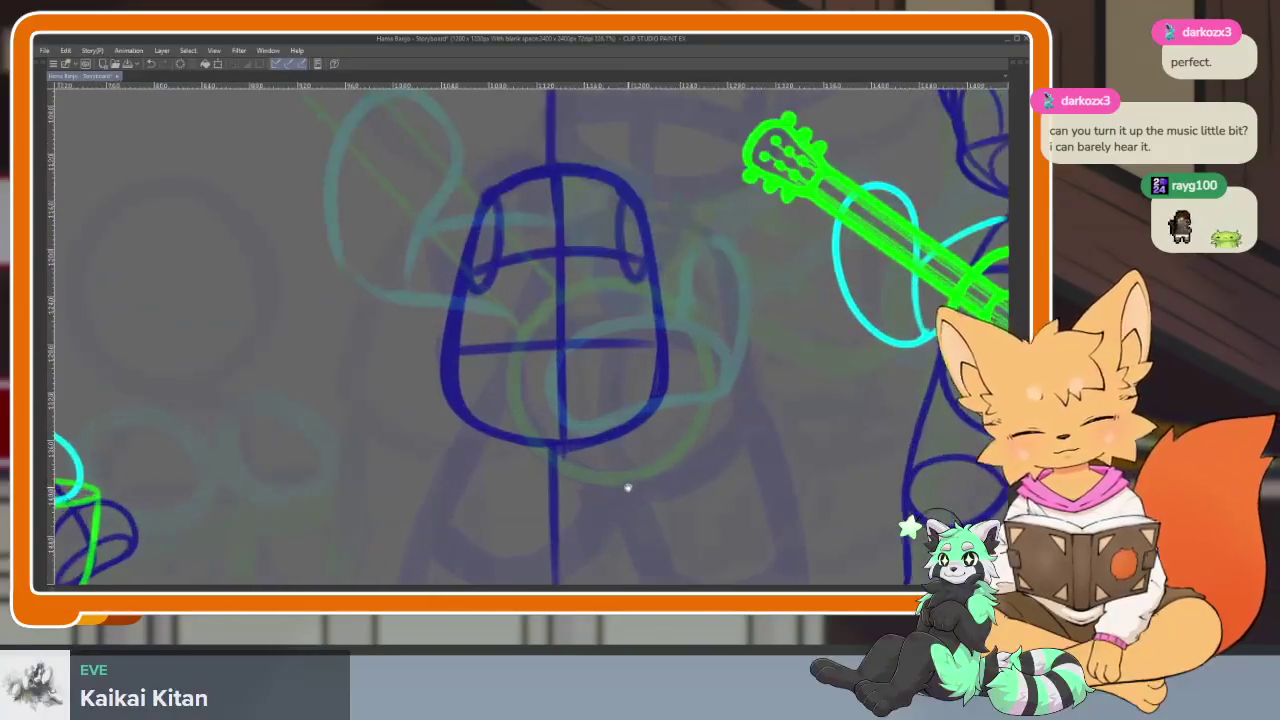
{"action": "scroll", "coordinate": [703, 471], "scroll_direction": "down", "scroll_amount": 2}
{"action": "scroll", "coordinate": [823, 407], "scroll_direction": "down", "scroll_amount": 1}
{"action": "key", "text": "ctrl+t"}
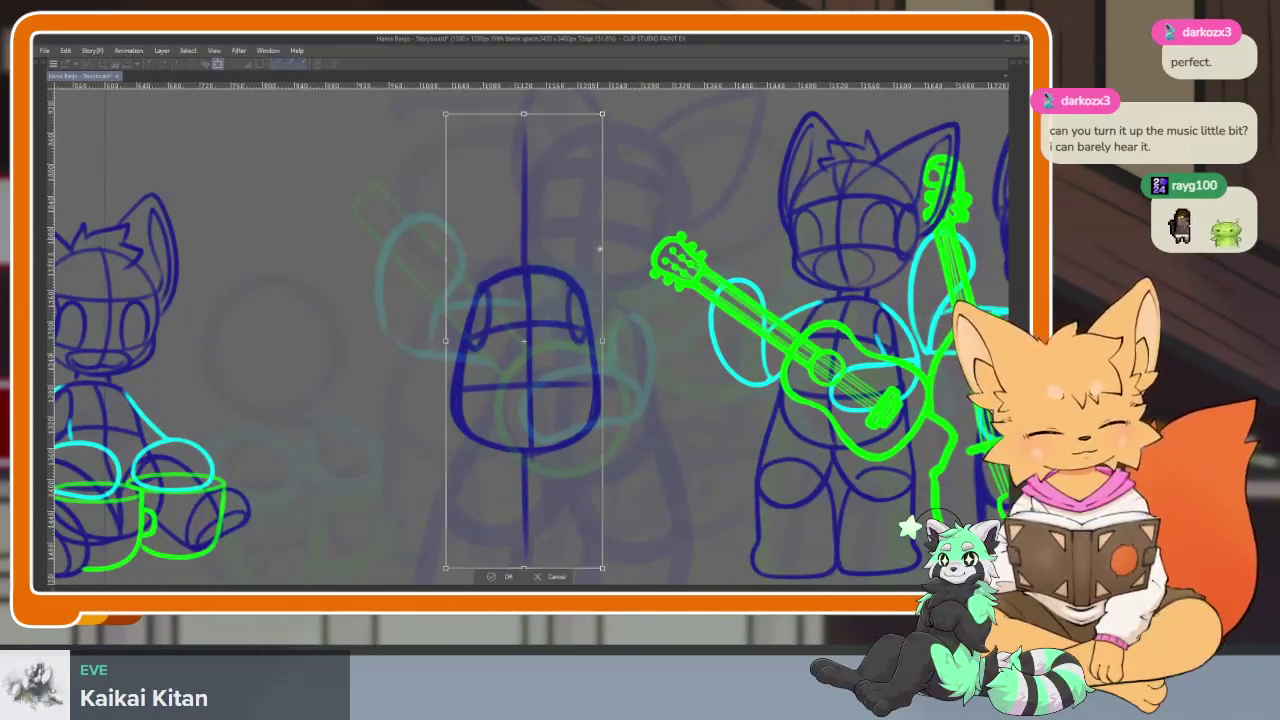
Shrink the dome-head sketch slightly, re-centre it on the vertical line and confirm
{"action": "left_click_drag", "start_coordinate": [588, 318], "coordinate": [845, 330]}
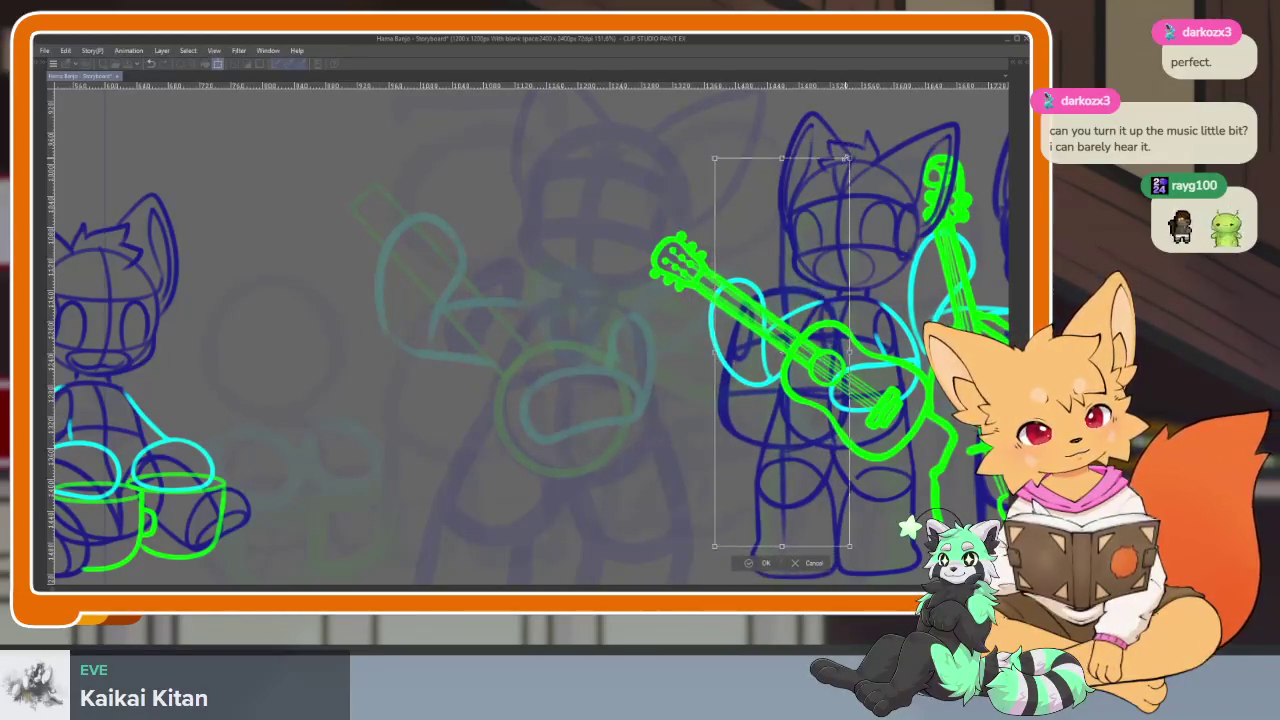
{"action": "left_click_drag", "start_coordinate": [821, 316], "coordinate": [568, 314]}
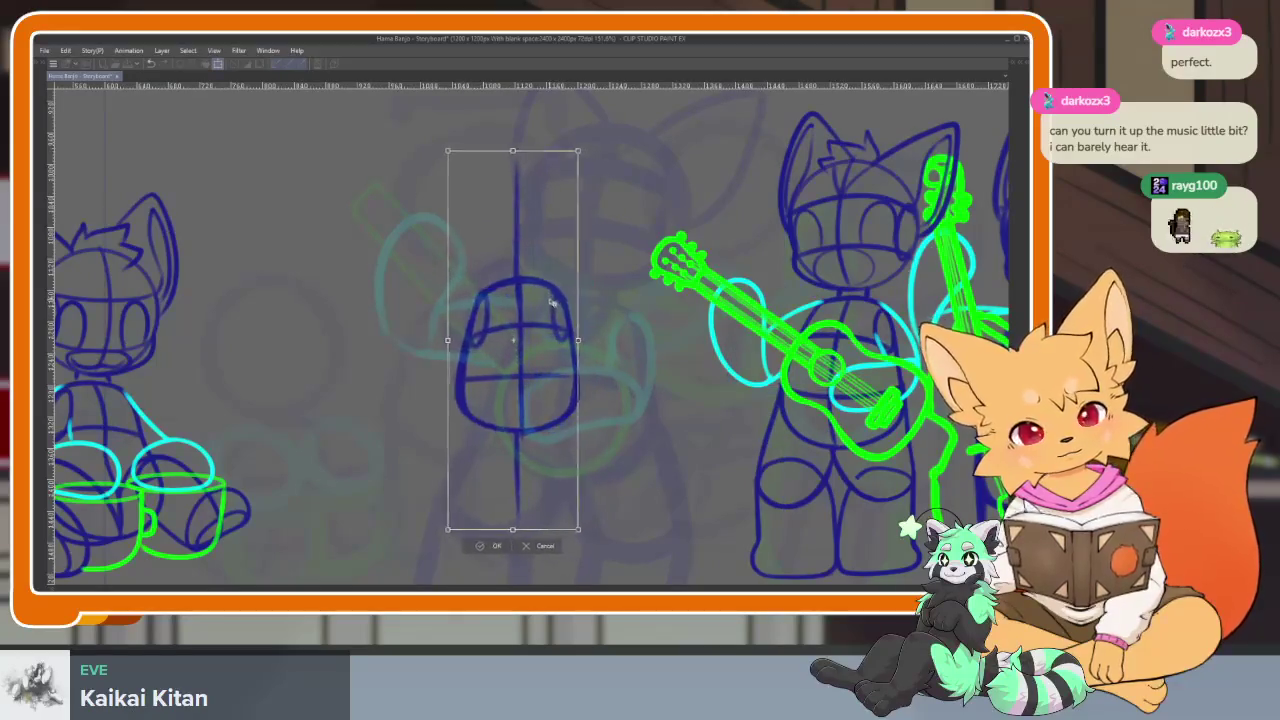
{"action": "left_click", "coordinate": [505, 541]}
{"action": "scroll", "coordinate": [456, 489], "scroll_direction": "up", "scroll_amount": 2}
{"action": "scroll", "coordinate": [460, 480], "scroll_direction": "up", "scroll_amount": 1}
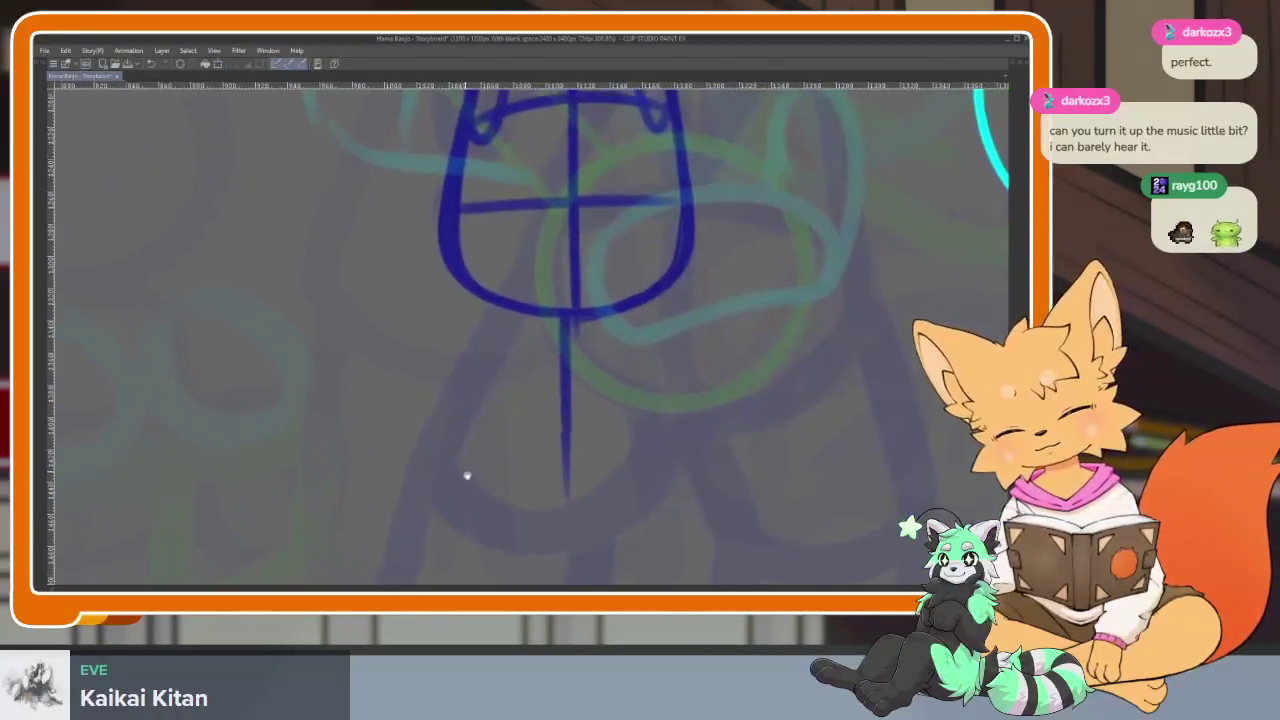
Draw the body's left and right sides, extended centre line and rounded leg bottoms
{"action": "scroll", "coordinate": [480, 455], "scroll_direction": "down", "scroll_amount": 2}
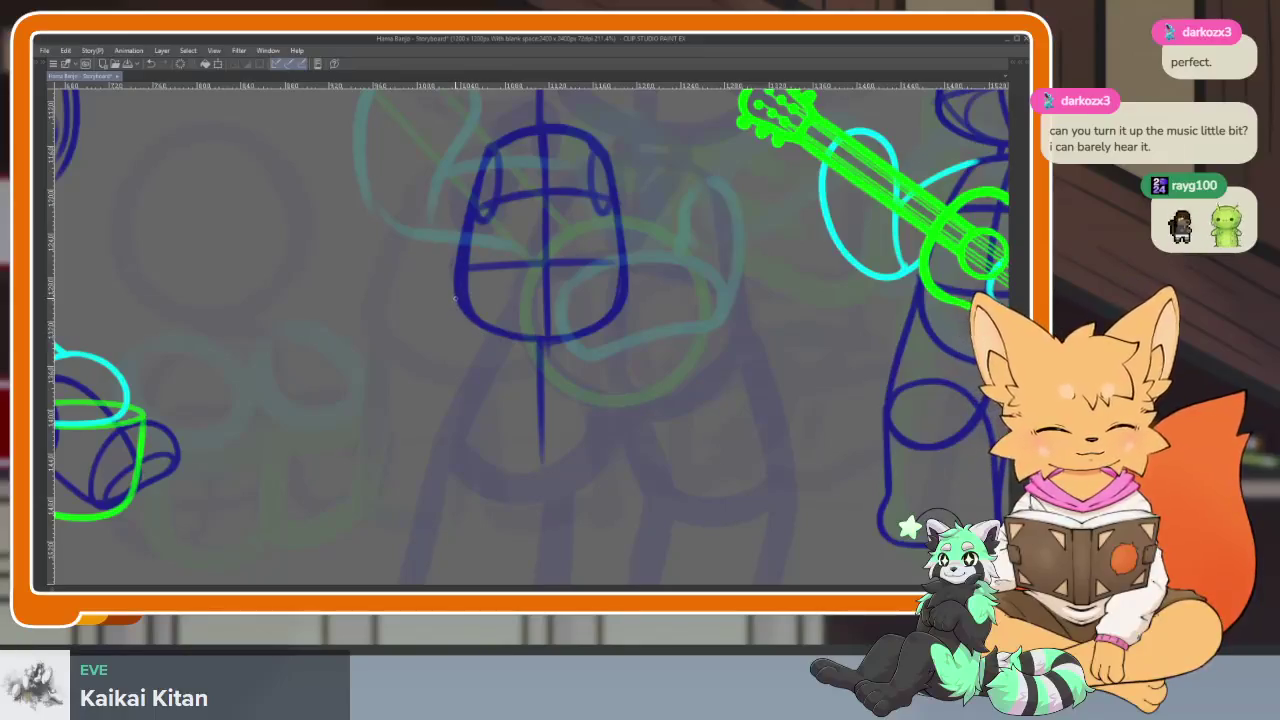
{"action": "left_click_drag", "start_coordinate": [455, 296], "coordinate": [516, 522]}
{"action": "mouse_move", "coordinate": [546, 334]}
{"action": "left_mouse_down"}
{"action": "mouse_move", "coordinate": [543, 510]}
{"action": "mouse_move", "coordinate": [438, 472]}
{"action": "mouse_move", "coordinate": [452, 316]}
{"action": "left_mouse_up"}
{"action": "left_click_drag", "start_coordinate": [624, 283], "coordinate": [645, 476]}
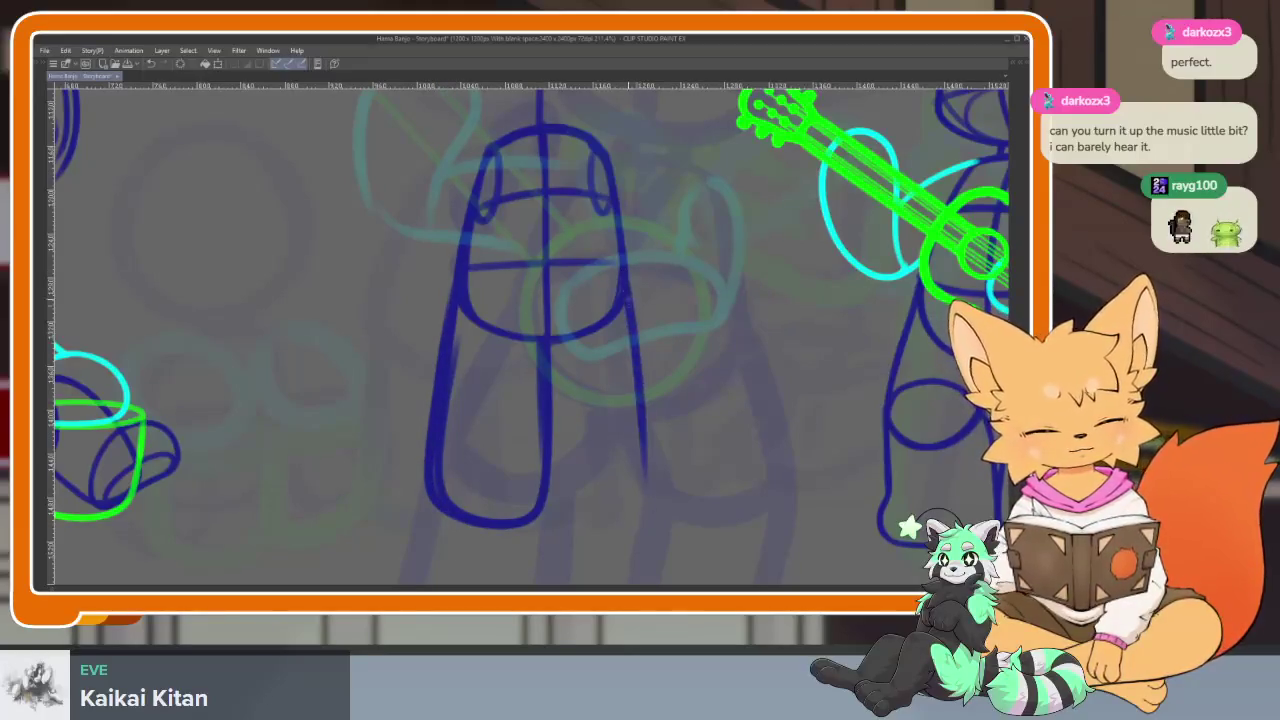
{"action": "mouse_move", "coordinate": [548, 512]}
{"action": "left_mouse_down"}
{"action": "mouse_move", "coordinate": [642, 508]}
{"action": "mouse_move", "coordinate": [660, 425]}
{"action": "left_mouse_up"}
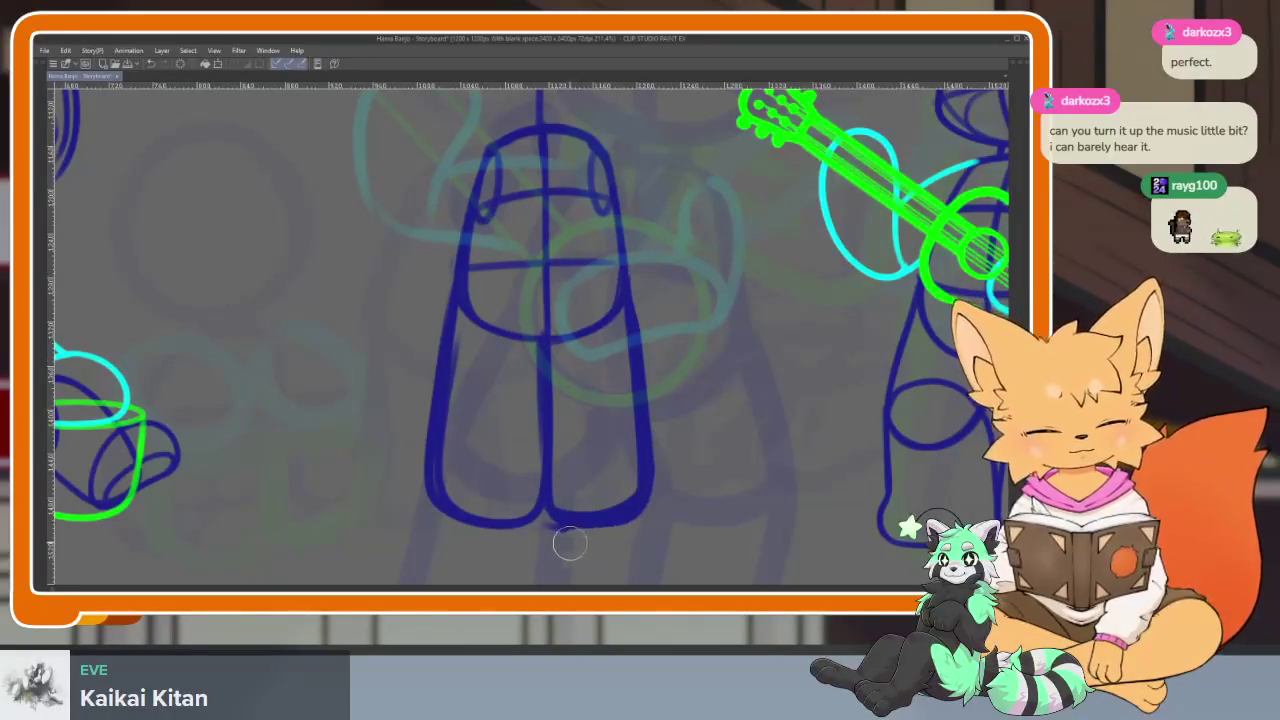
{"action": "scroll", "coordinate": [628, 542], "scroll_direction": "down", "scroll_amount": 5}
Mirror the view and redraw the left side of the middle figure's head arch
{"action": "scroll", "coordinate": [748, 430], "scroll_direction": "up", "scroll_amount": 1}
{"action": "scroll", "coordinate": [748, 430], "scroll_direction": "up", "scroll_amount": 1}
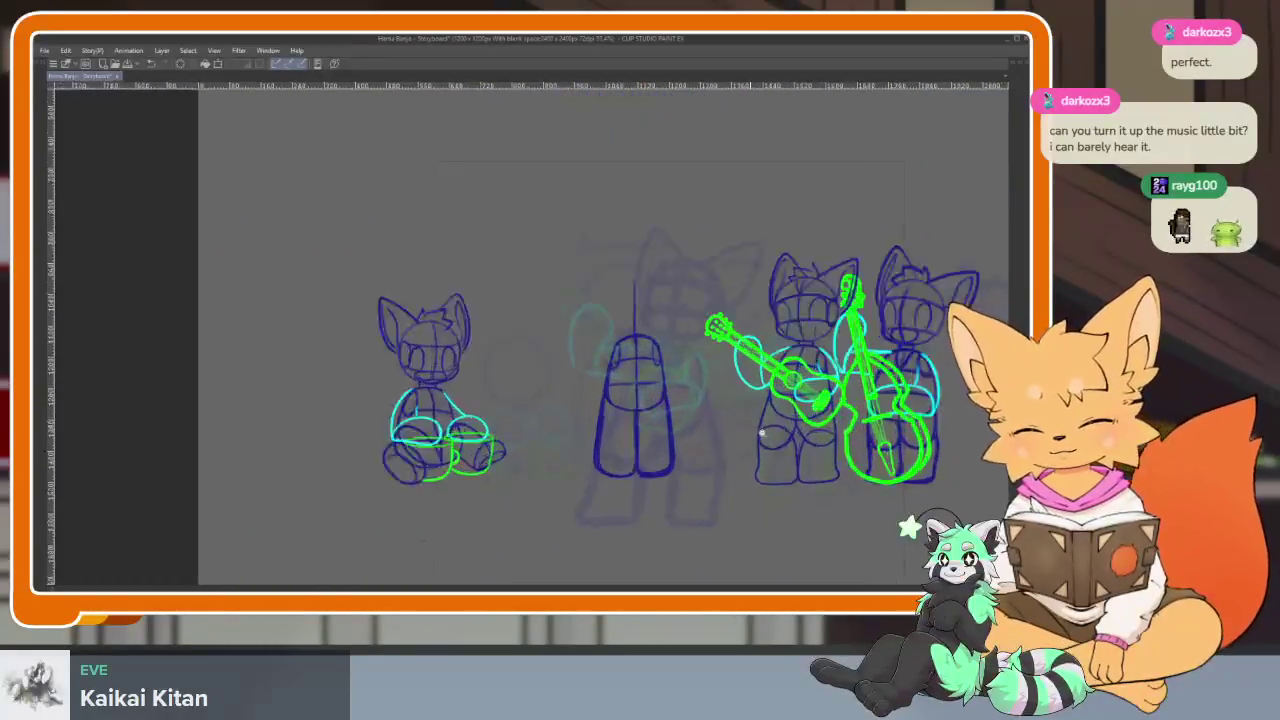
{"action": "scroll", "coordinate": [748, 430], "scroll_direction": "up", "scroll_amount": 1}
{"action": "scroll", "coordinate": [748, 430], "scroll_direction": "up", "scroll_amount": 1}
{"action": "scroll", "coordinate": [540, 462], "scroll_direction": "up", "scroll_amount": 1}
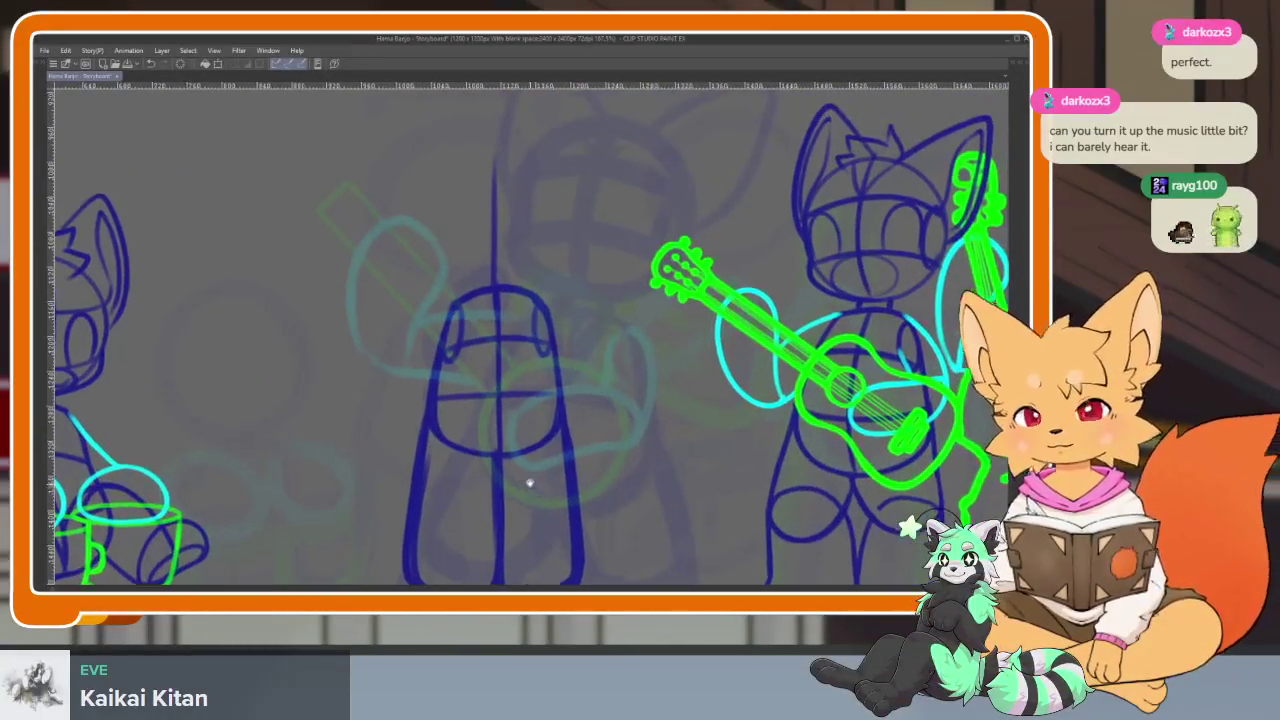
{"action": "scroll", "coordinate": [533, 463], "scroll_direction": "up", "scroll_amount": 1}
{"action": "key", "text": "h"}
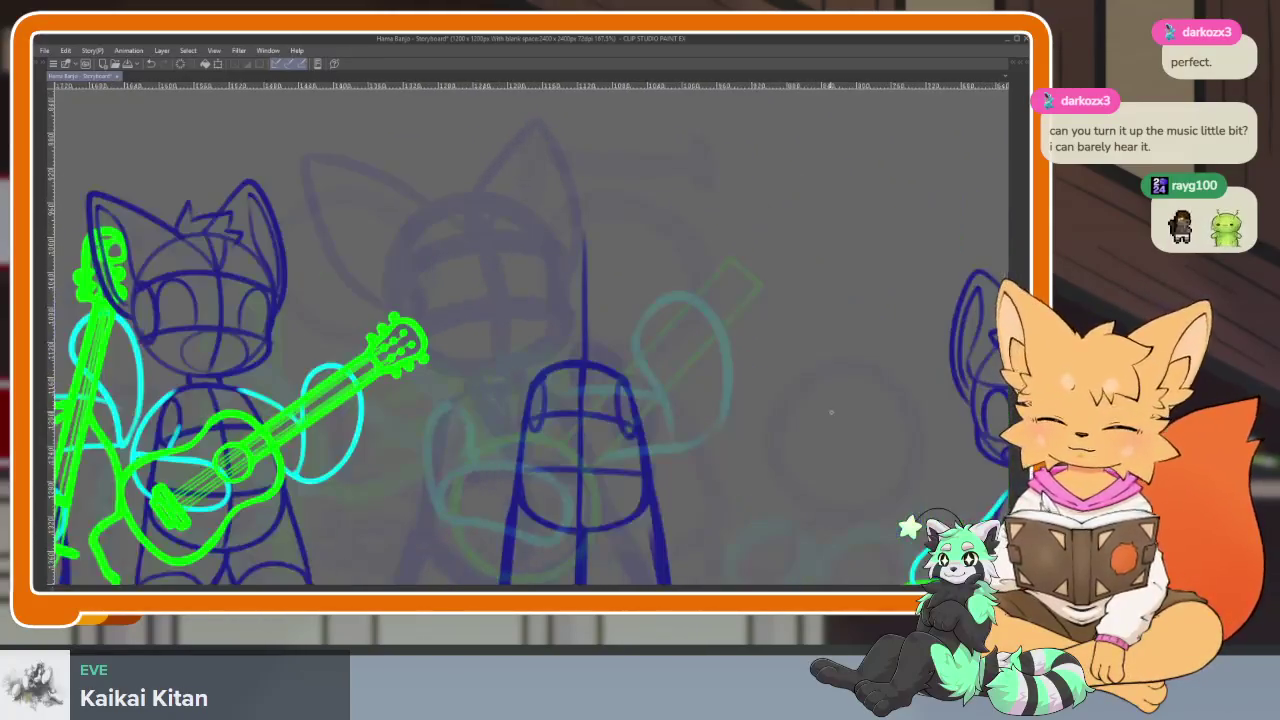
{"action": "scroll", "coordinate": [537, 366], "scroll_direction": "up", "scroll_amount": 1}
{"action": "scroll", "coordinate": [603, 253], "scroll_direction": "up", "scroll_amount": 1}
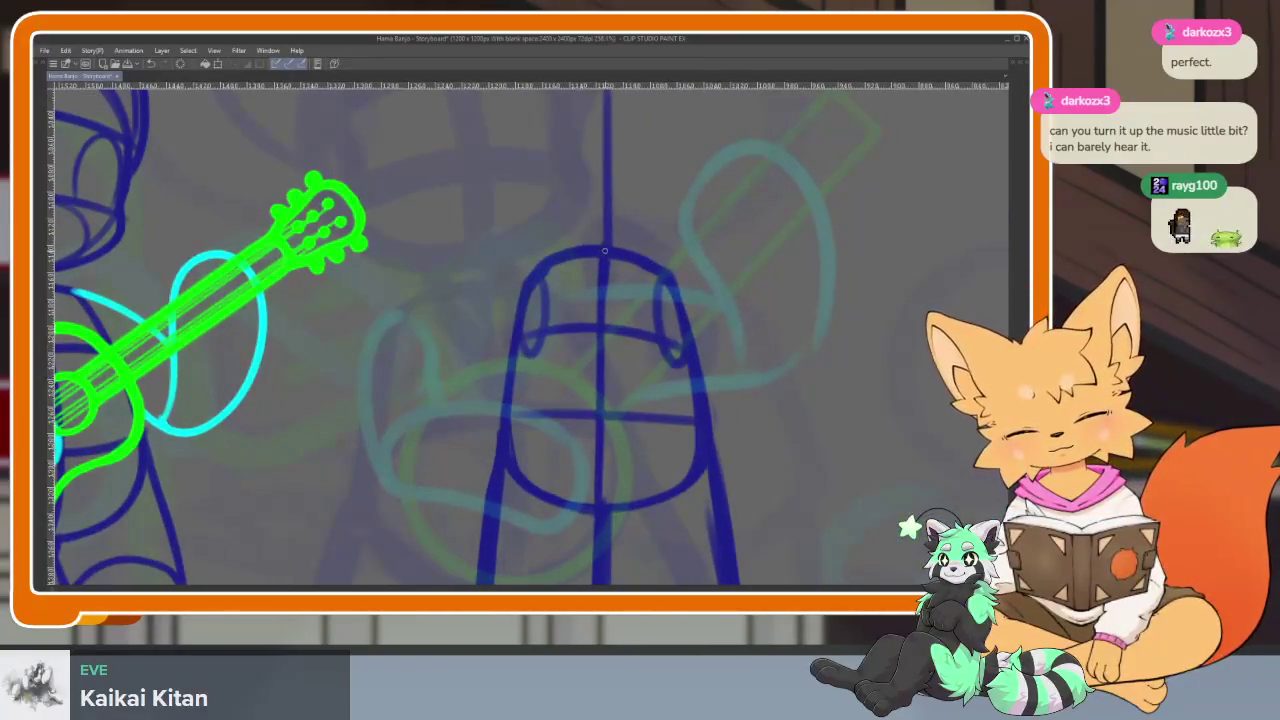
{"action": "left_click_drag", "start_coordinate": [531, 307], "coordinate": [531, 346]}
{"action": "left_click_drag", "start_coordinate": [595, 232], "coordinate": [491, 349]}
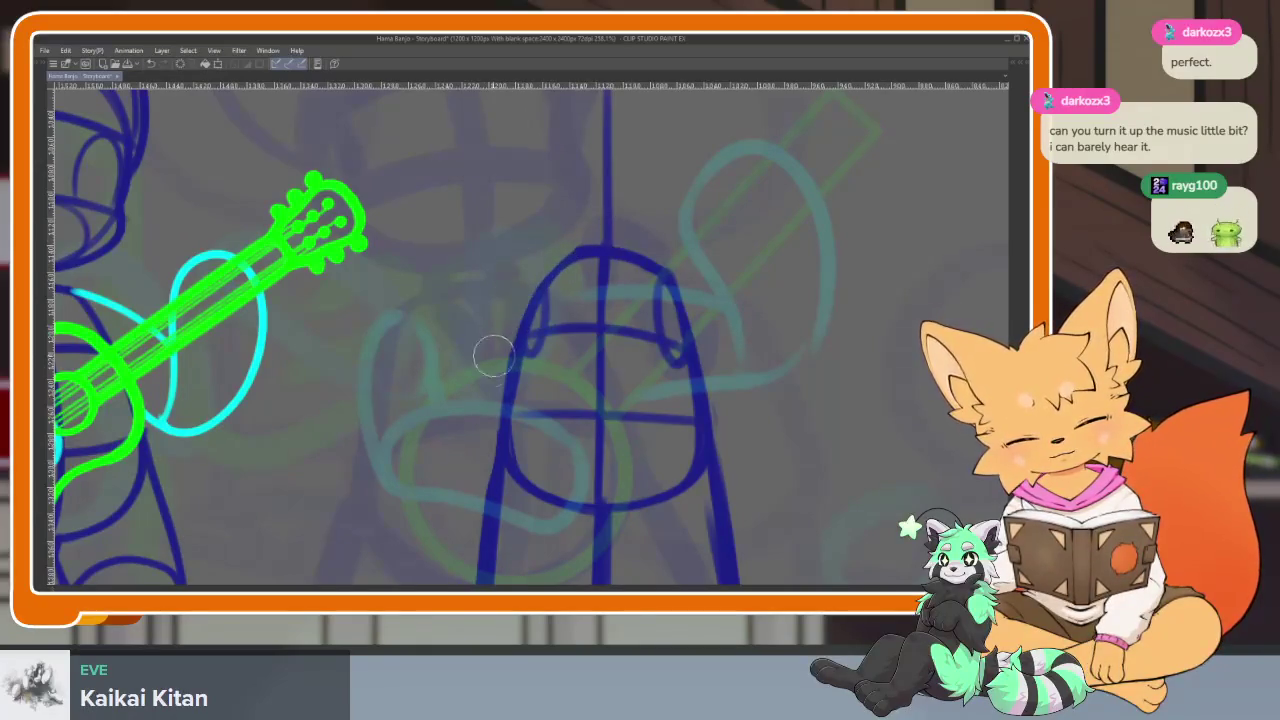
With panels hidden, draw a head circle, undo it, and draw a round head again
{"action": "scroll", "coordinate": [562, 243], "scroll_direction": "down", "scroll_amount": 1}
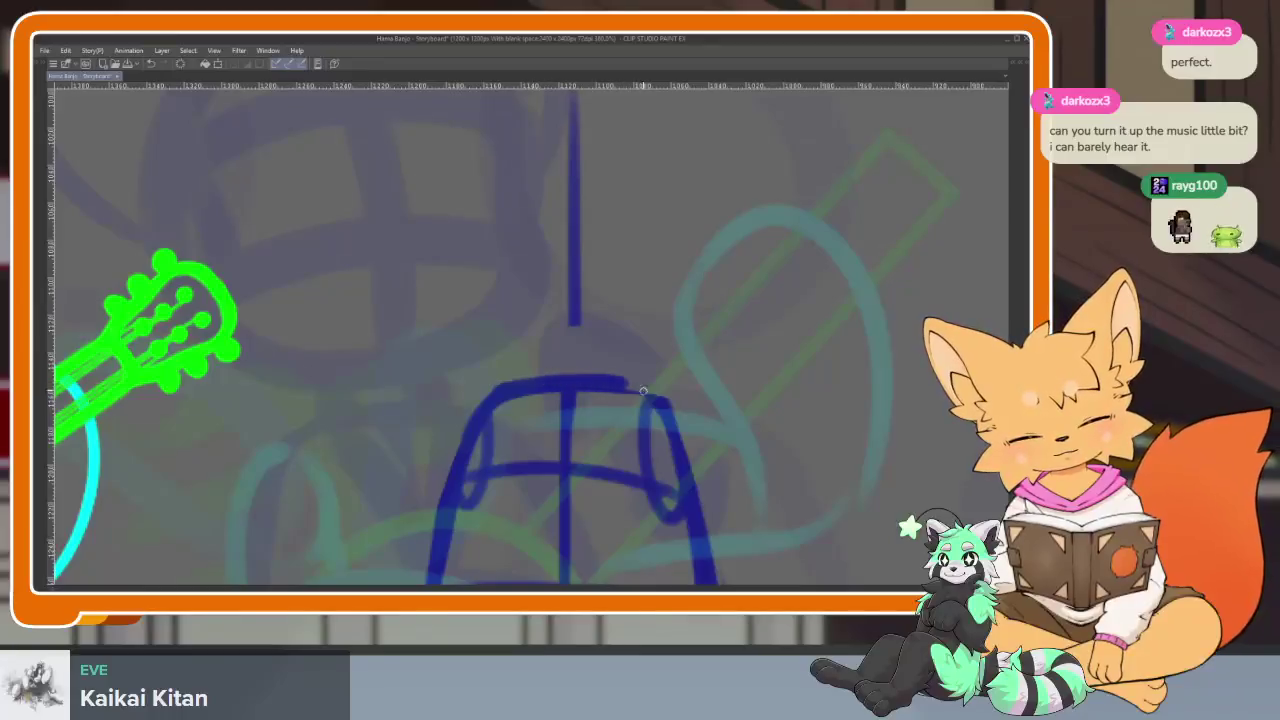
{"action": "scroll", "coordinate": [700, 400], "scroll_direction": "down", "scroll_amount": 3}
{"action": "scroll", "coordinate": [689, 427], "scroll_direction": "up", "scroll_amount": 3}
{"action": "scroll", "coordinate": [689, 427], "scroll_direction": "up", "scroll_amount": 2}
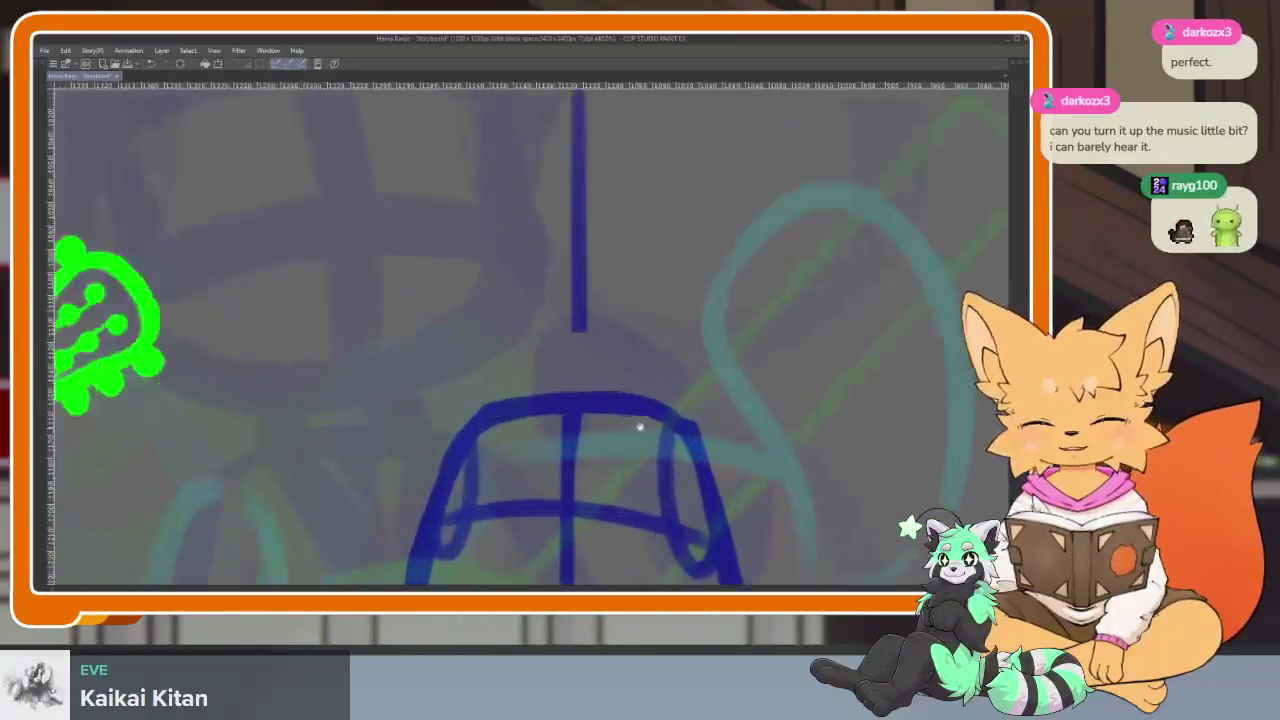
{"action": "scroll", "coordinate": [640, 429], "scroll_direction": "down", "scroll_amount": 2}
{"action": "scroll", "coordinate": [600, 477], "scroll_direction": "up", "scroll_amount": 1}
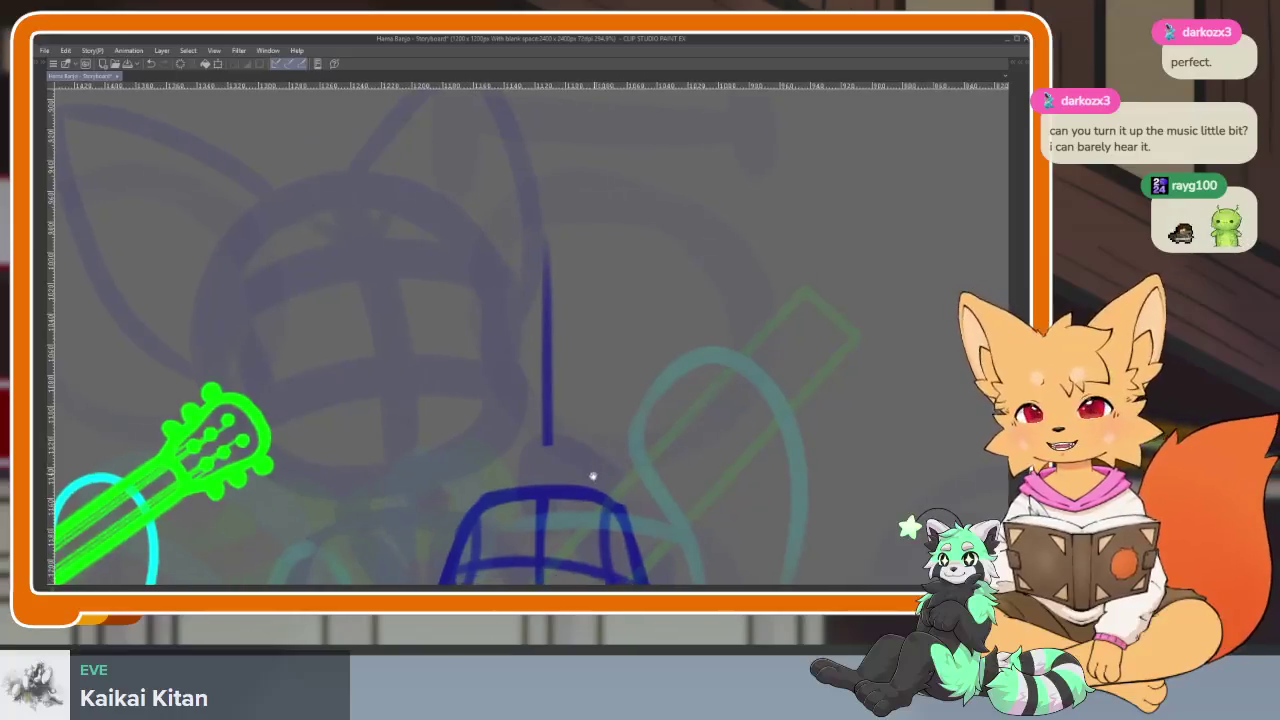
{"action": "scroll", "coordinate": [586, 486], "scroll_direction": "up", "scroll_amount": 1}
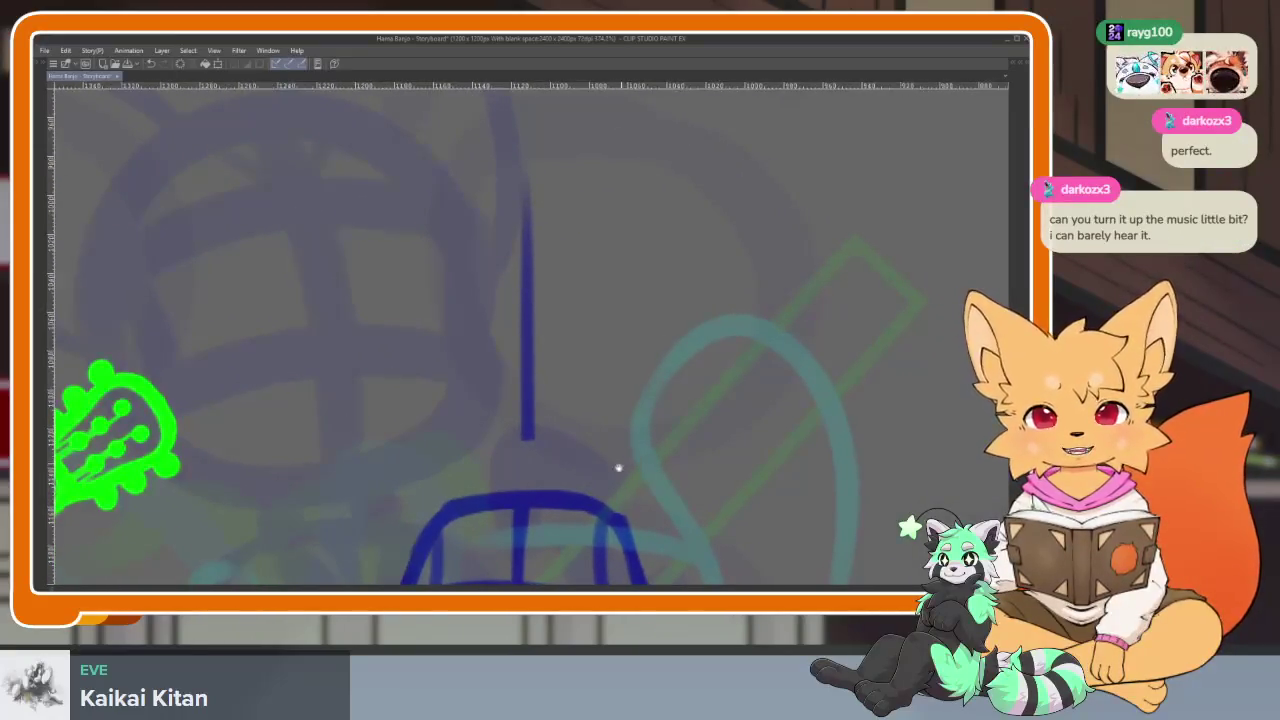
{"action": "scroll", "coordinate": [605, 488], "scroll_direction": "down", "scroll_amount": 1}
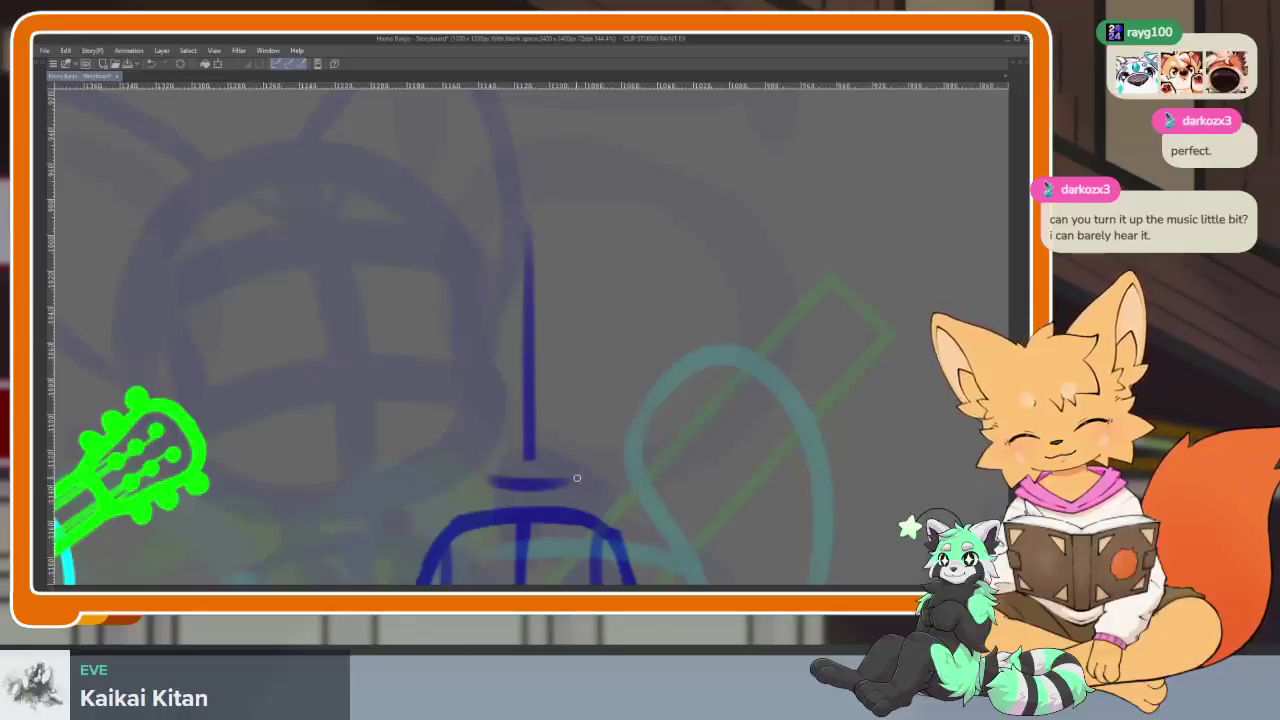
{"action": "key", "text": "Tab"}
{"action": "key", "text": "Tab"}
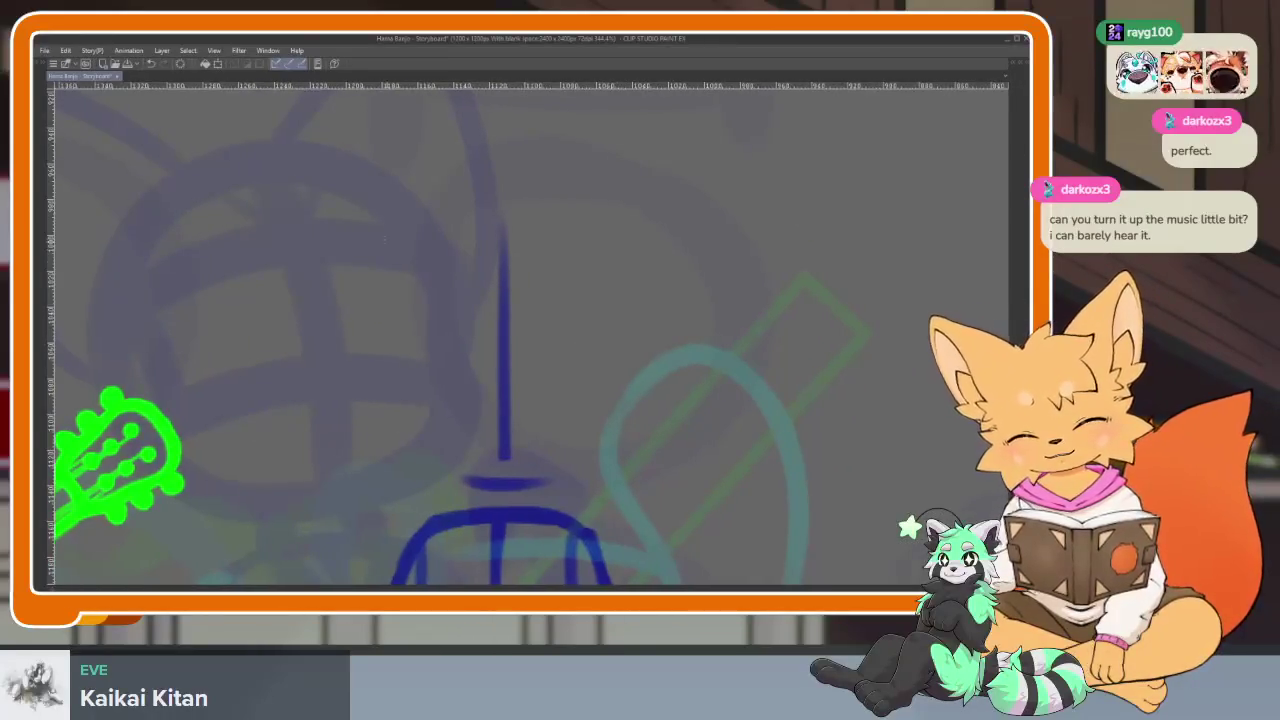
{"action": "left_click_drag", "start_coordinate": [367, 234], "coordinate": [543, 443]}
{"action": "key", "text": "ctrl+z"}
{"action": "key", "text": "ctrl+z"}
{"action": "left_click_drag", "start_coordinate": [384, 231], "coordinate": [386, 232]}
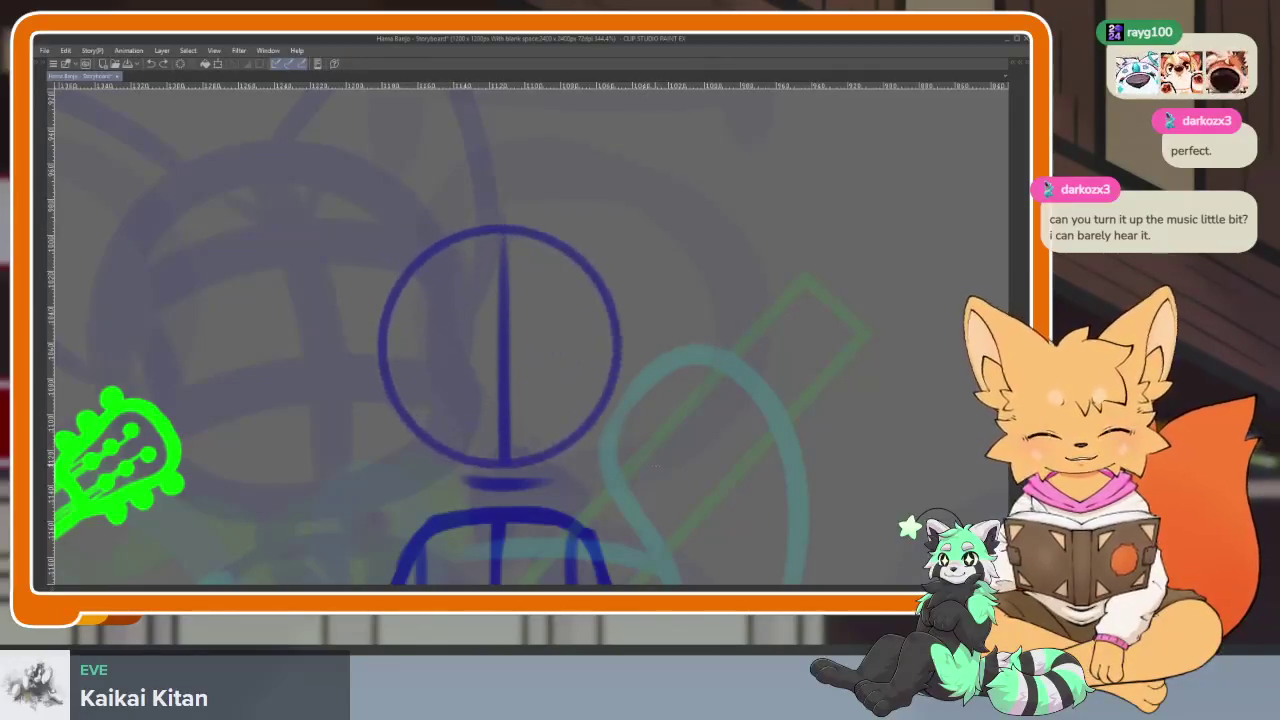
Draw a new blue head circle and erase the vertical line inside it
{"action": "scroll", "coordinate": [683, 424], "scroll_direction": "down", "scroll_amount": 5}
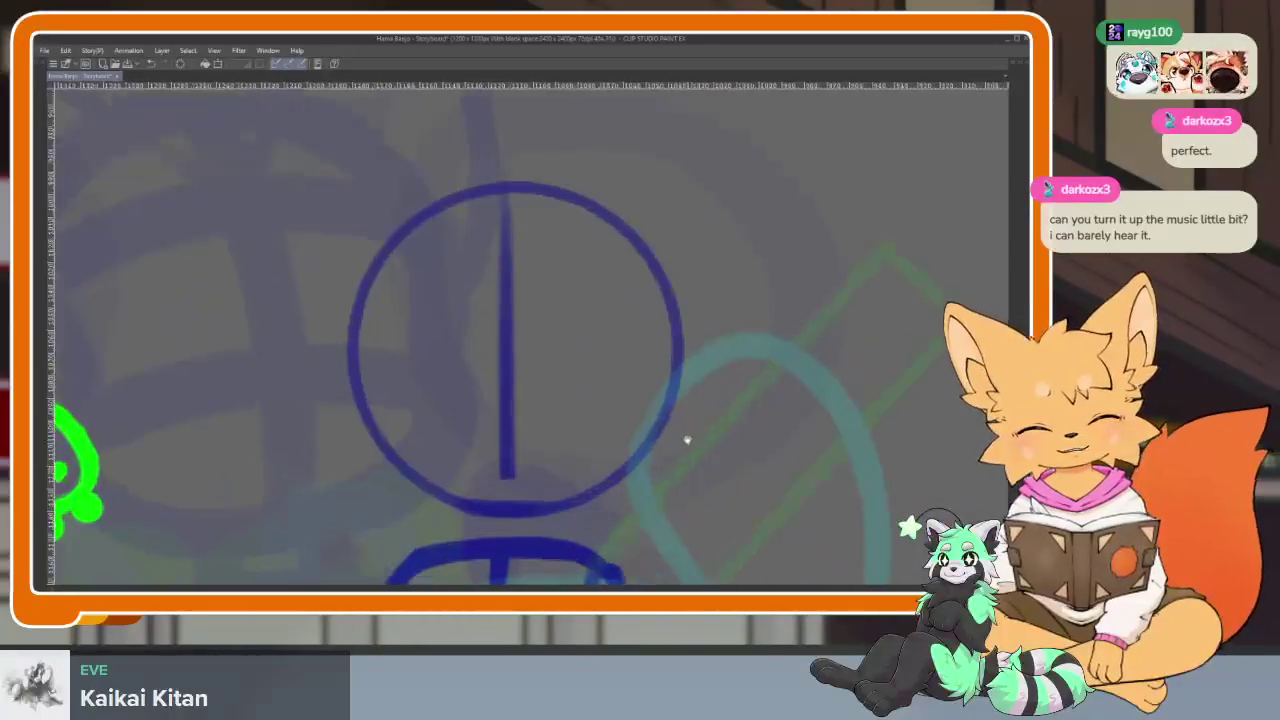
{"action": "key", "text": "Tab"}
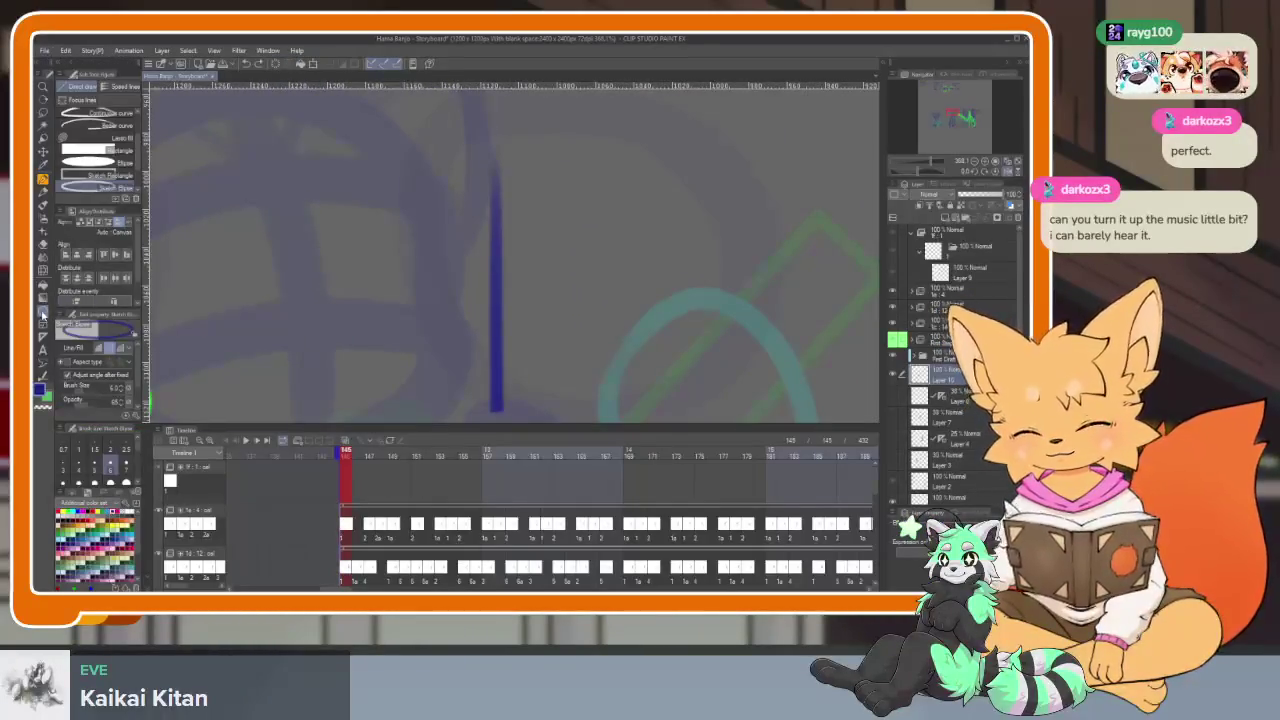
{"action": "key", "text": "Tab"}
{"action": "mouse_move", "coordinate": [438, 212]}
{"action": "left_mouse_down"}
{"action": "mouse_move", "coordinate": [592, 444]}
{"action": "mouse_move", "coordinate": [520, 212]}
{"action": "left_mouse_up"}
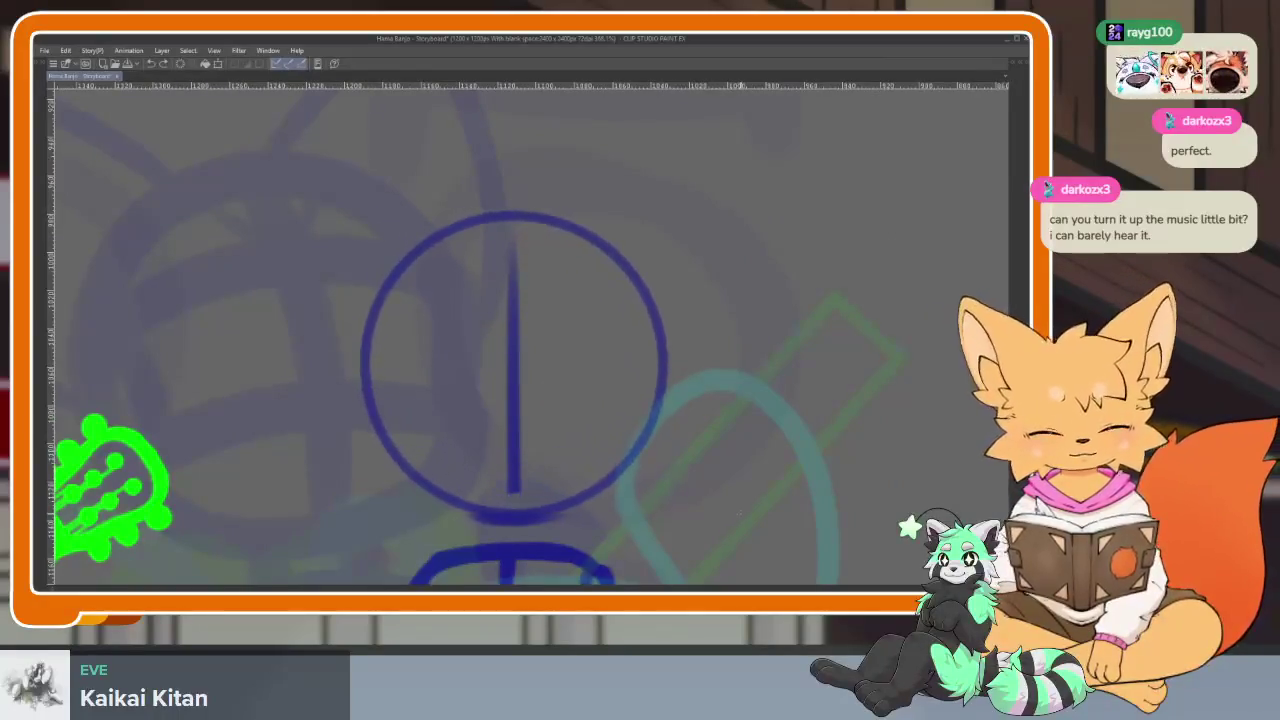
{"action": "scroll", "coordinate": [528, 449], "scroll_direction": "down", "scroll_amount": 2}
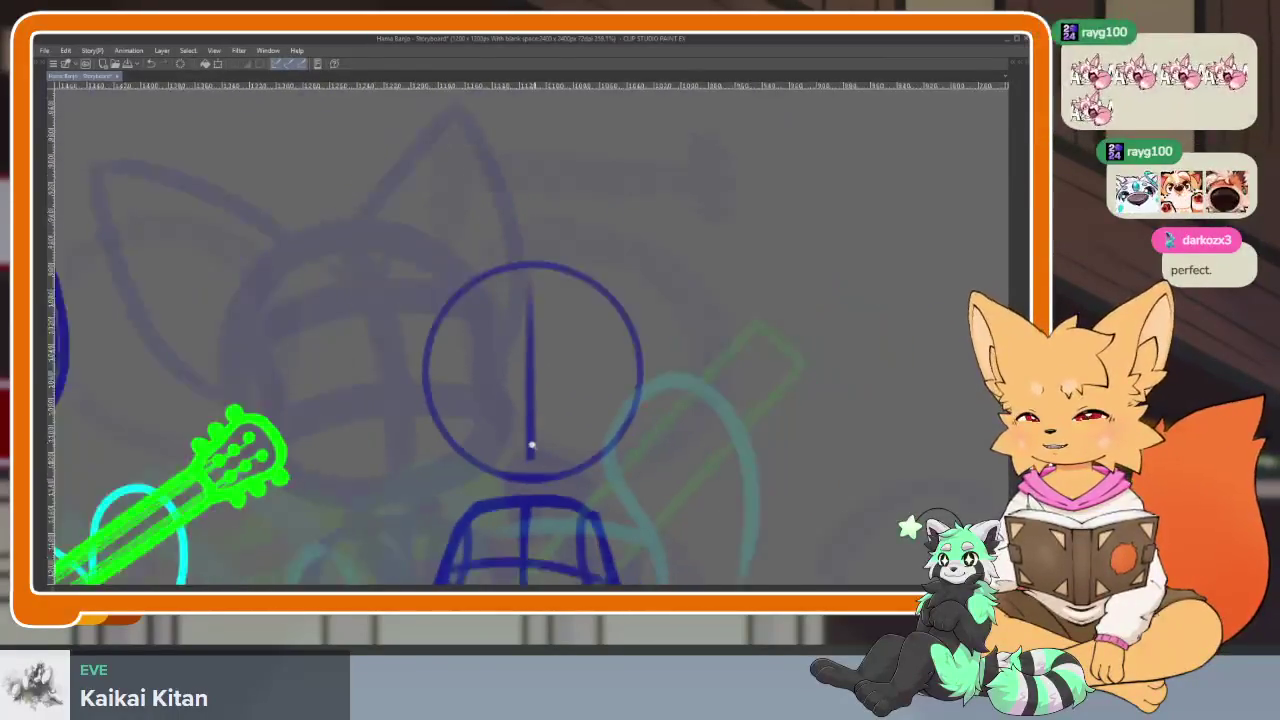
{"action": "scroll", "coordinate": [540, 471], "scroll_direction": "up", "scroll_amount": 3}
{"action": "left_click_drag", "start_coordinate": [514, 251], "coordinate": [514, 480]}
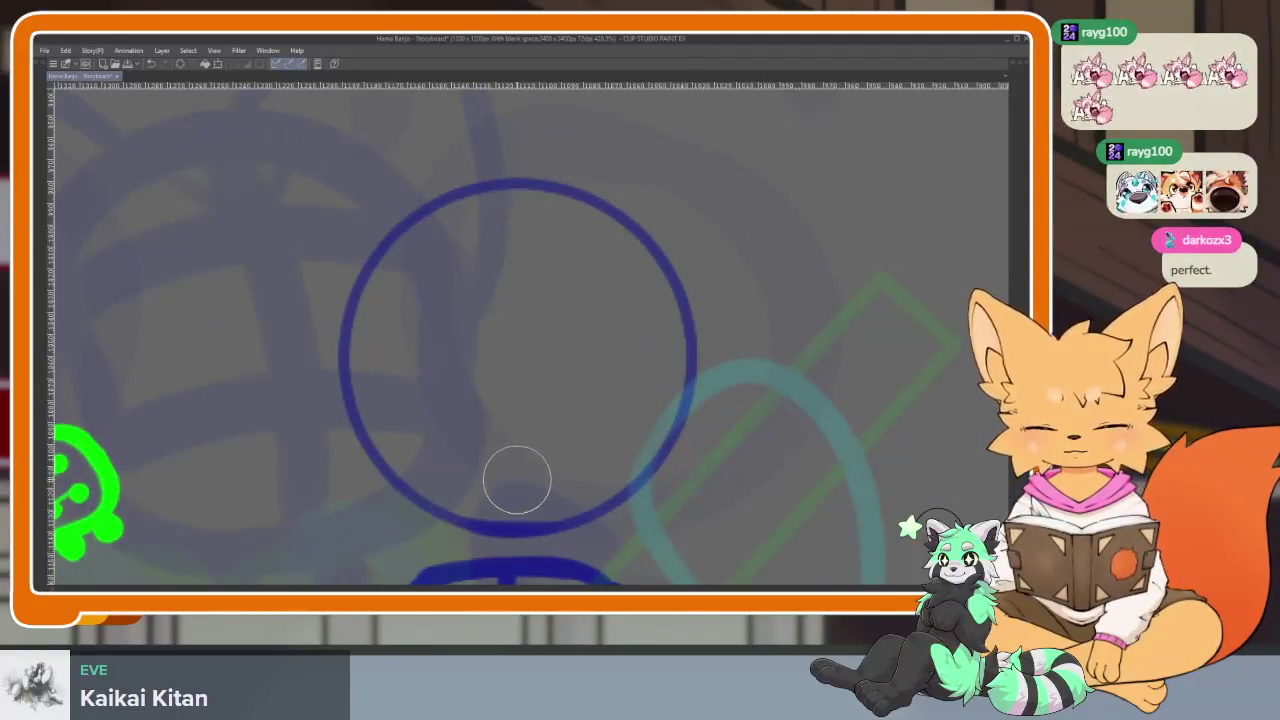
Undo the last stray stroke on the middle figure's head
{"action": "scroll", "coordinate": [606, 469], "scroll_direction": "down", "scroll_amount": 1}
{"action": "scroll", "coordinate": [591, 480], "scroll_direction": "up", "scroll_amount": 1}
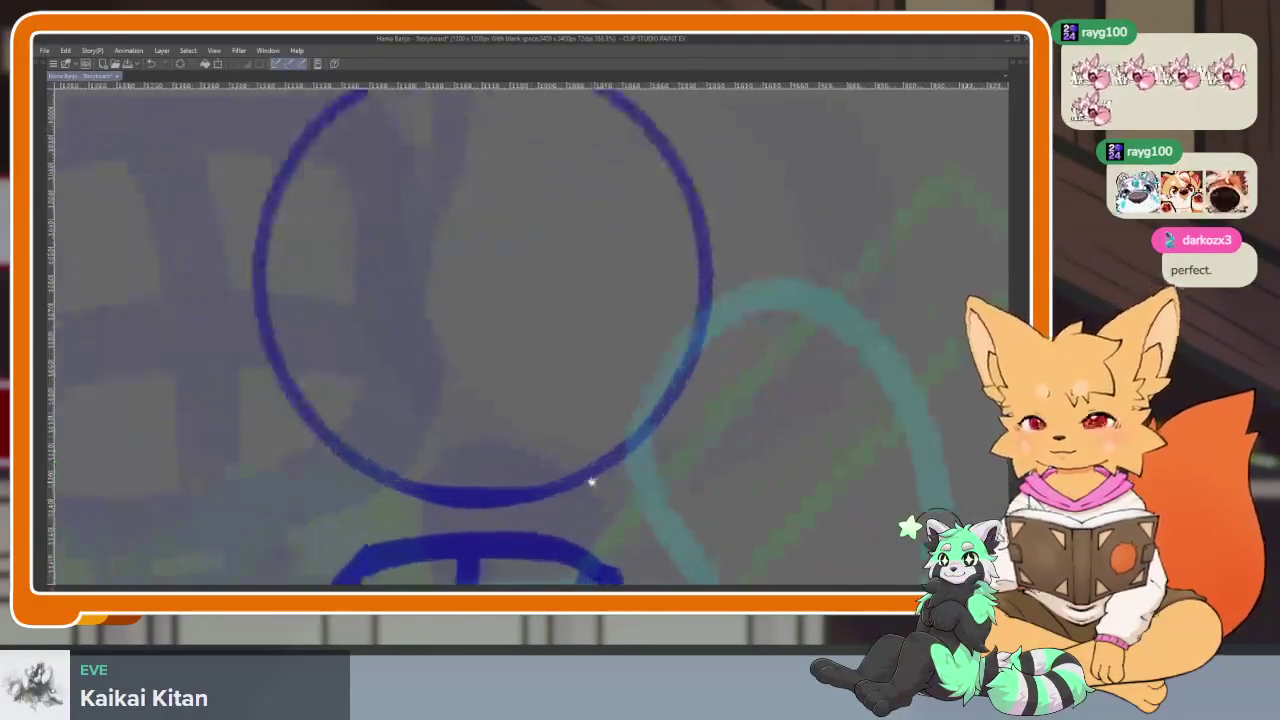
{"action": "scroll", "coordinate": [586, 486], "scroll_direction": "down", "scroll_amount": 2}
{"action": "scroll", "coordinate": [579, 490], "scroll_direction": "down", "scroll_amount": 1}
{"action": "scroll", "coordinate": [579, 490], "scroll_direction": "up", "scroll_amount": 1}
{"action": "scroll", "coordinate": [589, 483], "scroll_direction": "up", "scroll_amount": 1}
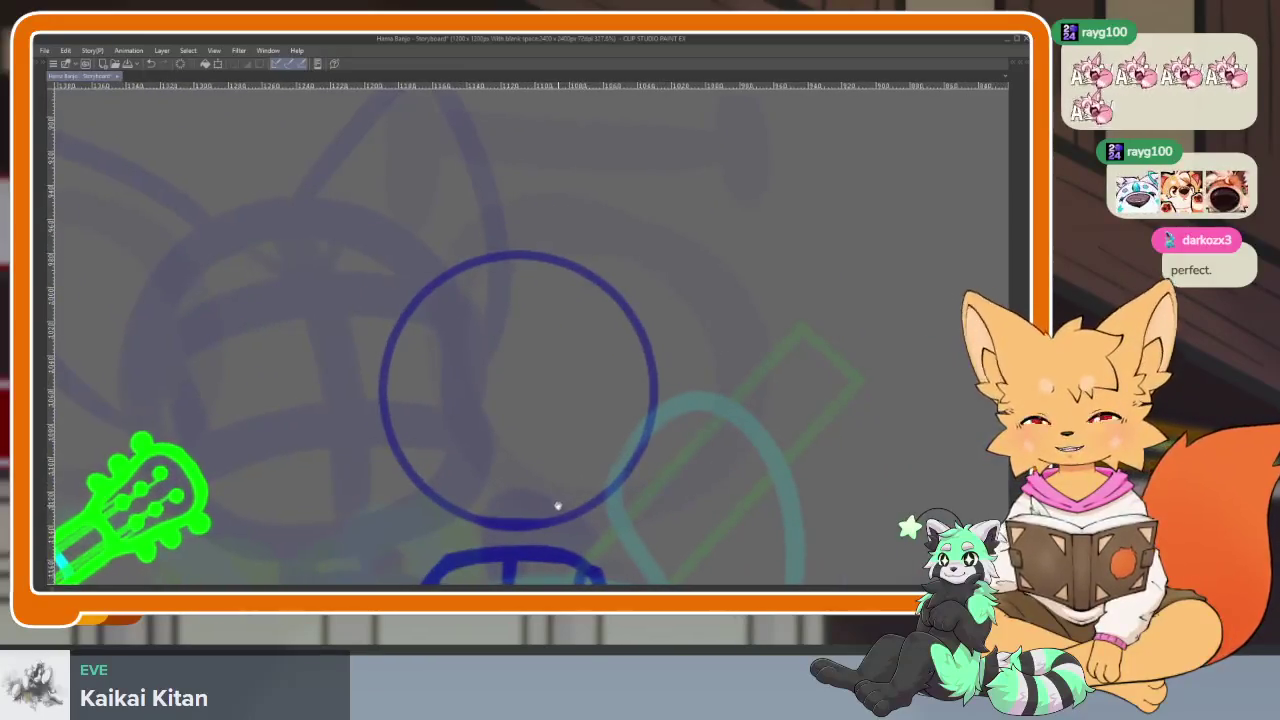
{"action": "scroll", "coordinate": [560, 503], "scroll_direction": "up", "scroll_amount": 1}
{"action": "scroll", "coordinate": [560, 508], "scroll_direction": "up", "scroll_amount": 2}
{"action": "scroll", "coordinate": [568, 503], "scroll_direction": "down", "scroll_amount": 2}
{"action": "scroll", "coordinate": [580, 503], "scroll_direction": "up", "scroll_amount": 1}
{"action": "scroll", "coordinate": [593, 502], "scroll_direction": "up", "scroll_amount": 1}
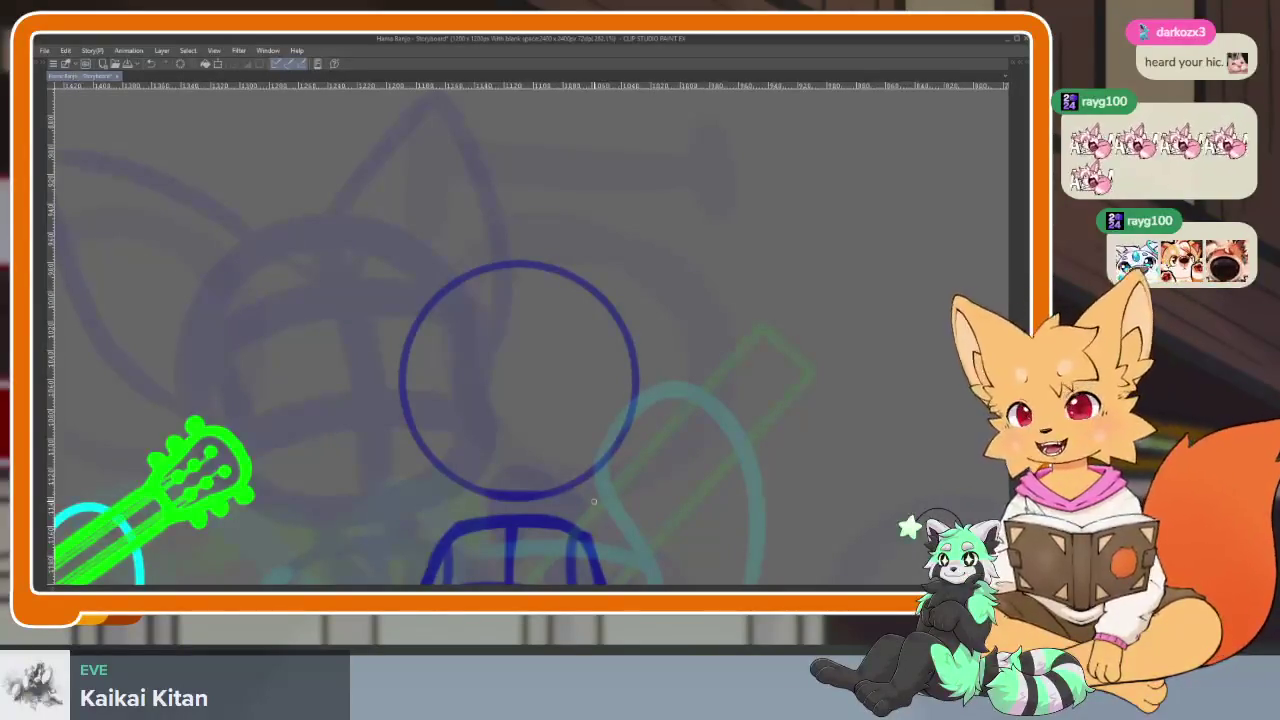
{"action": "key", "text": "ctrl+z"}
{"action": "scroll", "coordinate": [566, 471], "scroll_direction": "up", "scroll_amount": 3}
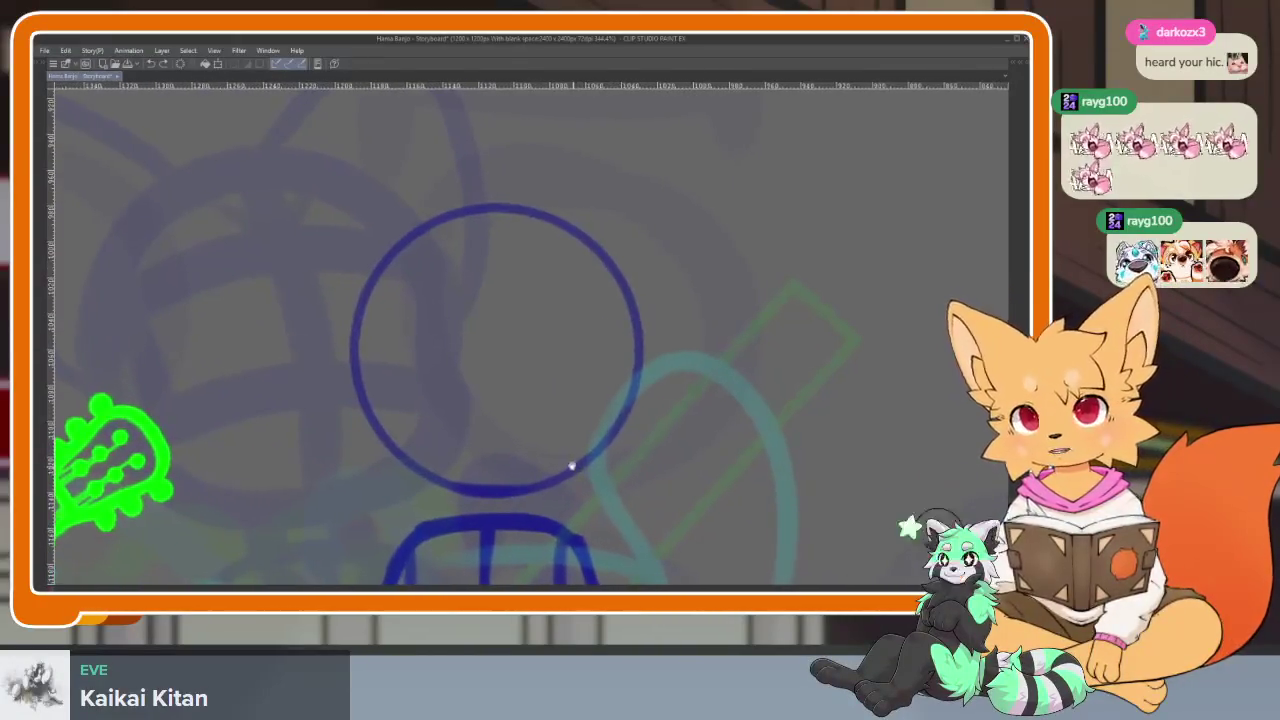
{"action": "scroll", "coordinate": [527, 392], "scroll_direction": "down", "scroll_amount": 2}
Draw a vertical centre line and two curved horizontal guidelines across the blue head
{"action": "left_click_drag", "start_coordinate": [500, 252], "coordinate": [487, 478]}
{"action": "scroll", "coordinate": [457, 477], "scroll_direction": "up", "scroll_amount": 1}
{"action": "scroll", "coordinate": [420, 455], "scroll_direction": "up", "scroll_amount": 1}
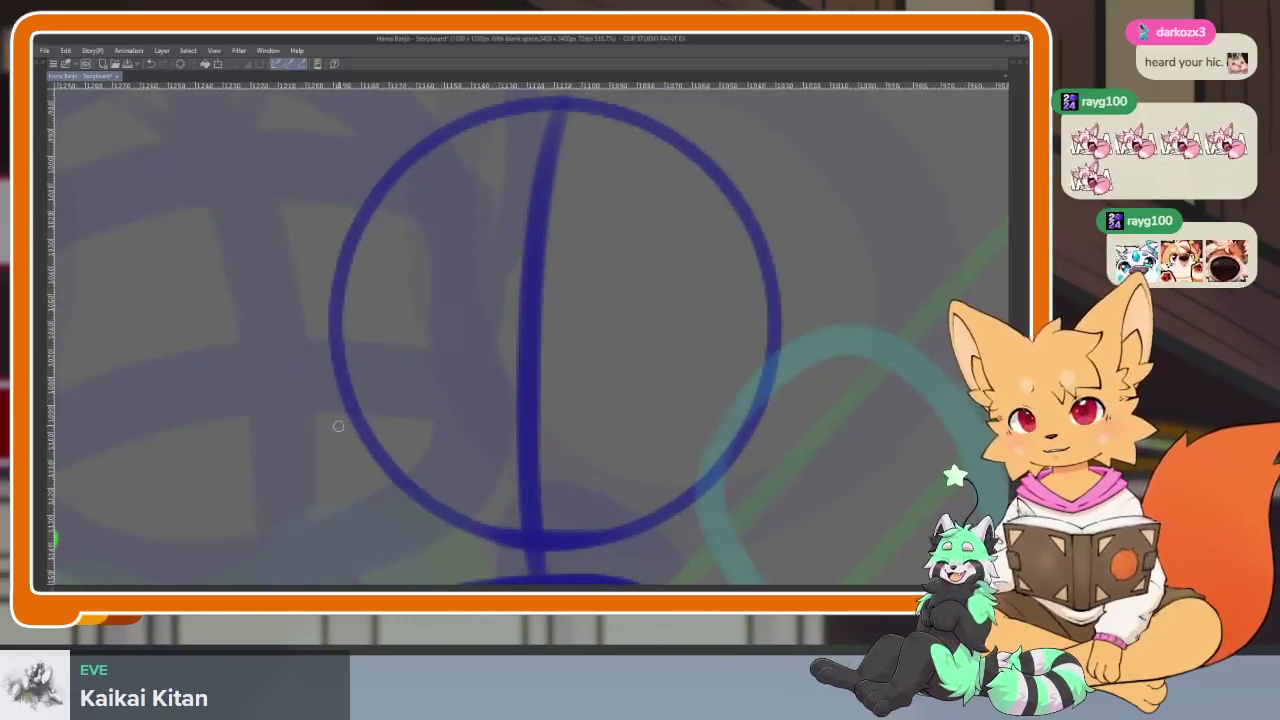
{"action": "left_click_drag", "start_coordinate": [483, 407], "coordinate": [782, 458]}
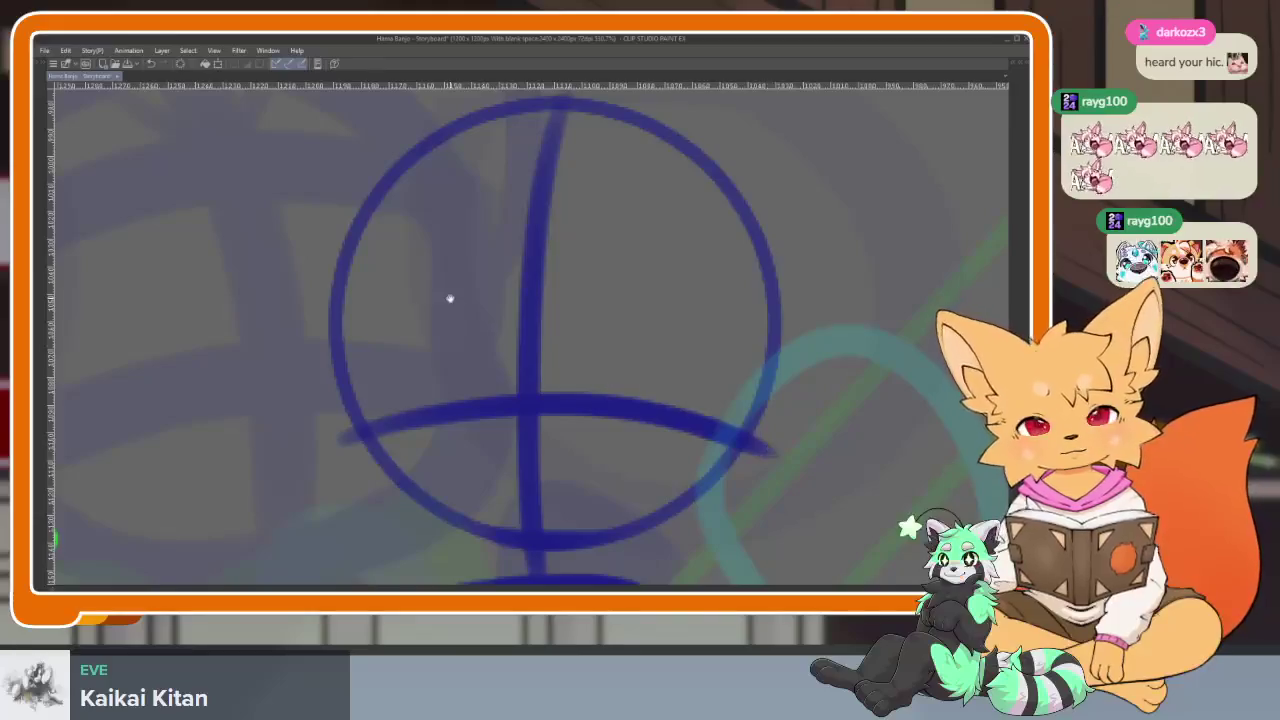
{"action": "left_click_drag", "start_coordinate": [450, 298], "coordinate": [418, 318]}
{"action": "left_click_drag", "start_coordinate": [438, 229], "coordinate": [765, 285]}
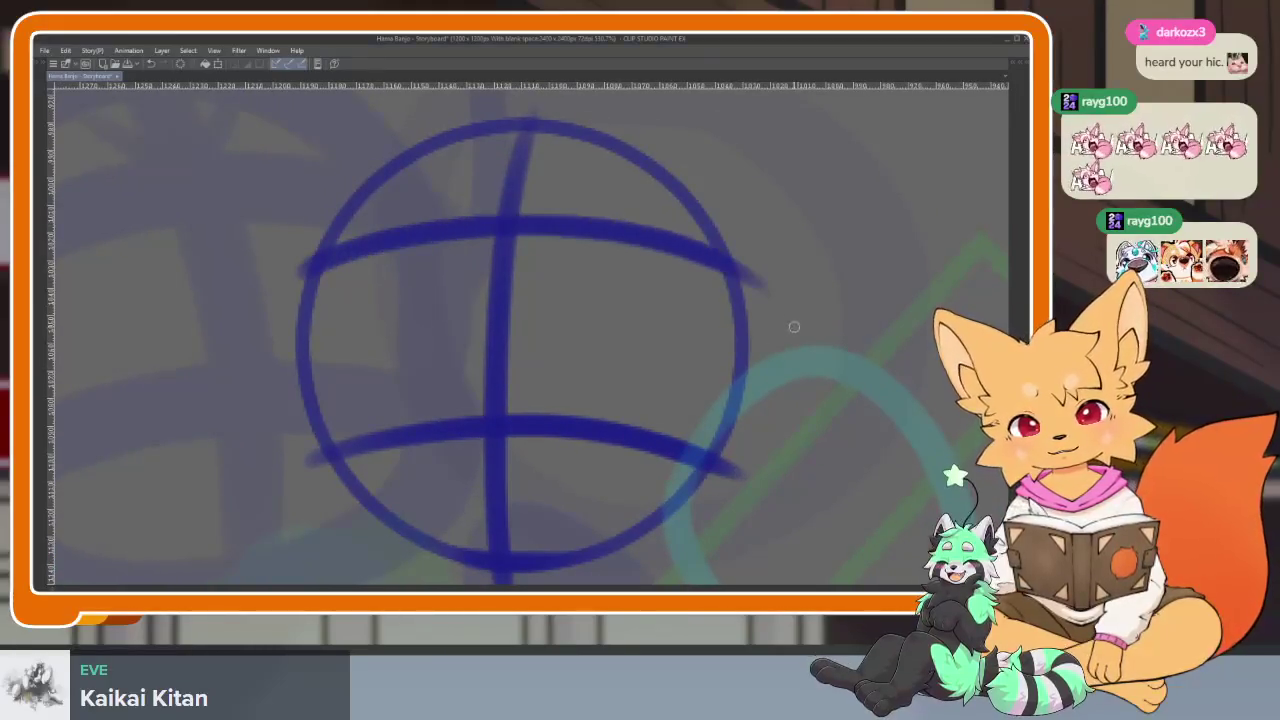
Mirror the canvas view horizontally to check the head guidelines
{"action": "scroll", "coordinate": [494, 297], "scroll_direction": "down", "scroll_amount": 2}
{"action": "scroll", "coordinate": [571, 349], "scroll_direction": "down", "scroll_amount": 5}
{"action": "scroll", "coordinate": [571, 420], "scroll_direction": "up", "scroll_amount": 6}
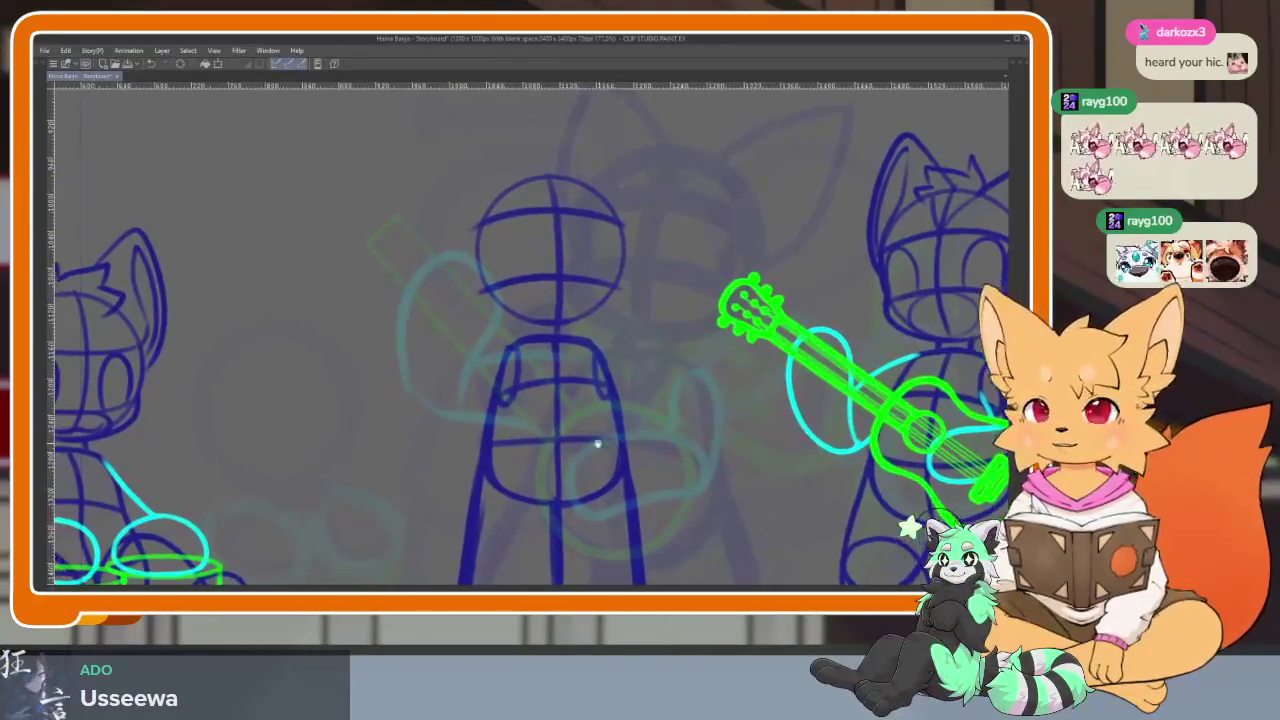
{"action": "scroll", "coordinate": [576, 430], "scroll_direction": "up", "scroll_amount": 3}
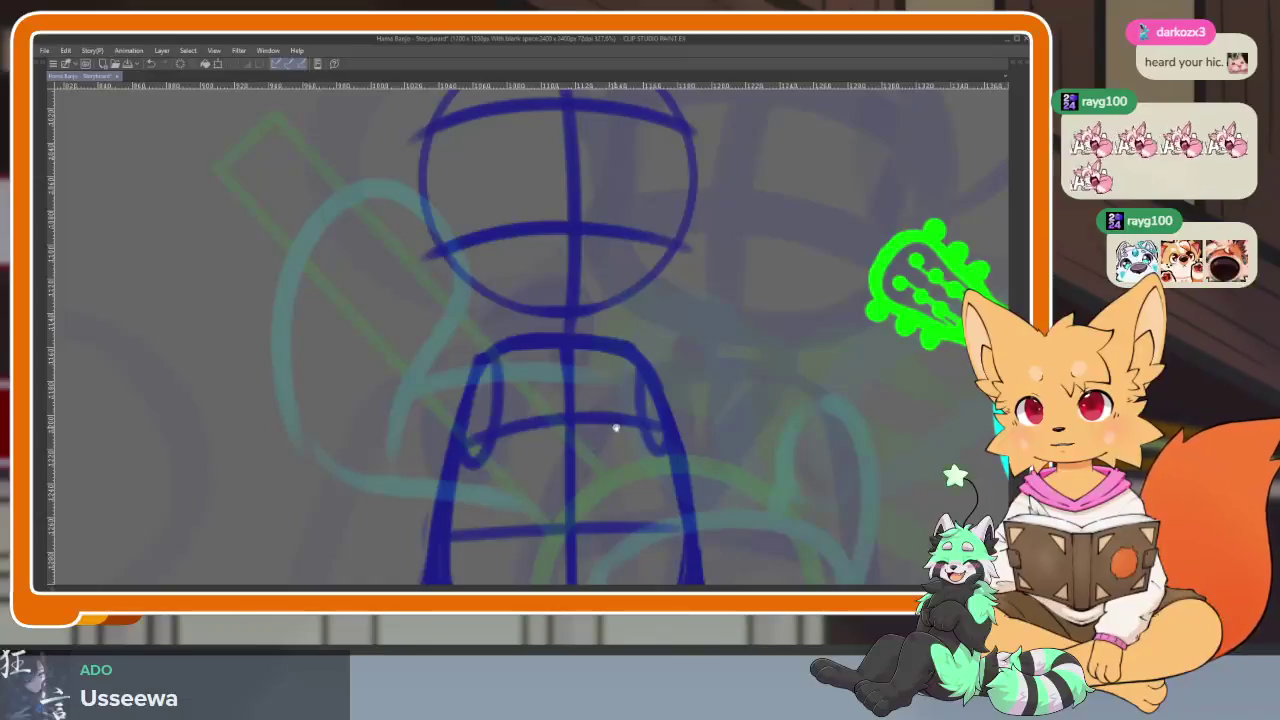
{"action": "scroll", "coordinate": [614, 426], "scroll_direction": "down", "scroll_amount": 3}
{"action": "scroll", "coordinate": [633, 440], "scroll_direction": "right", "scroll_amount": 1}
{"action": "key", "text": "h"}
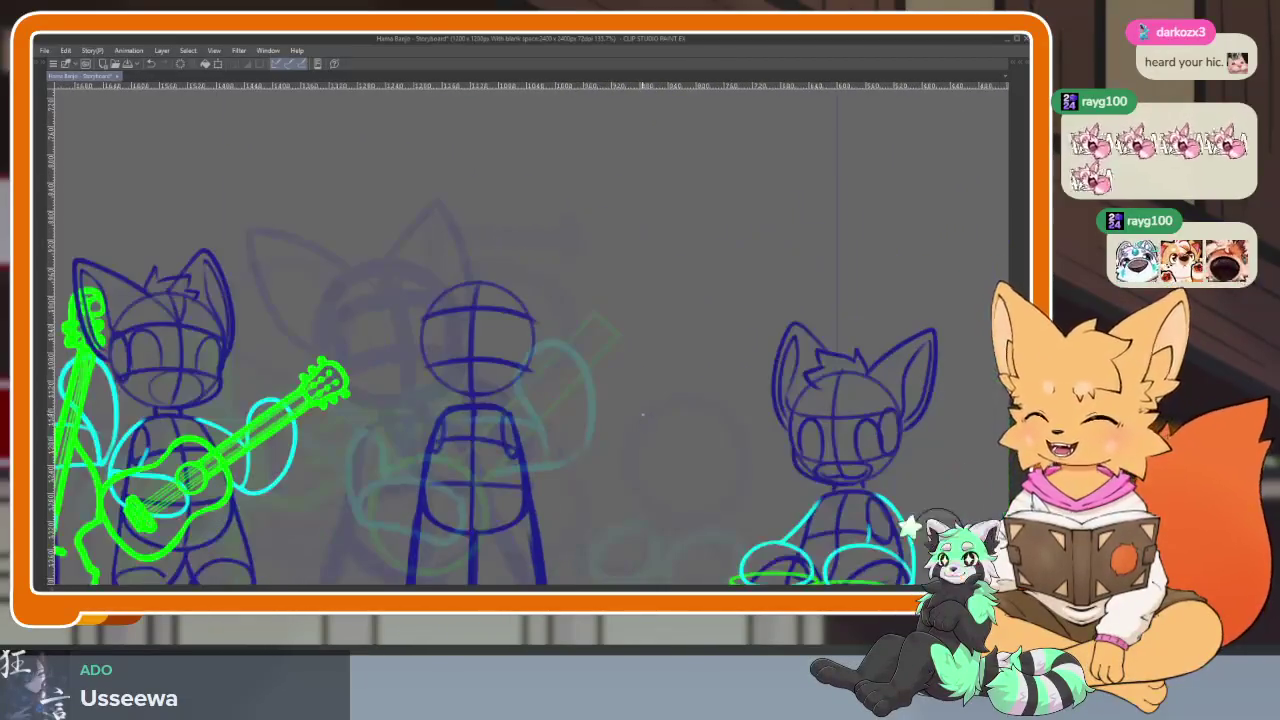
{"action": "scroll", "coordinate": [607, 463], "scroll_direction": "down", "scroll_amount": 1}
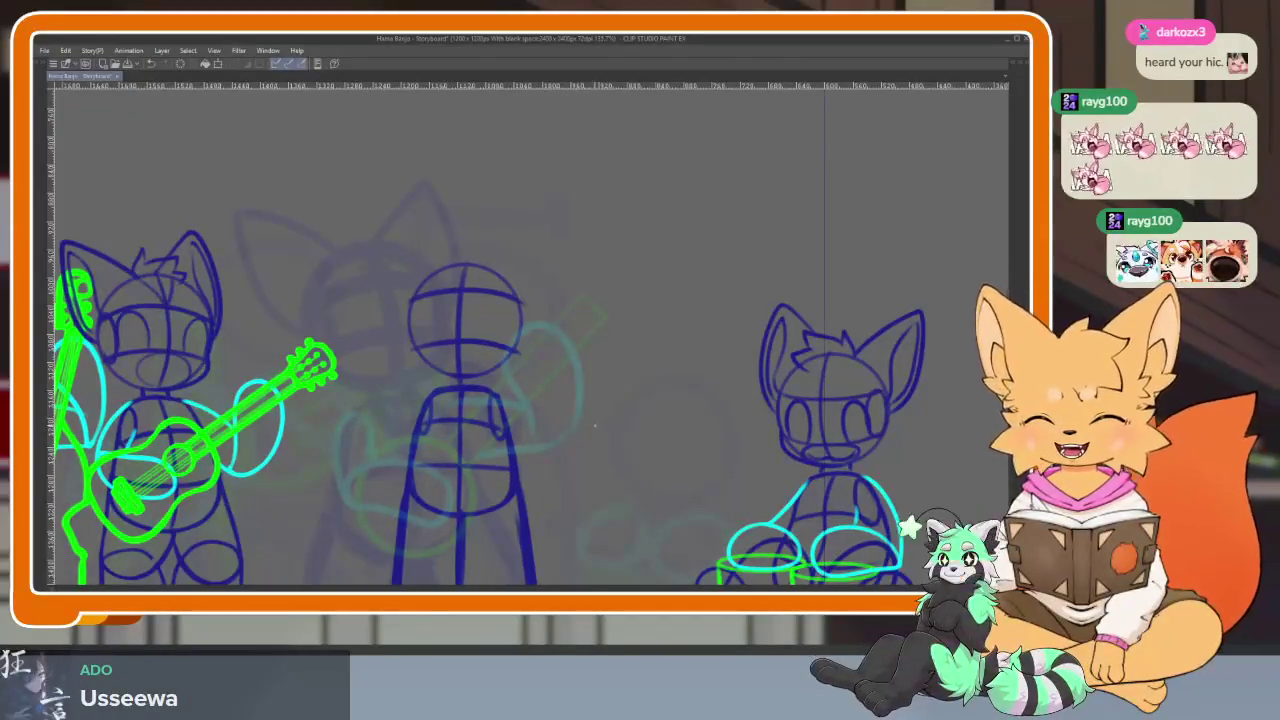
{"action": "scroll", "coordinate": [560, 410], "scroll_direction": "down", "scroll_amount": 2}
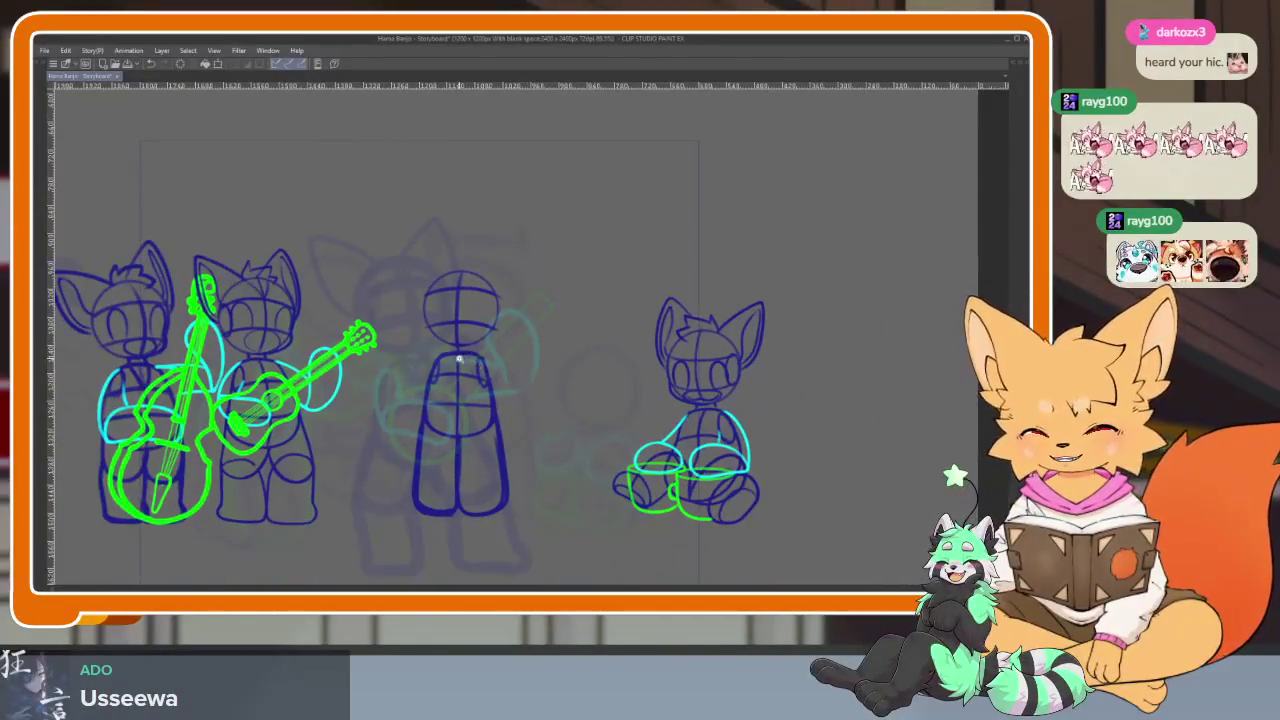
{"action": "scroll", "coordinate": [459, 358], "scroll_direction": "up", "scroll_amount": 3}
{"action": "scroll", "coordinate": [497, 440], "scroll_direction": "up", "scroll_amount": 1}
{"action": "scroll", "coordinate": [449, 406], "scroll_direction": "up", "scroll_amount": 3}
{"action": "scroll", "coordinate": [471, 451], "scroll_direction": "up", "scroll_amount": 2}
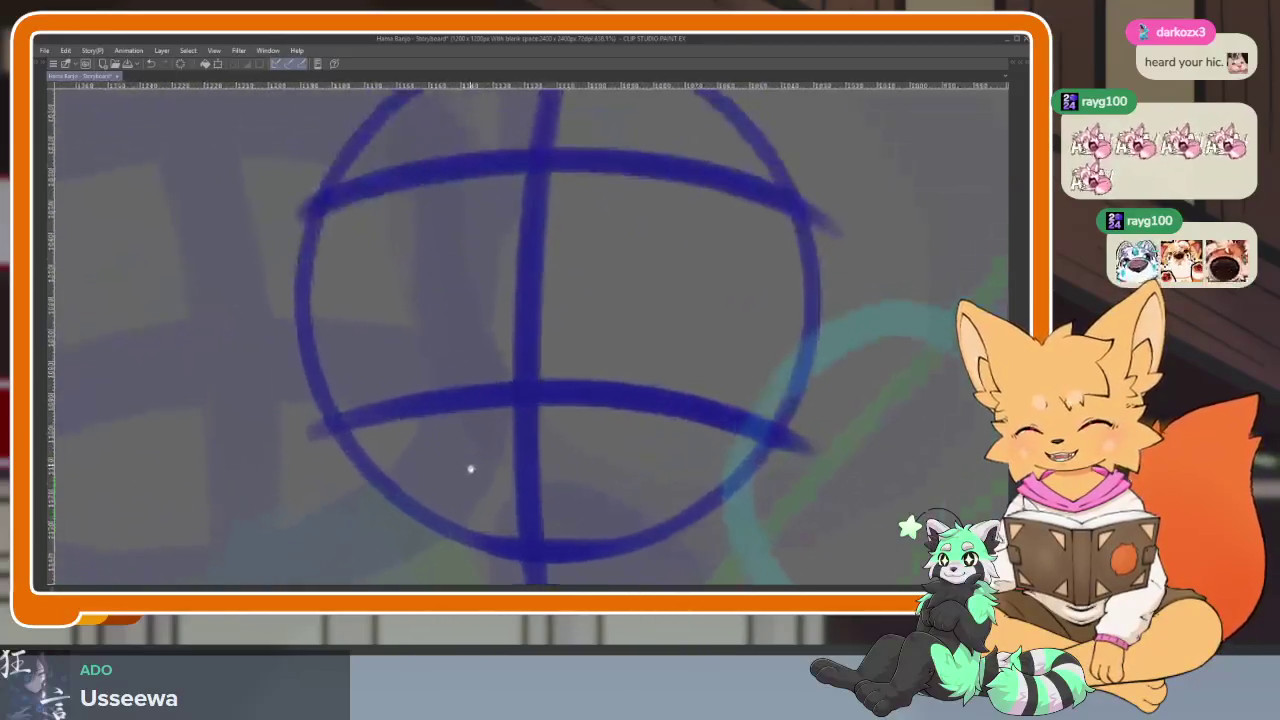
{"action": "scroll", "coordinate": [471, 468], "scroll_direction": "up", "scroll_amount": 1}
Thicken the head's left and bottom outline and add inner curves on both sides
{"action": "left_click_drag", "start_coordinate": [309, 234], "coordinate": [310, 410]}
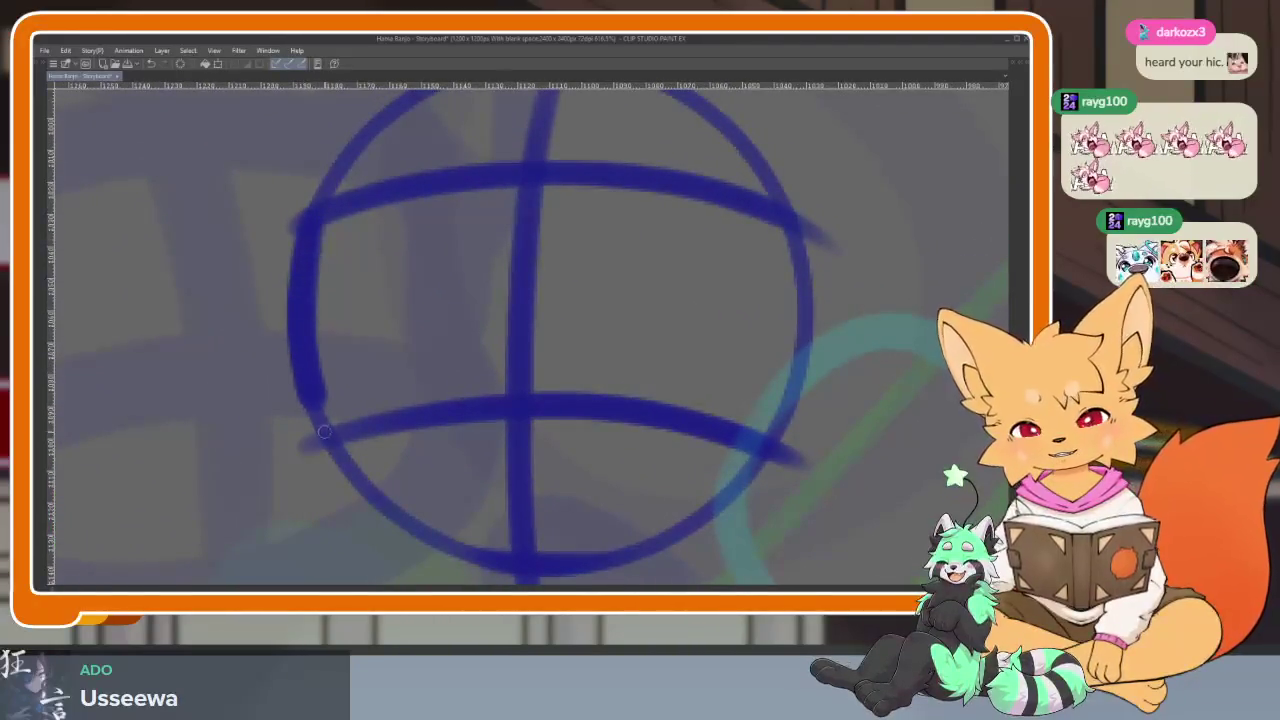
{"action": "key", "text": "ctrl+z"}
{"action": "left_click_drag", "start_coordinate": [300, 240], "coordinate": [316, 478]}
{"action": "scroll", "coordinate": [361, 416], "scroll_direction": "down", "scroll_amount": 1}
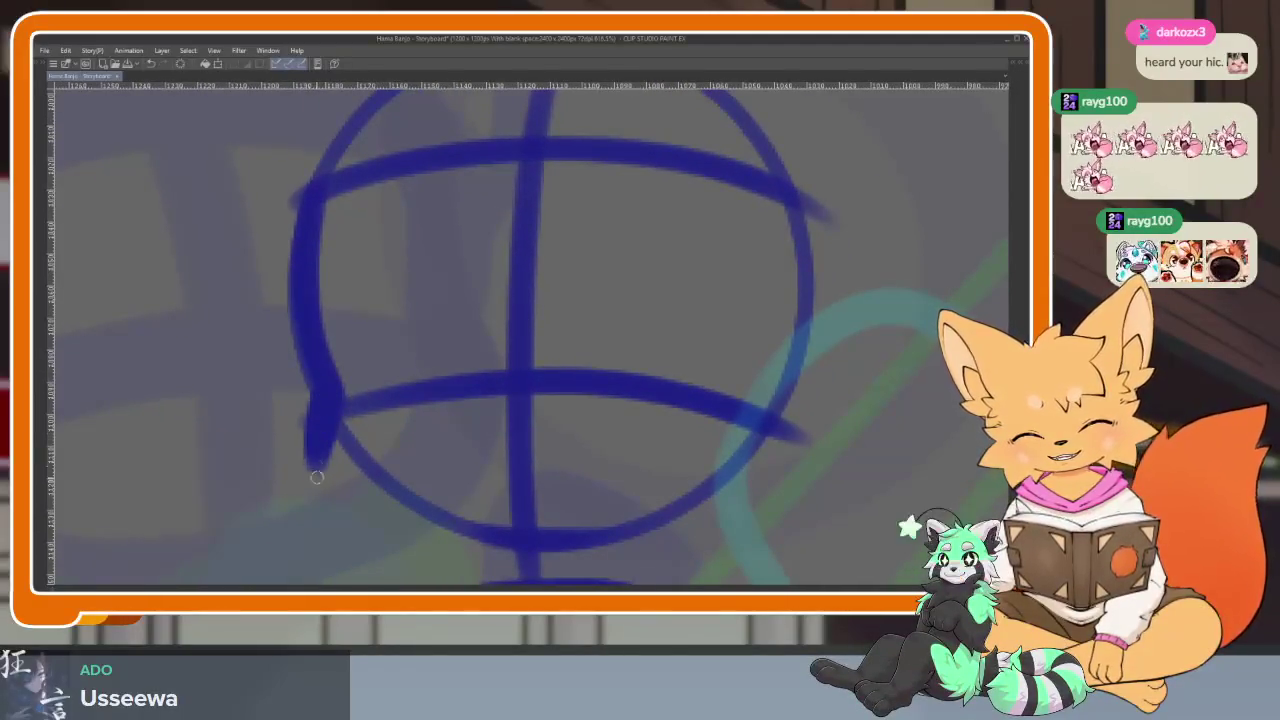
{"action": "left_click_drag", "start_coordinate": [374, 514], "coordinate": [731, 485]}
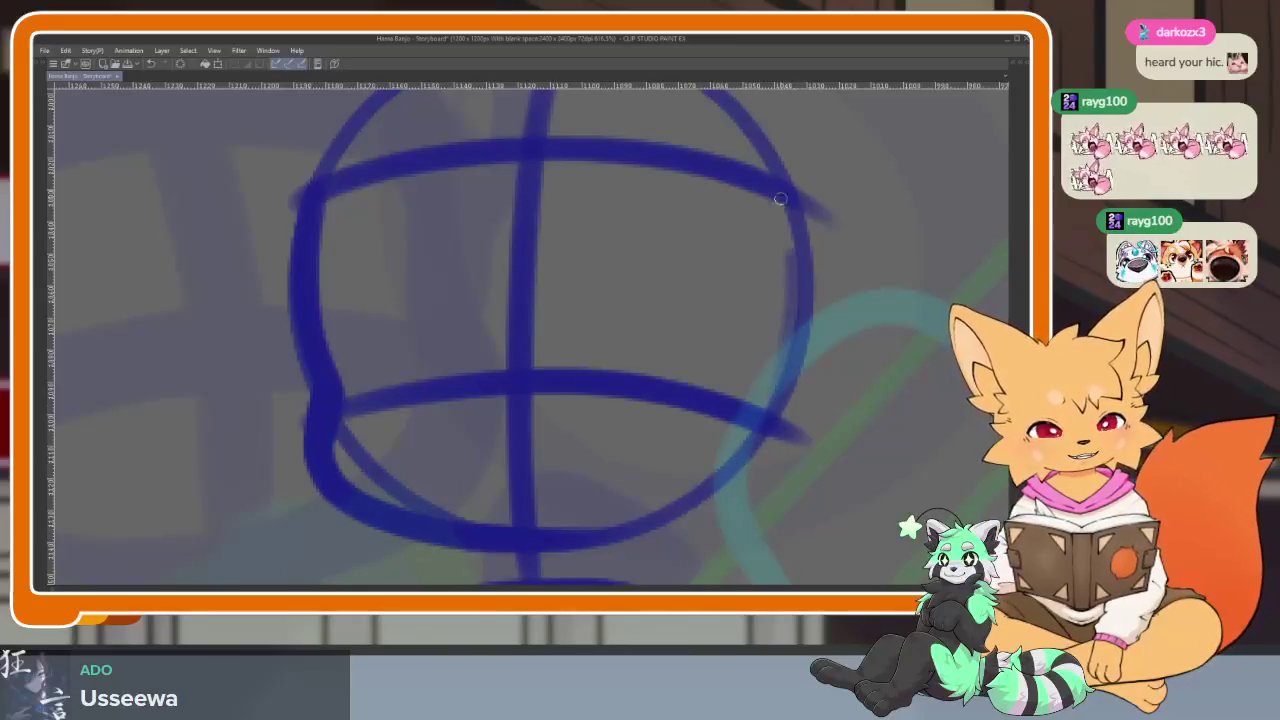
{"action": "left_click_drag", "start_coordinate": [780, 198], "coordinate": [765, 410]}
{"action": "mouse_move", "coordinate": [317, 214]}
{"action": "left_mouse_down"}
{"action": "mouse_move", "coordinate": [371, 374]}
{"action": "mouse_move", "coordinate": [345, 400]}
{"action": "left_mouse_up"}
Draw a short curved neck line joining the head to the body
{"action": "scroll", "coordinate": [751, 337], "scroll_direction": "down", "scroll_amount": 5}
{"action": "scroll", "coordinate": [606, 374], "scroll_direction": "up", "scroll_amount": 4}
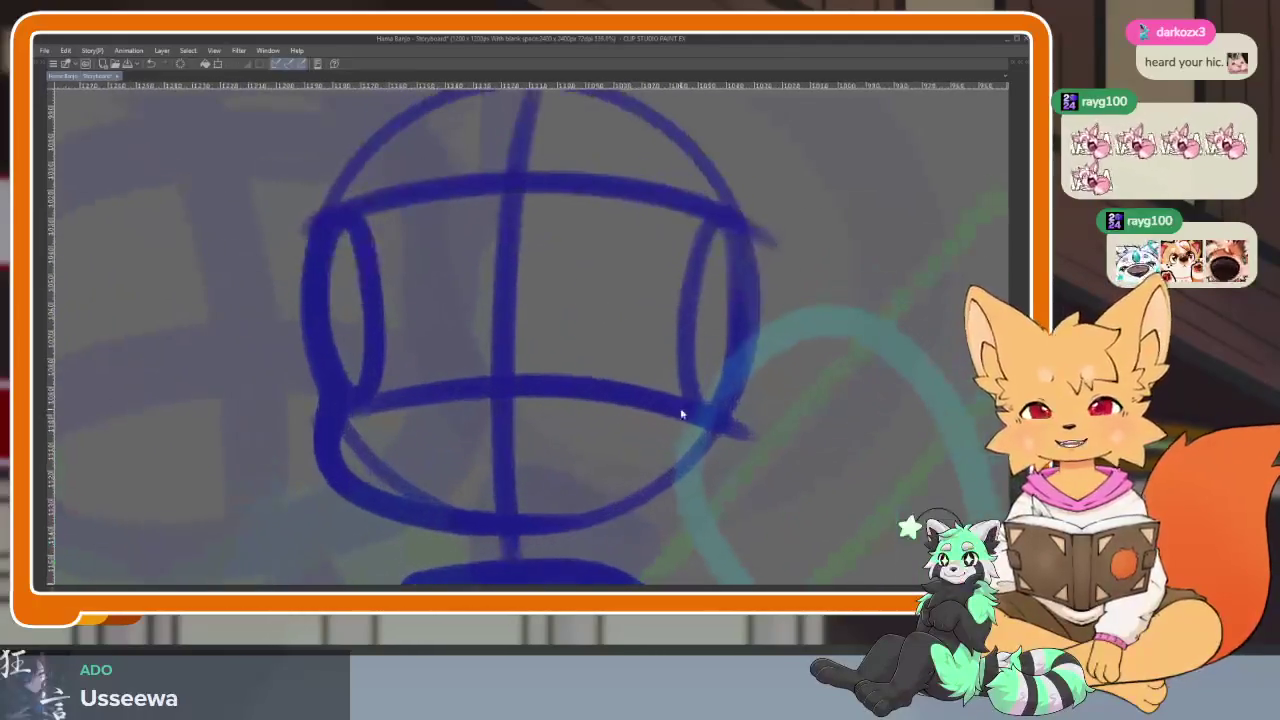
{"action": "scroll", "coordinate": [723, 423], "scroll_direction": "down", "scroll_amount": 1}
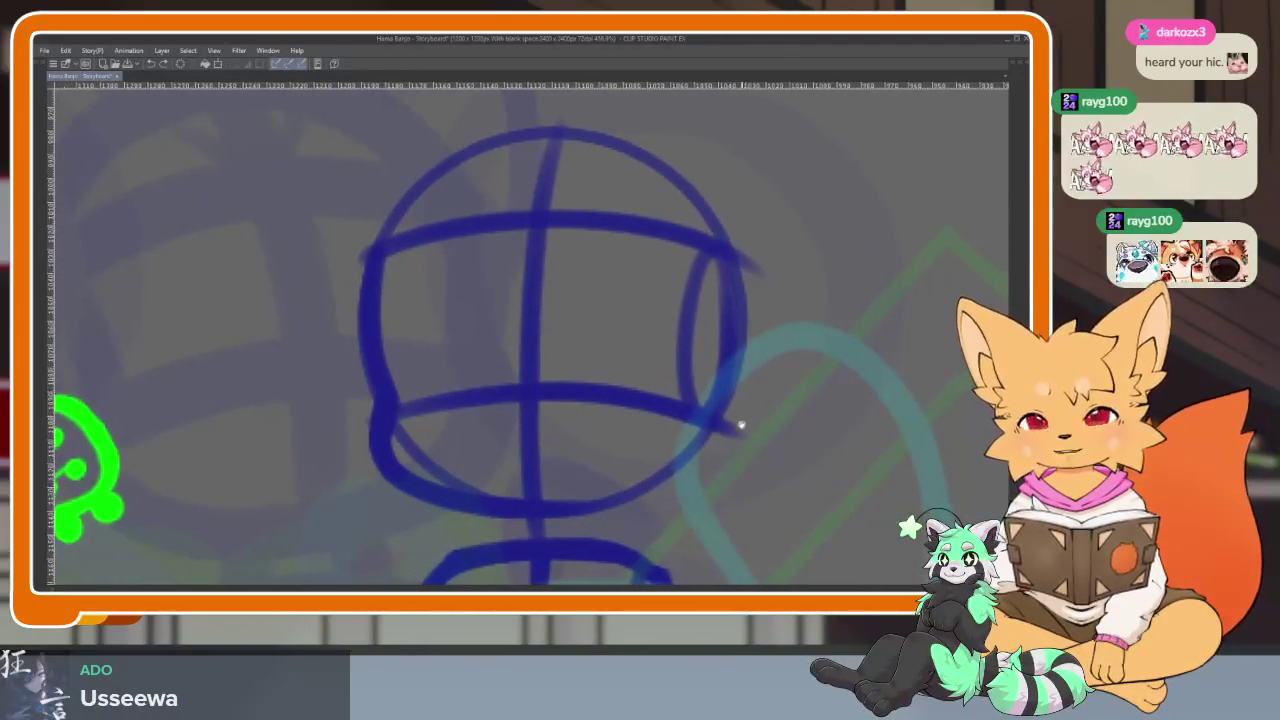
{"action": "scroll", "coordinate": [735, 473], "scroll_direction": "down", "scroll_amount": 1}
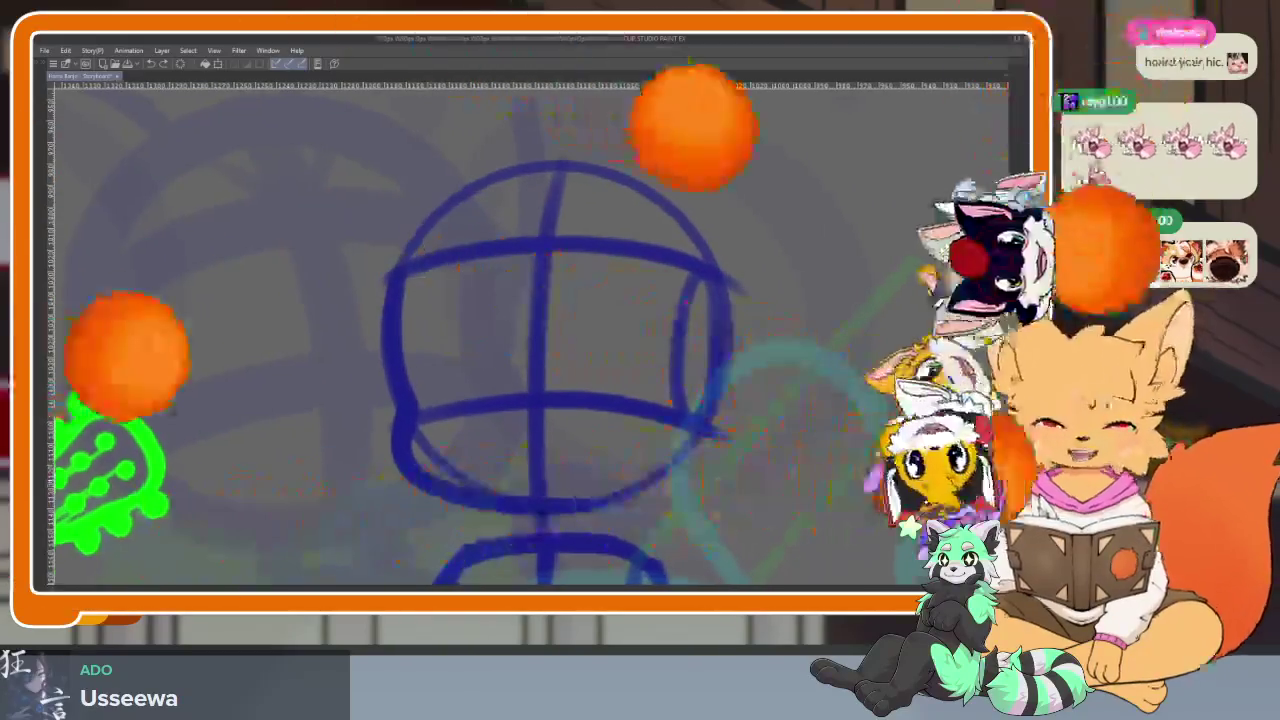
{"action": "scroll", "coordinate": [735, 473], "scroll_direction": "down", "scroll_amount": 1}
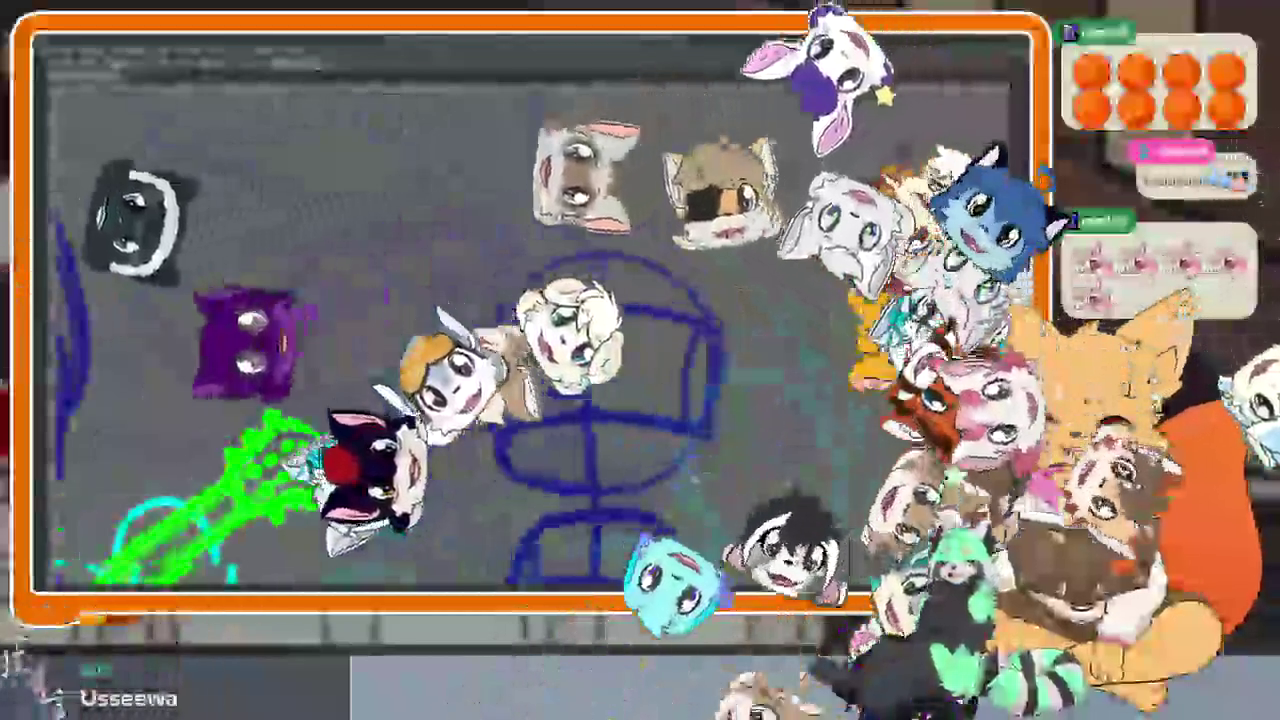
{"action": "scroll", "coordinate": [680, 455], "scroll_direction": "up", "scroll_amount": 1}
{"action": "scroll", "coordinate": [680, 455], "scroll_direction": "up", "scroll_amount": 1}
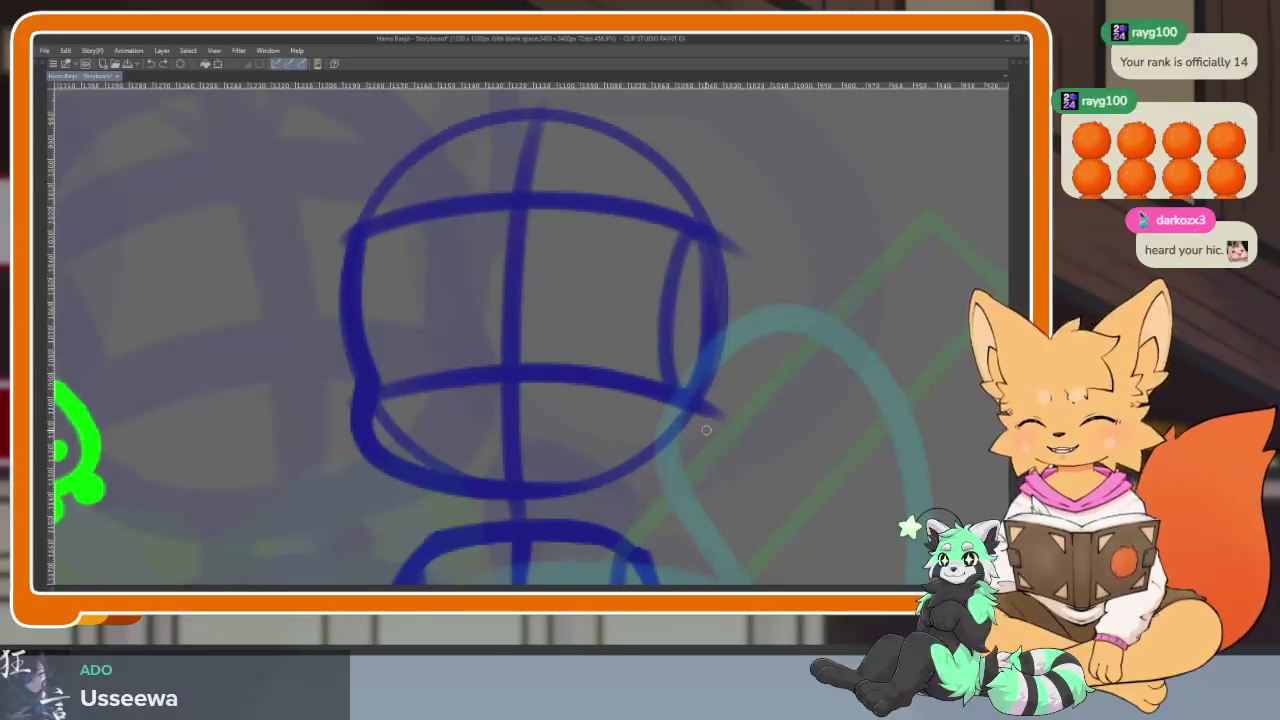
{"action": "scroll", "coordinate": [705, 448], "scroll_direction": "up", "scroll_amount": 1}
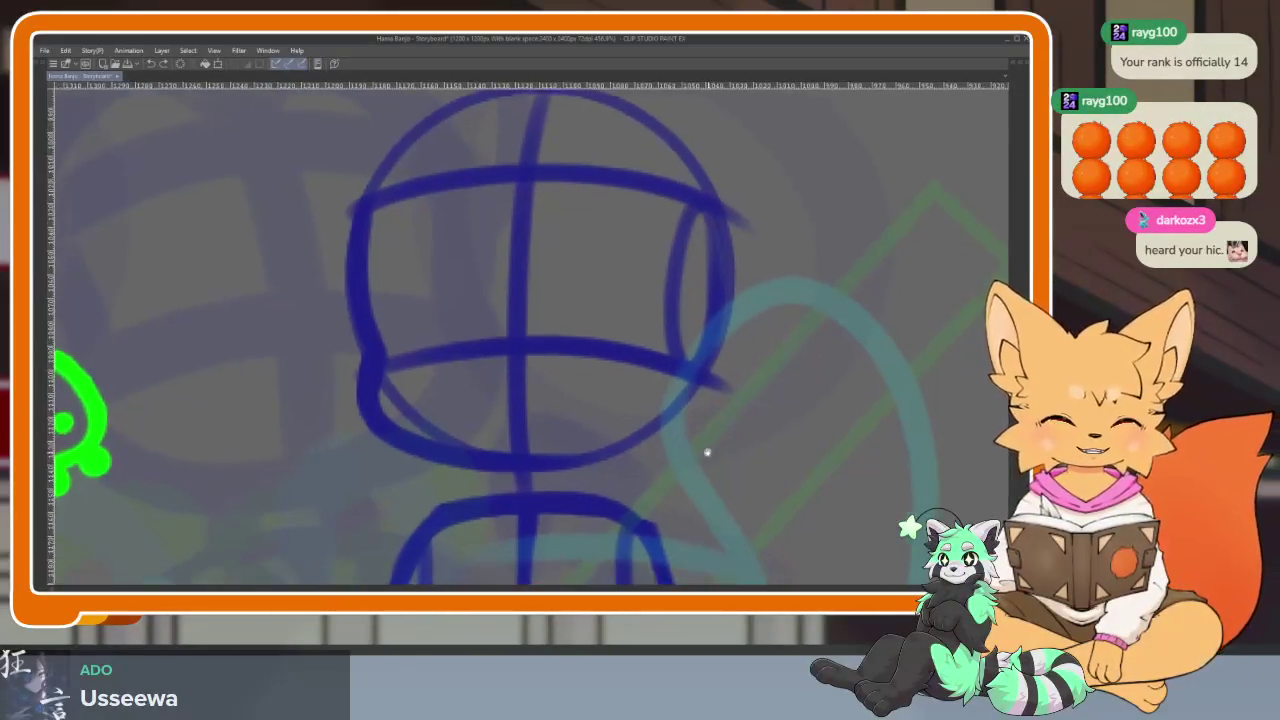
{"action": "scroll", "coordinate": [583, 469], "scroll_direction": "up", "scroll_amount": 2}
{"action": "scroll", "coordinate": [583, 503], "scroll_direction": "up", "scroll_amount": 2}
{"action": "scroll", "coordinate": [550, 452], "scroll_direction": "up", "scroll_amount": 2}
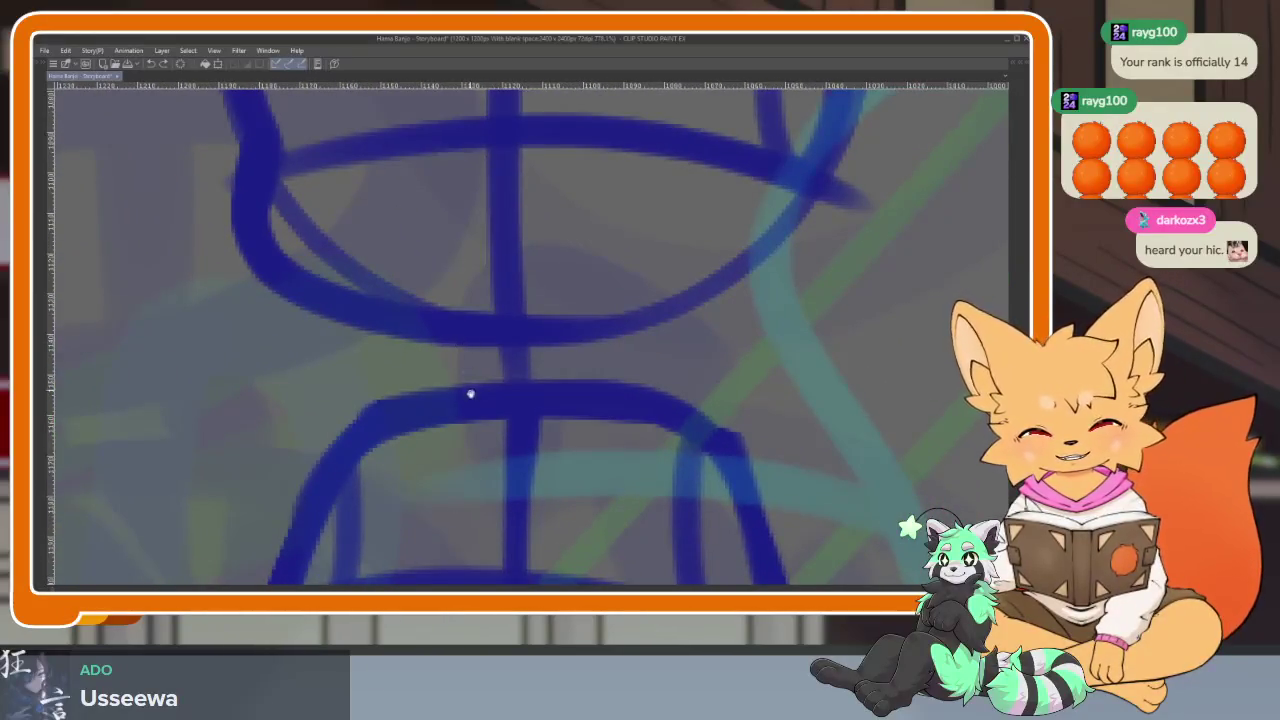
{"action": "scroll", "coordinate": [470, 394], "scroll_direction": "down", "scroll_amount": 1}
{"action": "mouse_move", "coordinate": [457, 250]}
{"action": "left_mouse_down"}
{"action": "mouse_move", "coordinate": [507, 490]}
{"action": "mouse_move", "coordinate": [618, 332]}
{"action": "left_mouse_up"}
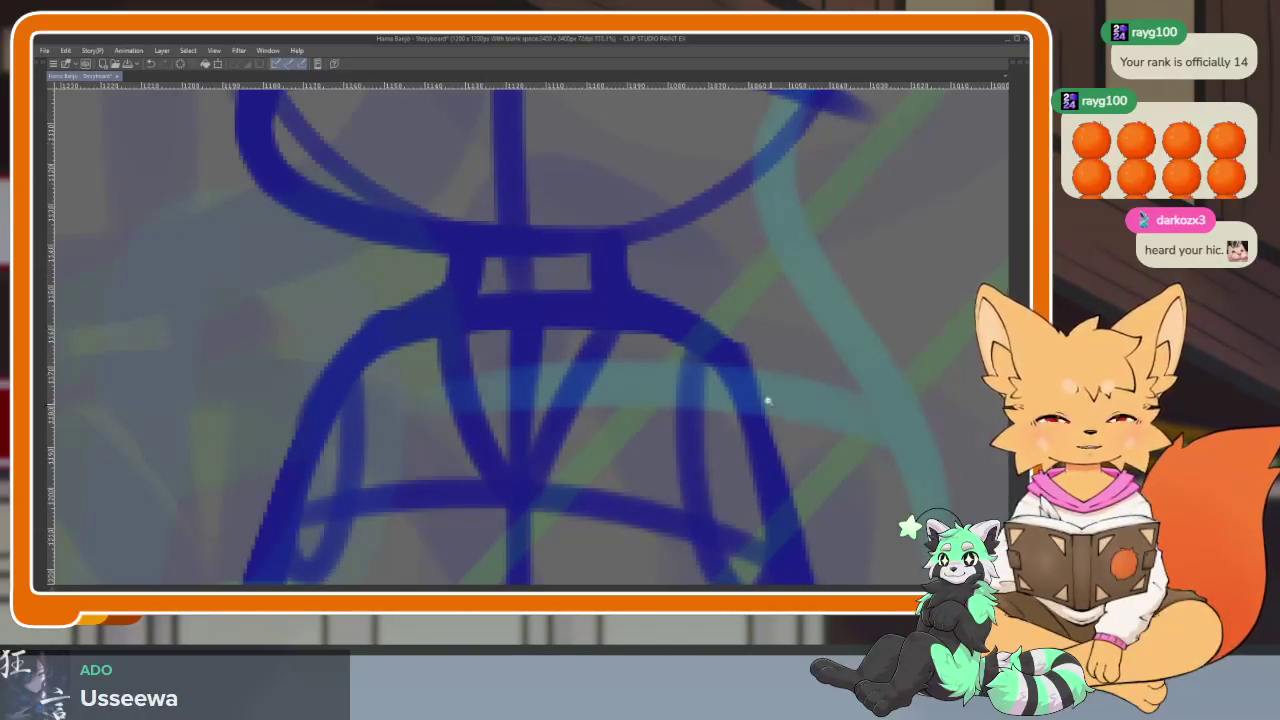
Sketch a small V-shaped stroke splitting the top of the head's centre line
{"action": "scroll", "coordinate": [768, 402], "scroll_direction": "down", "scroll_amount": 3}
{"action": "scroll", "coordinate": [806, 418], "scroll_direction": "down", "scroll_amount": 3}
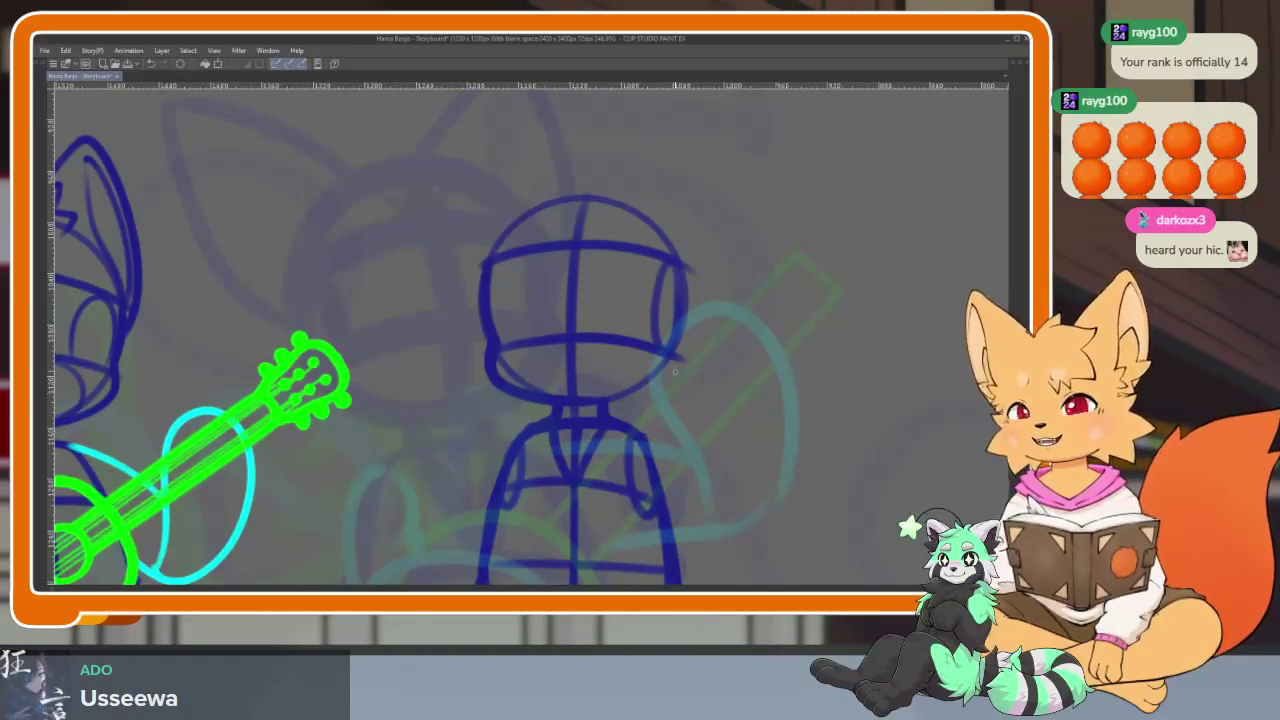
{"action": "scroll", "coordinate": [674, 372], "scroll_direction": "up", "scroll_amount": 3}
{"action": "scroll", "coordinate": [634, 486], "scroll_direction": "up", "scroll_amount": 2}
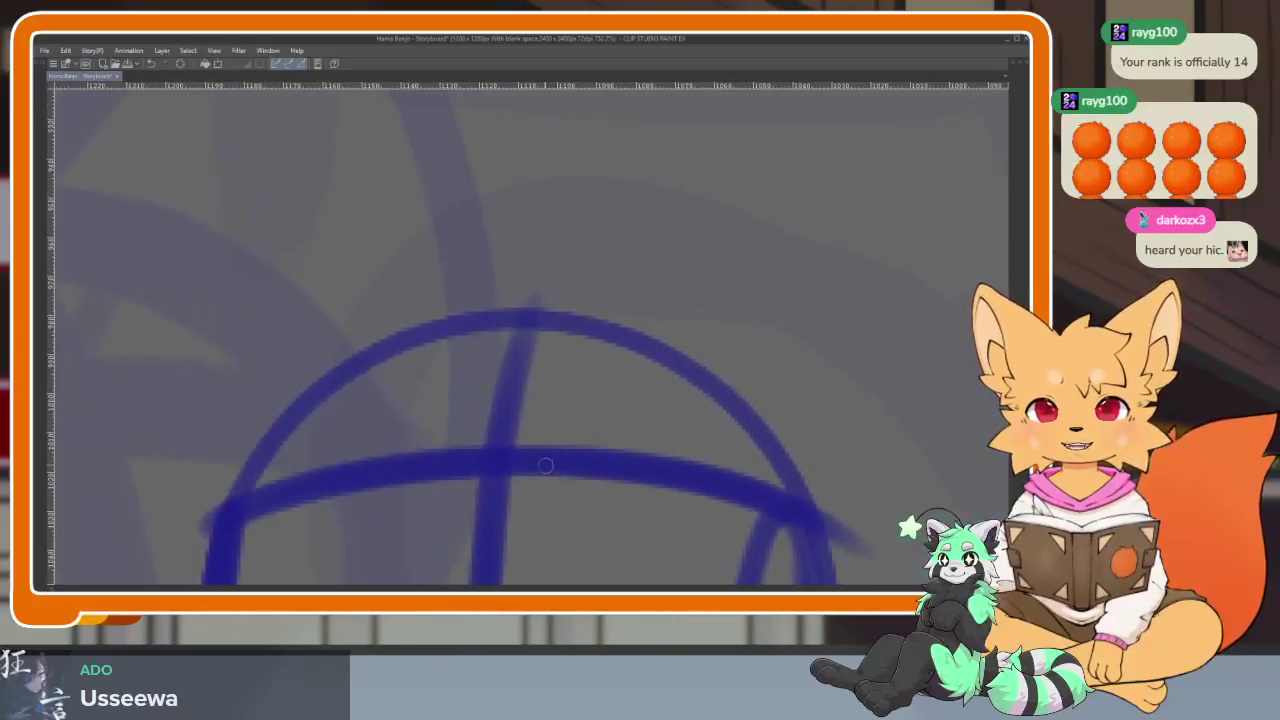
{"action": "mouse_move", "coordinate": [442, 319]}
{"action": "left_mouse_down"}
{"action": "mouse_move", "coordinate": [490, 445]}
{"action": "mouse_move", "coordinate": [618, 342]}
{"action": "left_mouse_up"}
{"action": "scroll", "coordinate": [620, 345], "scroll_direction": "down", "scroll_amount": 5}
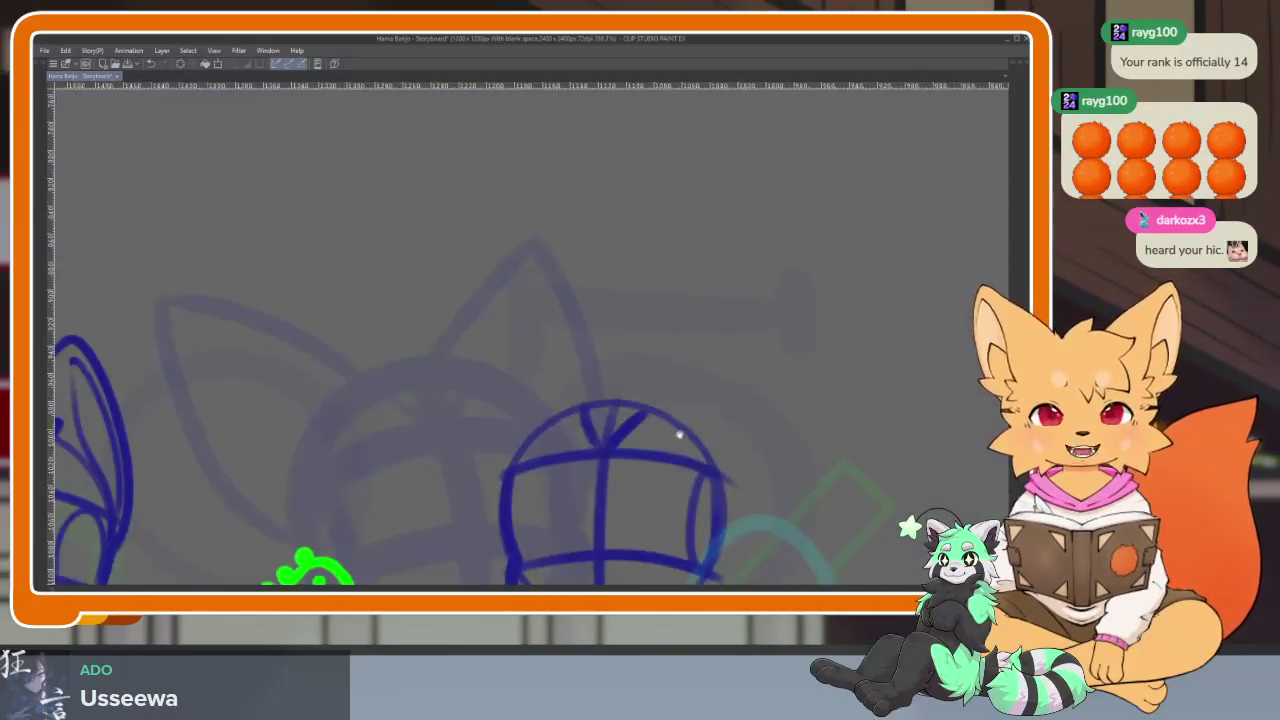
{"action": "scroll", "coordinate": [698, 418], "scroll_direction": "right", "scroll_amount": 2}
{"action": "scroll", "coordinate": [700, 428], "scroll_direction": "right", "scroll_amount": 2}
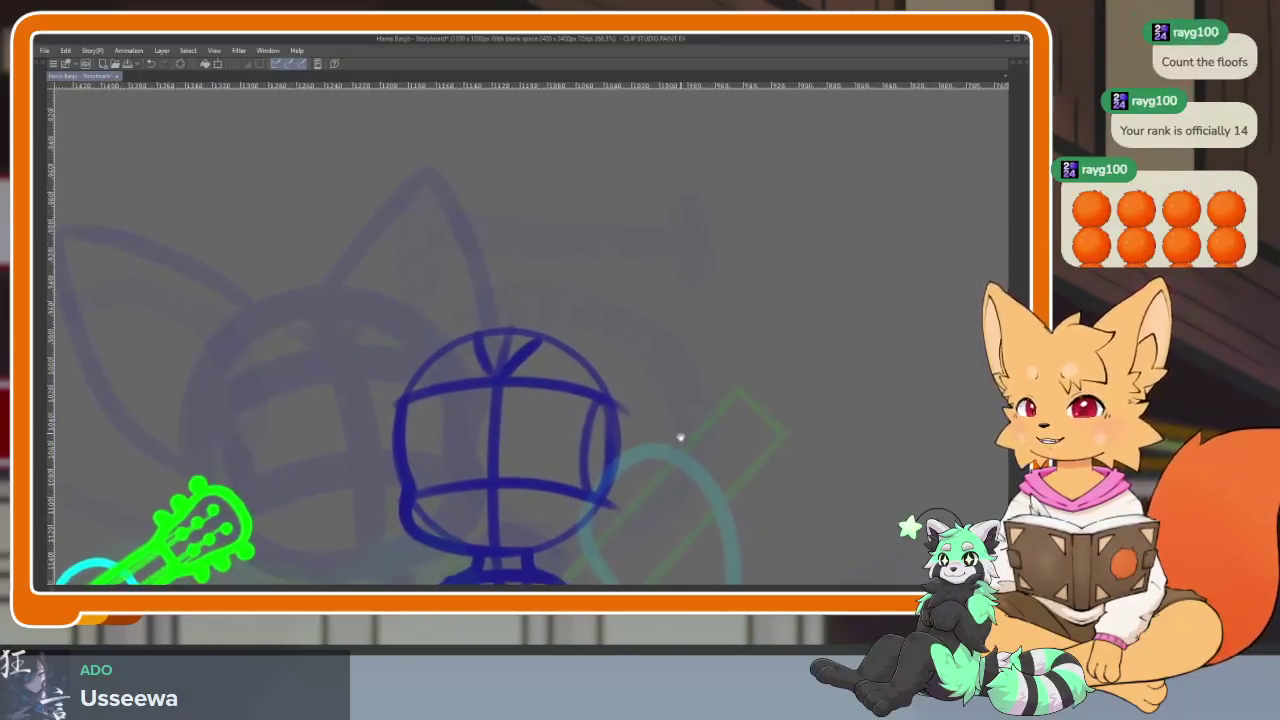
{"action": "scroll", "coordinate": [588, 457], "scroll_direction": "up", "scroll_amount": 2}
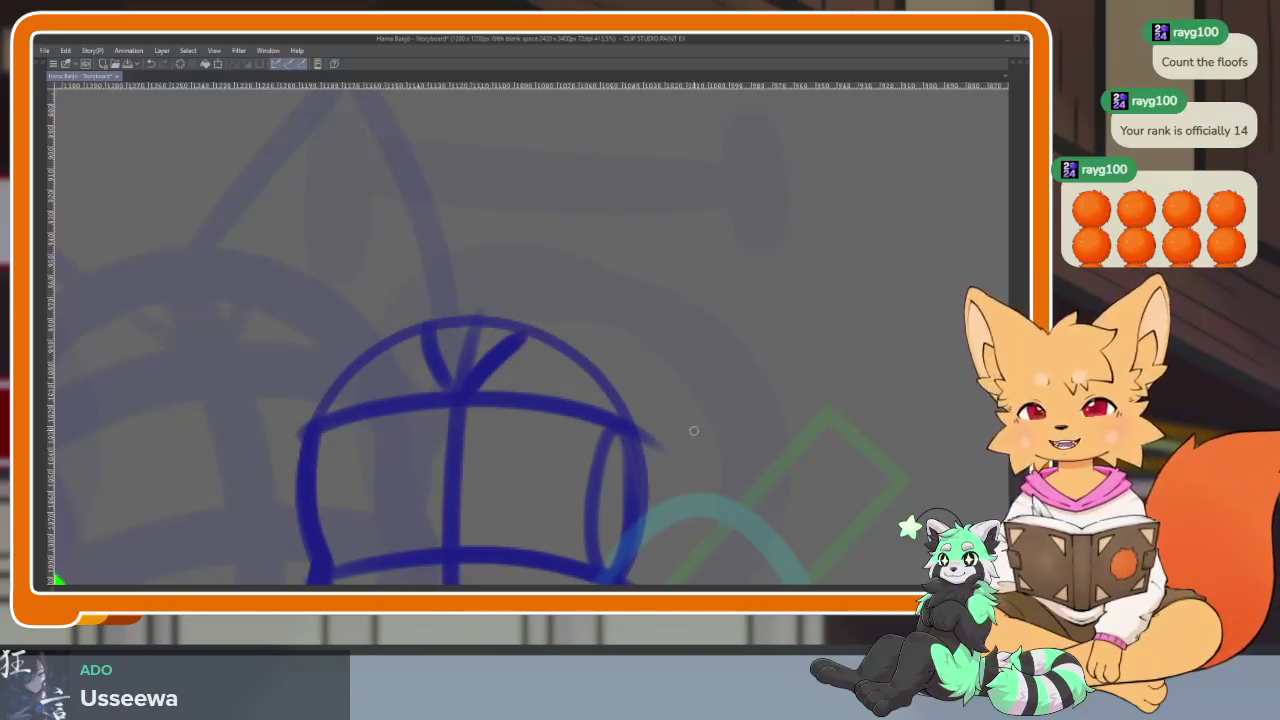
{"action": "scroll", "coordinate": [694, 431], "scroll_direction": "down", "scroll_amount": 1}
{"action": "scroll", "coordinate": [668, 455], "scroll_direction": "down", "scroll_amount": 1}
{"action": "scroll", "coordinate": [668, 460], "scroll_direction": "down", "scroll_amount": 1}
{"action": "scroll", "coordinate": [676, 463], "scroll_direction": "down", "scroll_amount": 1}
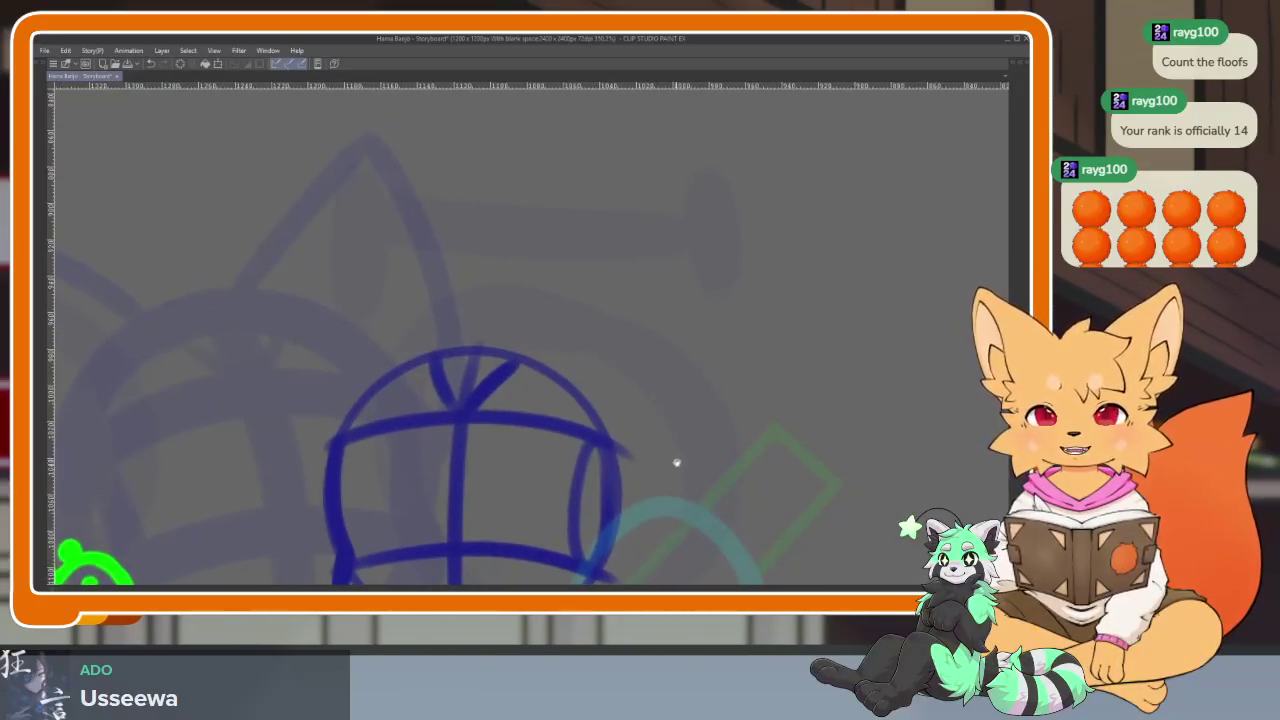
{"action": "scroll", "coordinate": [678, 460], "scroll_direction": "down", "scroll_amount": 1}
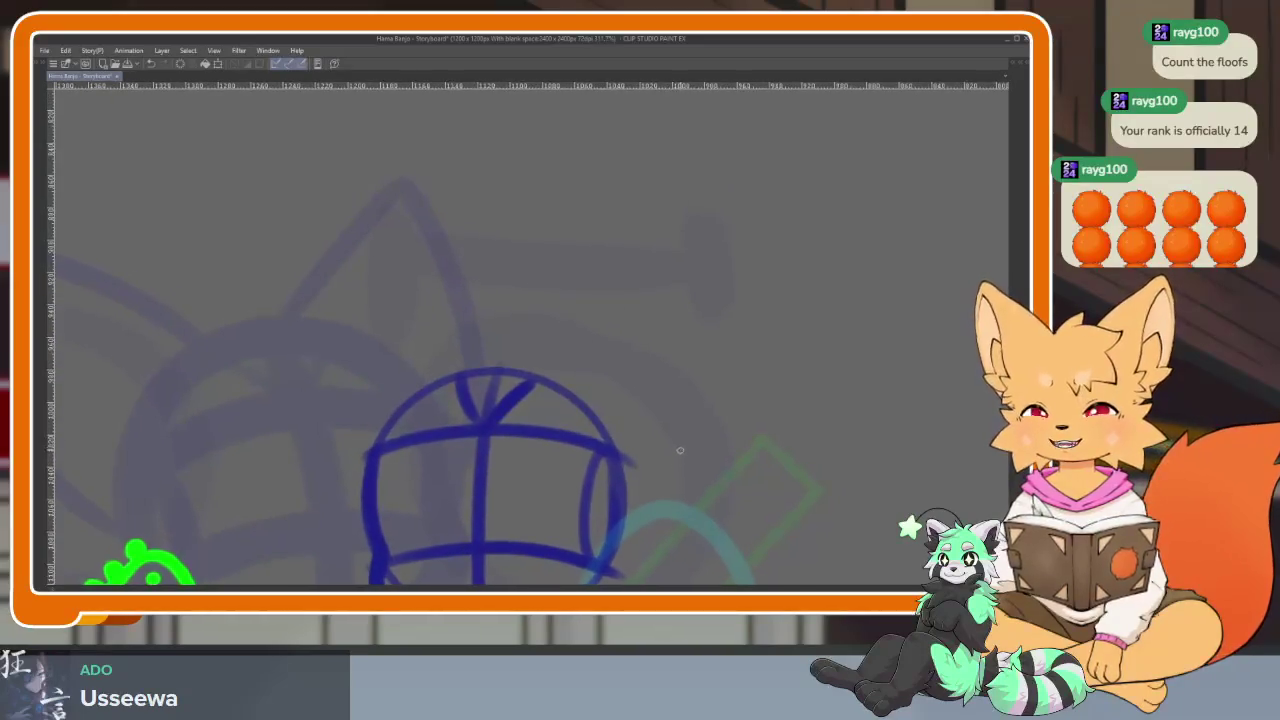
{"action": "scroll", "coordinate": [672, 440], "scroll_direction": "down", "scroll_amount": 1}
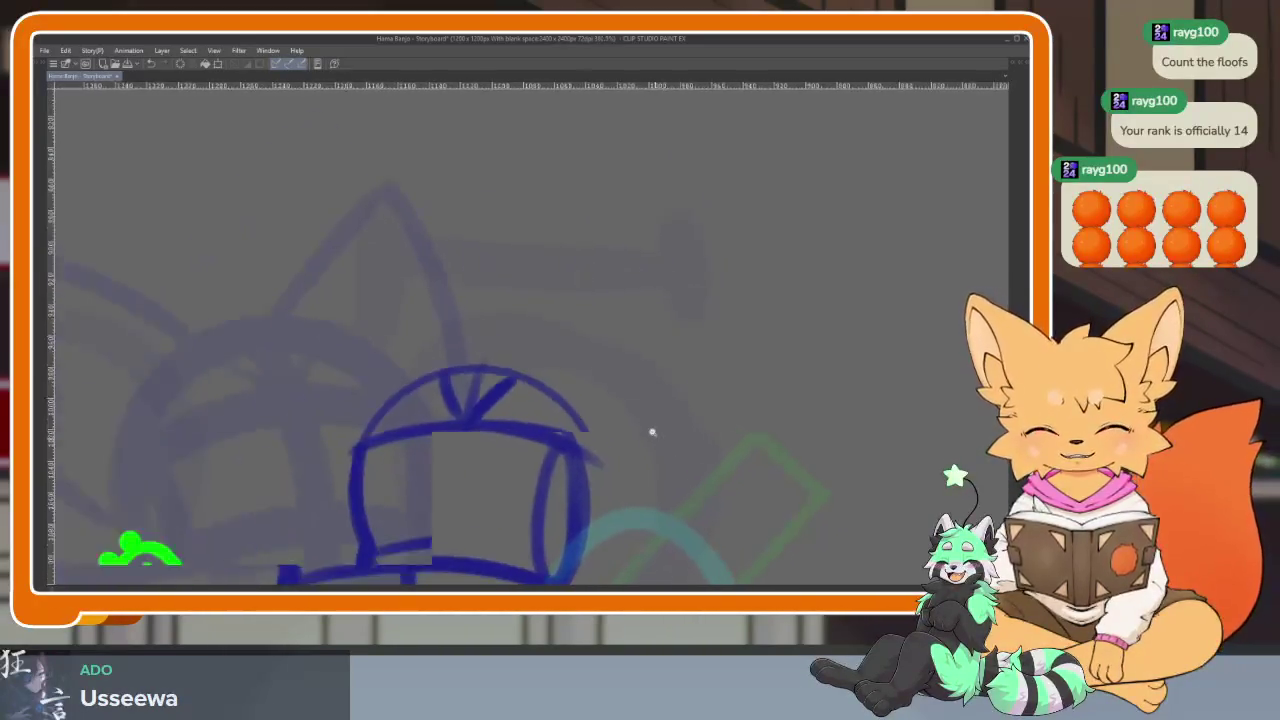
Draw two tall pointed ears rising from the middle figure's head, undoing a stray stroke
{"action": "left_click_drag", "start_coordinate": [498, 377], "coordinate": [694, 237]}
{"action": "key", "text": "ctrl+z"}
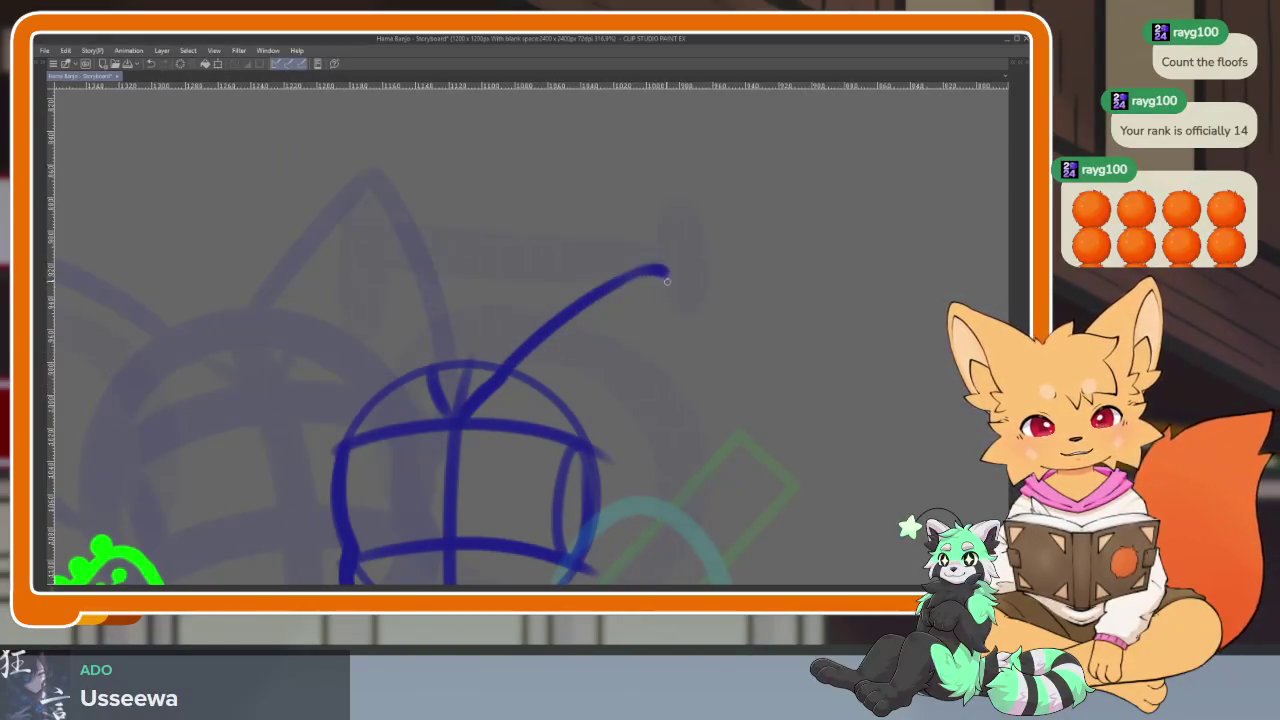
{"action": "left_click_drag", "start_coordinate": [666, 281], "coordinate": [643, 457]}
{"action": "mouse_move", "coordinate": [497, 390]}
{"action": "left_mouse_down"}
{"action": "mouse_move", "coordinate": [577, 371]}
{"action": "mouse_move", "coordinate": [463, 229]}
{"action": "mouse_move", "coordinate": [405, 500]}
{"action": "left_mouse_up"}
Zoom out to check the ears and bring back the palettes and timeline
{"action": "scroll", "coordinate": [663, 380], "scroll_direction": "down", "scroll_amount": 3}
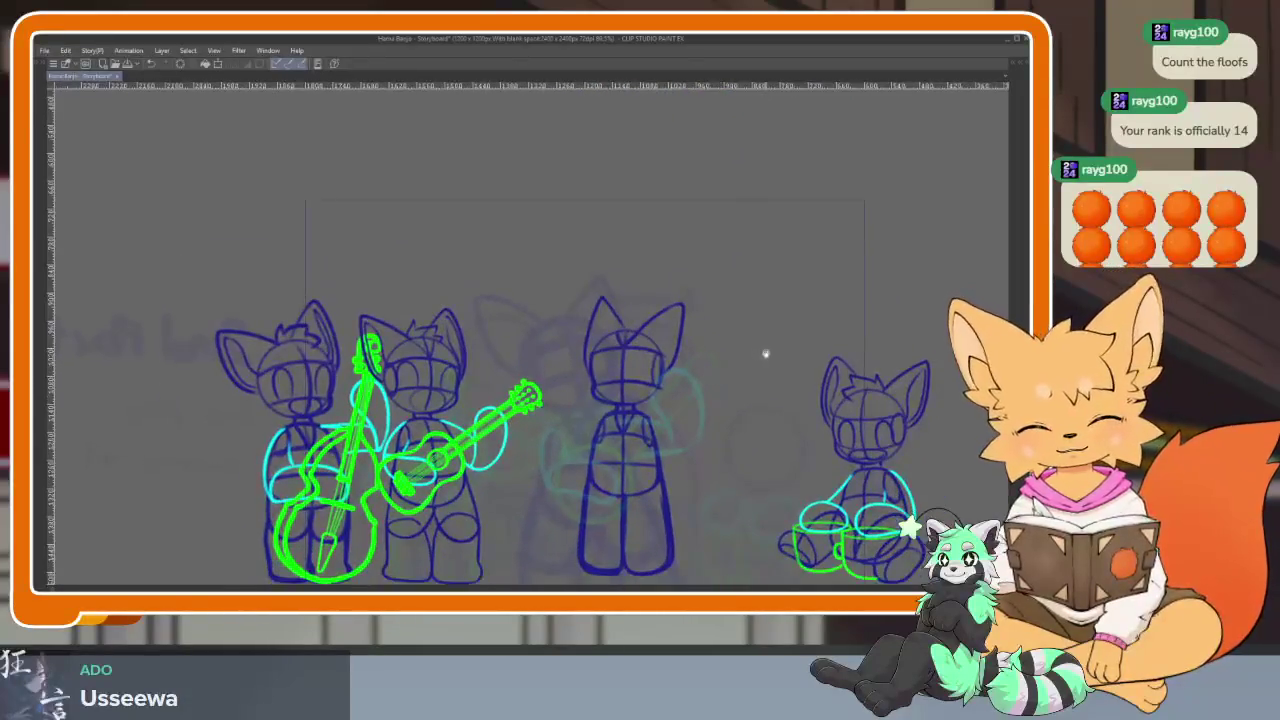
{"action": "scroll", "coordinate": [745, 381], "scroll_direction": "up", "scroll_amount": 3}
{"action": "scroll", "coordinate": [694, 423], "scroll_direction": "up", "scroll_amount": 1}
{"action": "scroll", "coordinate": [686, 448], "scroll_direction": "up", "scroll_amount": 1}
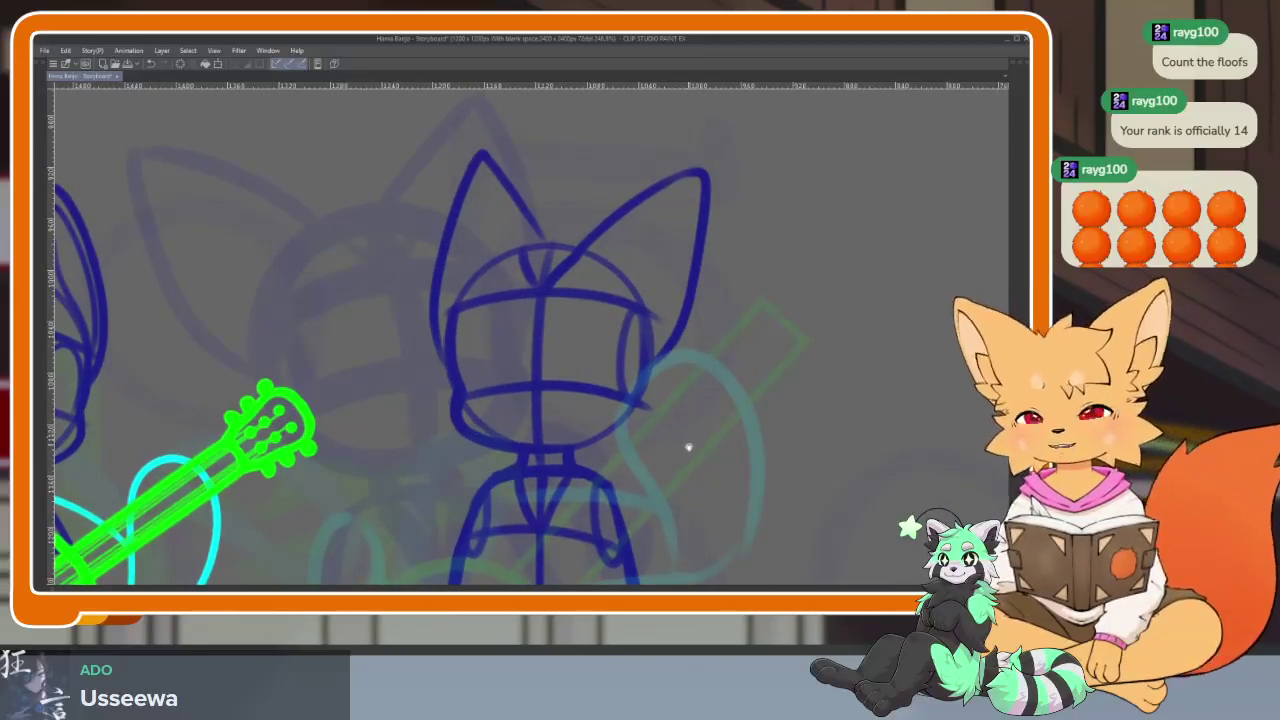
{"action": "scroll", "coordinate": [688, 448], "scroll_direction": "down", "scroll_amount": 1}
{"action": "scroll", "coordinate": [695, 445], "scroll_direction": "down", "scroll_amount": 1}
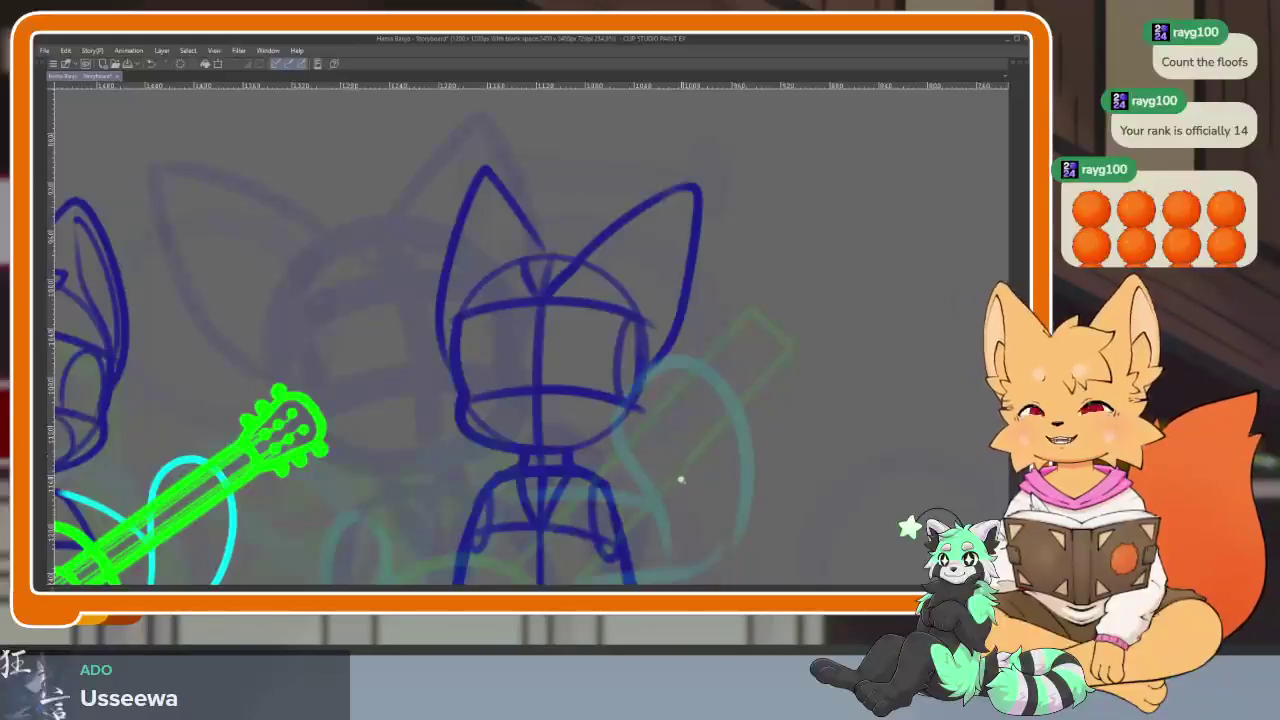
{"action": "scroll", "coordinate": [678, 468], "scroll_direction": "down", "scroll_amount": 1}
{"action": "scroll", "coordinate": [678, 464], "scroll_direction": "down", "scroll_amount": 1}
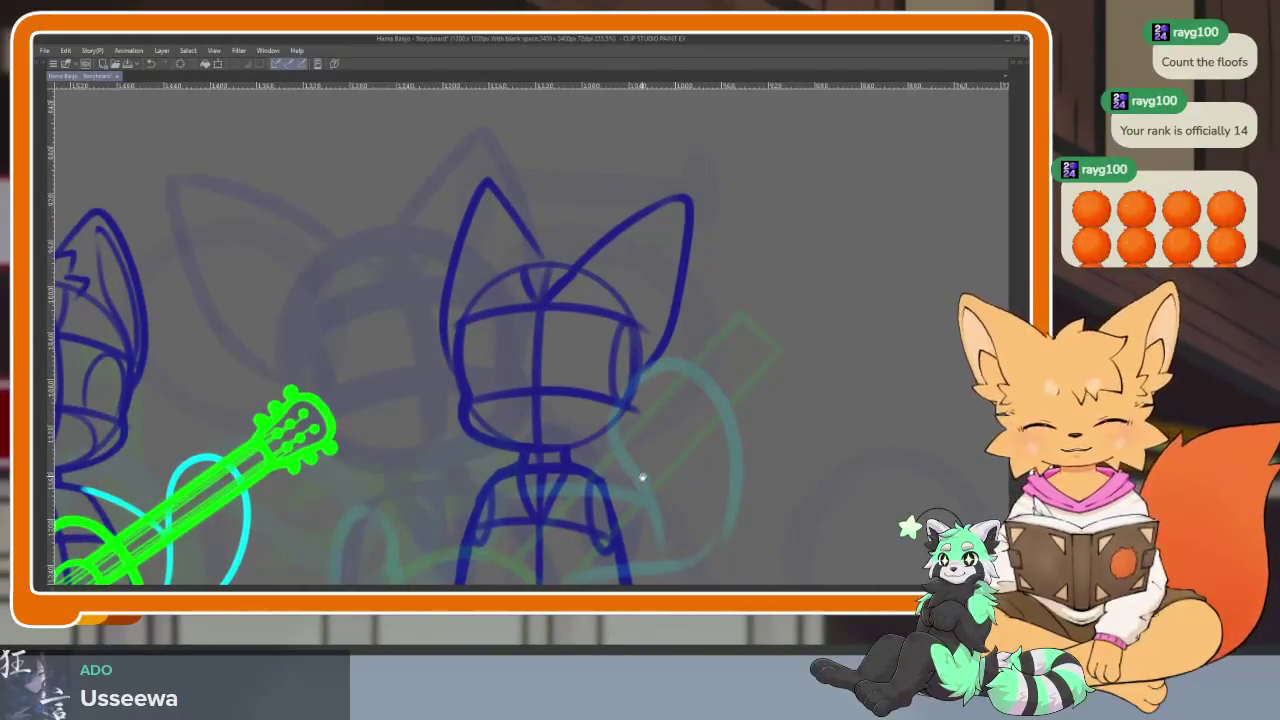
{"action": "scroll", "coordinate": [640, 480], "scroll_direction": "down", "scroll_amount": 1}
{"action": "scroll", "coordinate": [633, 474], "scroll_direction": "down", "scroll_amount": 1}
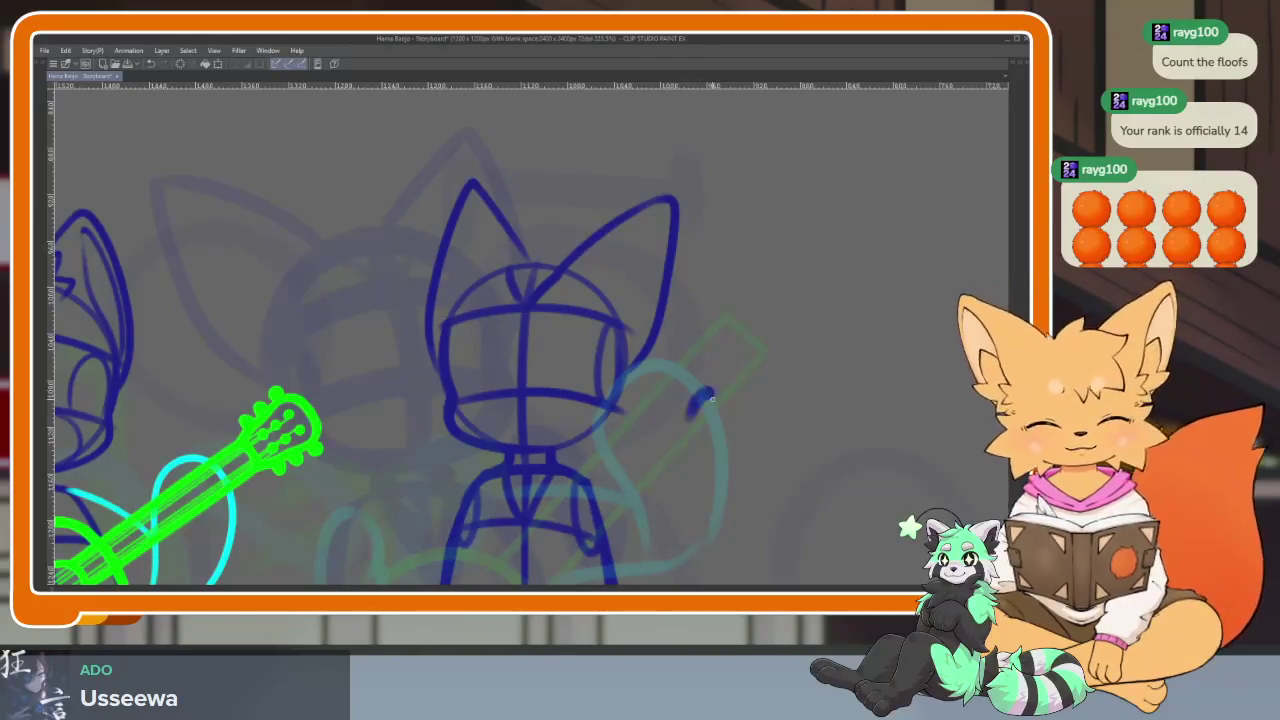
{"action": "scroll", "coordinate": [707, 452], "scroll_direction": "down", "scroll_amount": 3}
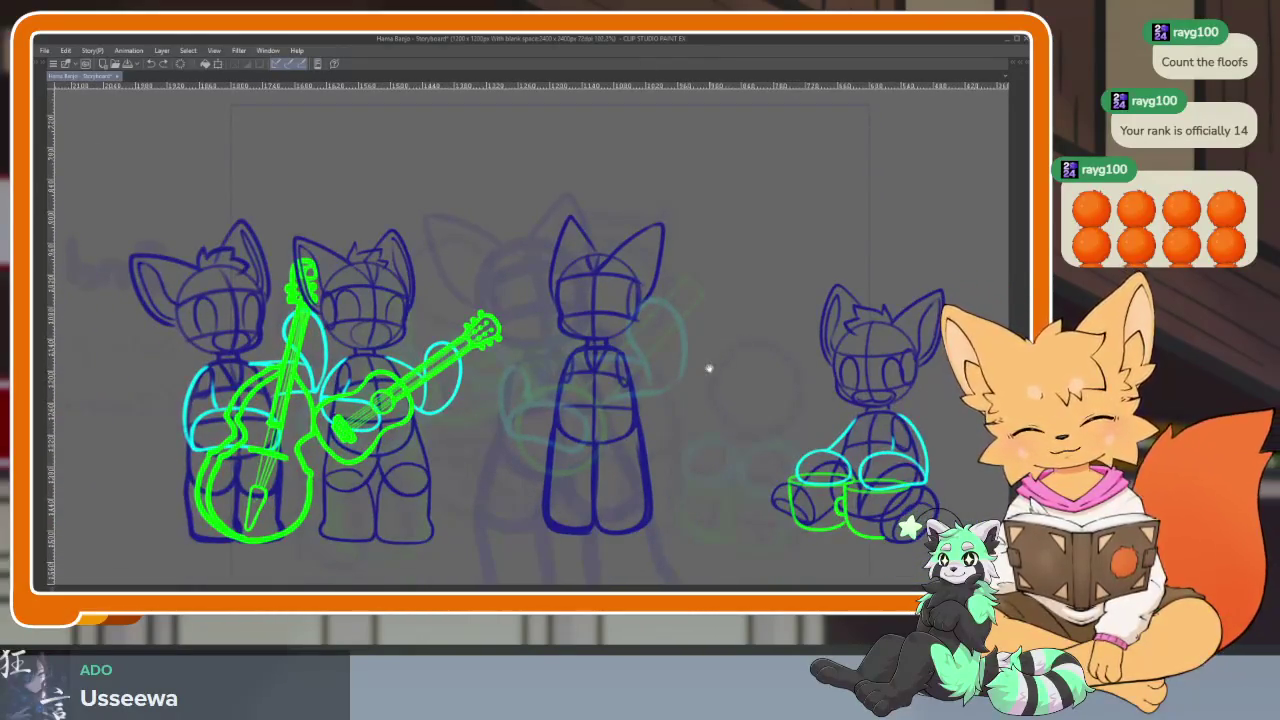
{"action": "scroll", "coordinate": [708, 368], "scroll_direction": "up", "scroll_amount": 2}
{"action": "scroll", "coordinate": [623, 449], "scroll_direction": "down", "scroll_amount": 1}
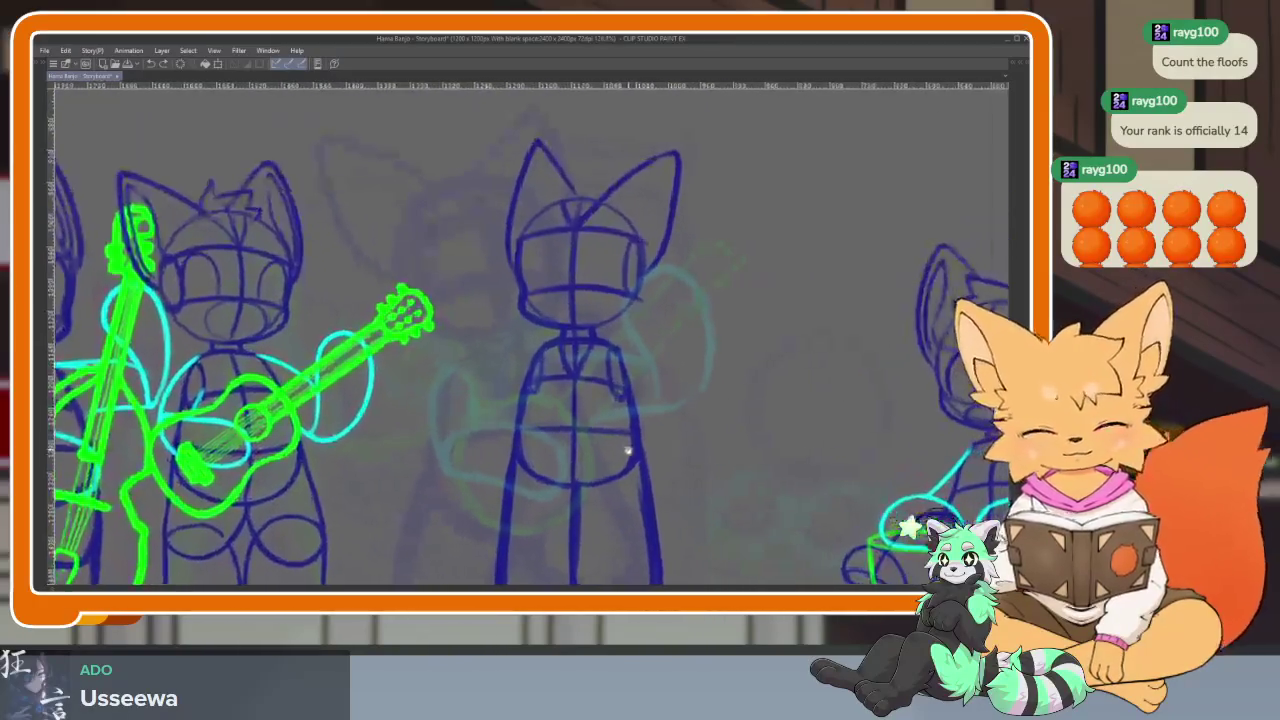
{"action": "scroll", "coordinate": [627, 451], "scroll_direction": "up", "scroll_amount": 3}
{"action": "scroll", "coordinate": [640, 458], "scroll_direction": "up", "scroll_amount": 1}
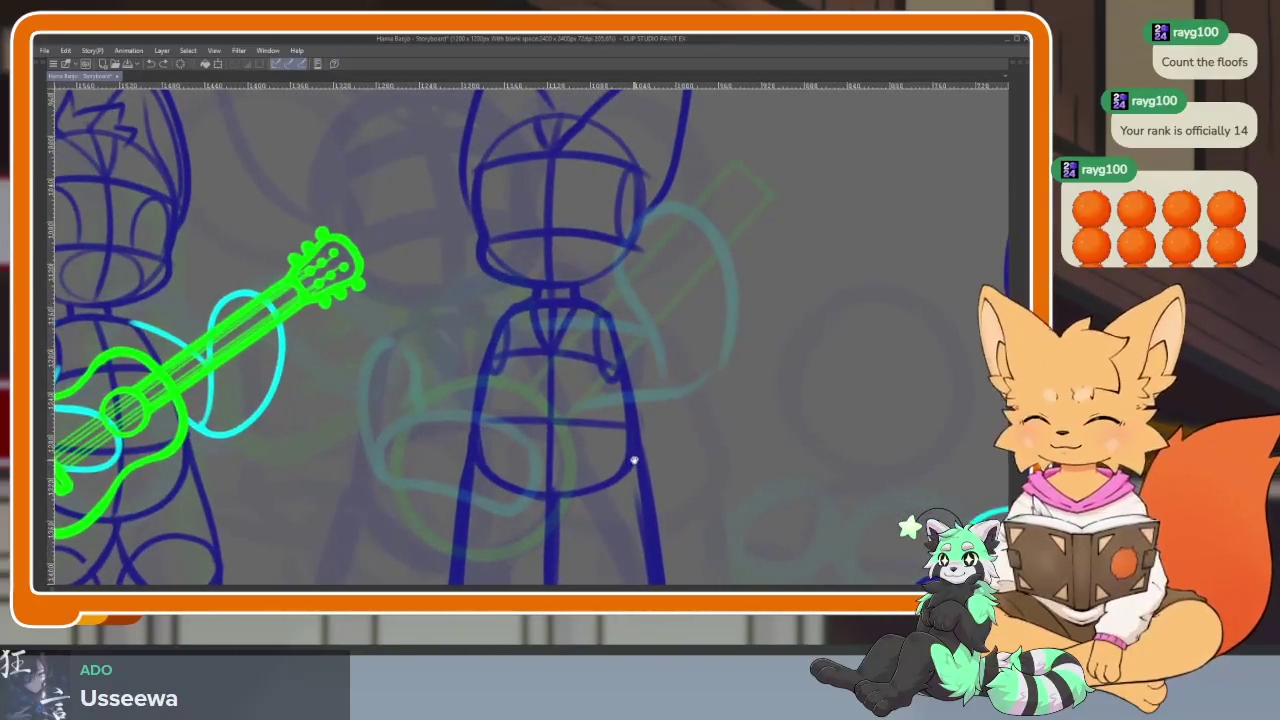
{"action": "scroll", "coordinate": [626, 457], "scroll_direction": "up", "scroll_amount": 2}
{"action": "key", "text": "Tab"}
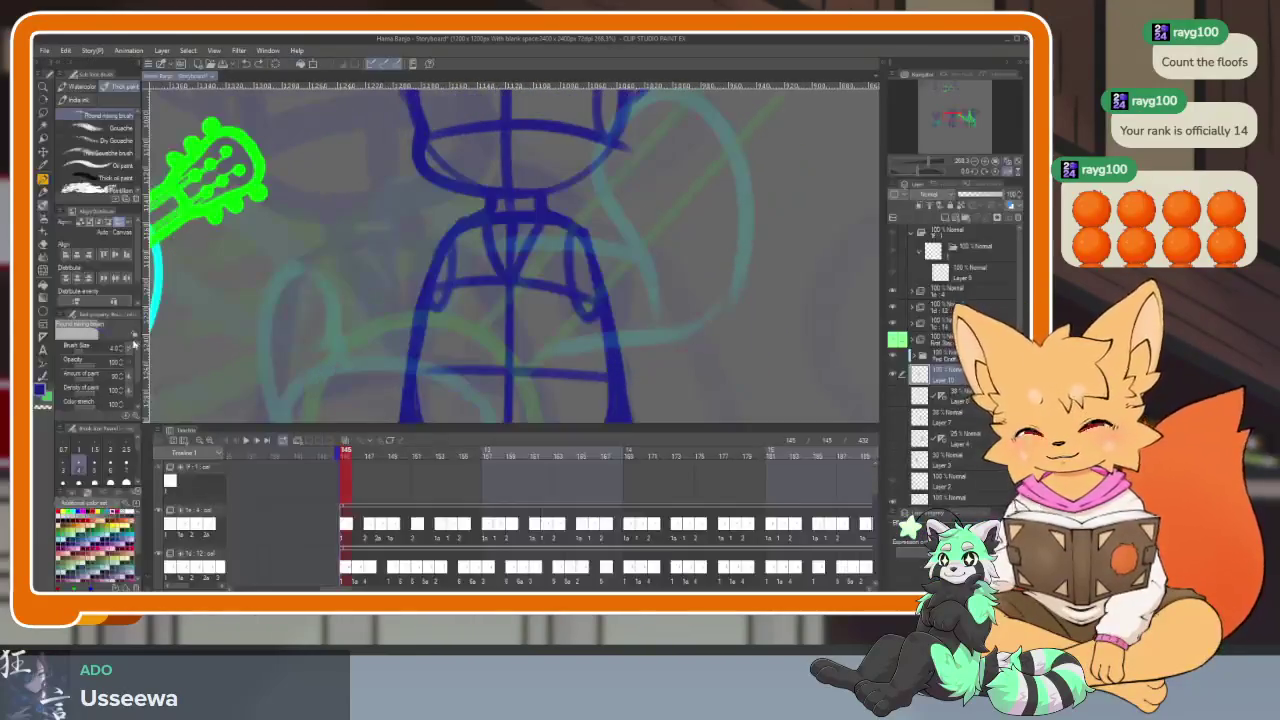
Draw a green circle on the middle figure's chest with the Direct draw Ellipse tool
{"action": "left_click", "coordinate": [43, 312]}
{"action": "key", "text": "Tab"}
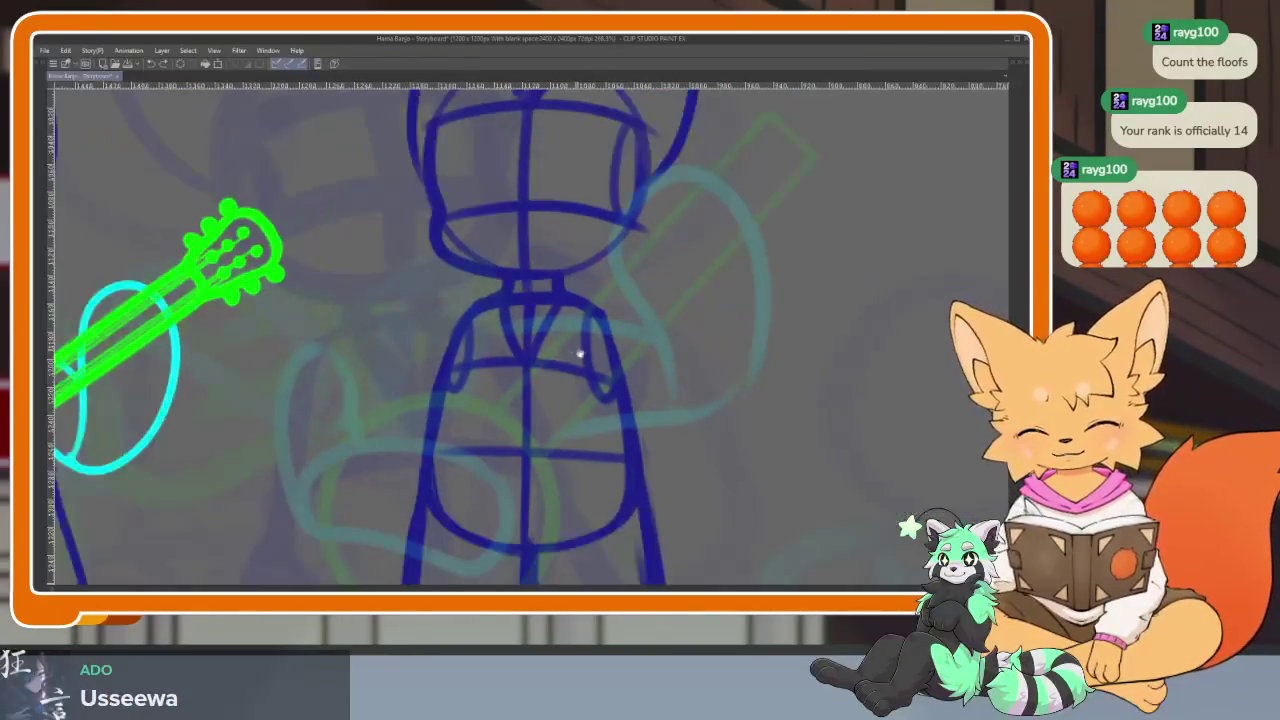
{"action": "scroll", "coordinate": [578, 345], "scroll_direction": "down", "scroll_amount": 1}
{"action": "scroll", "coordinate": [575, 350], "scroll_direction": "down", "scroll_amount": 1}
{"action": "scroll", "coordinate": [577, 347], "scroll_direction": "down", "scroll_amount": 3}
{"action": "scroll", "coordinate": [580, 350], "scroll_direction": "up", "scroll_amount": 2}
{"action": "scroll", "coordinate": [586, 372], "scroll_direction": "down", "scroll_amount": 1}
{"action": "scroll", "coordinate": [578, 383], "scroll_direction": "up", "scroll_amount": 1}
{"action": "scroll", "coordinate": [578, 384], "scroll_direction": "down", "scroll_amount": 1}
{"action": "key", "text": "Tab"}
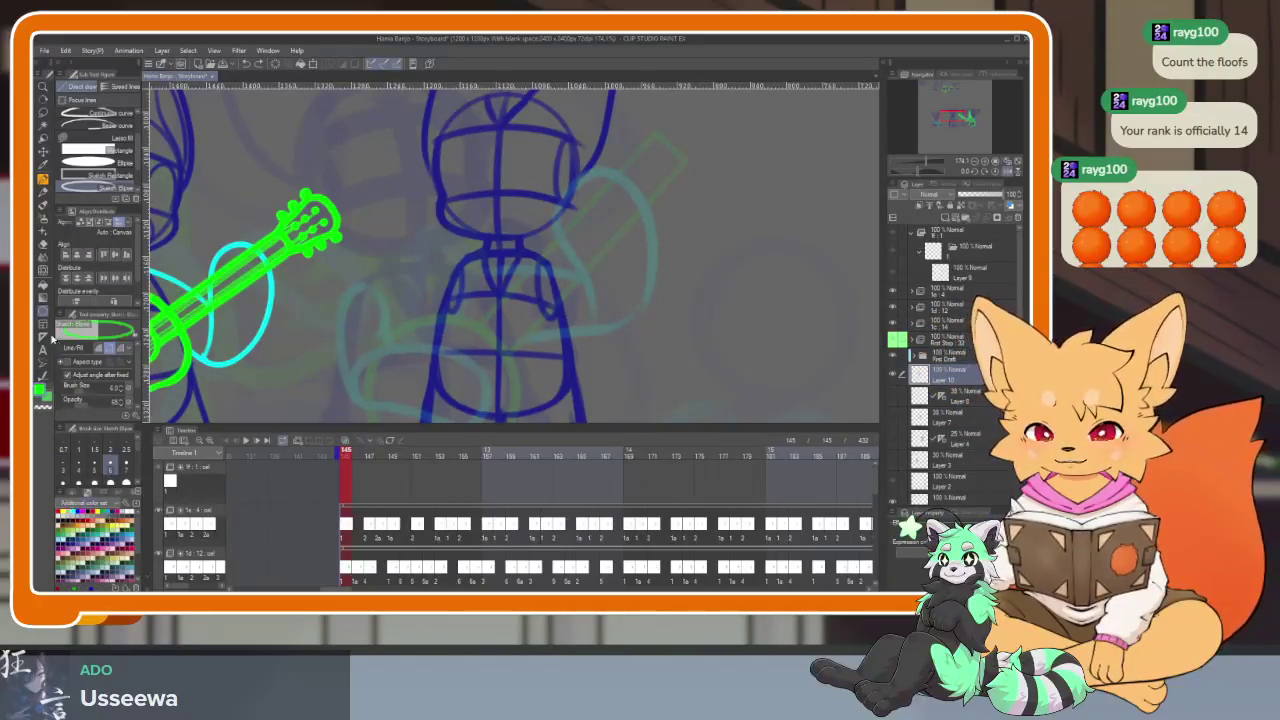
{"action": "key", "text": "Tab"}
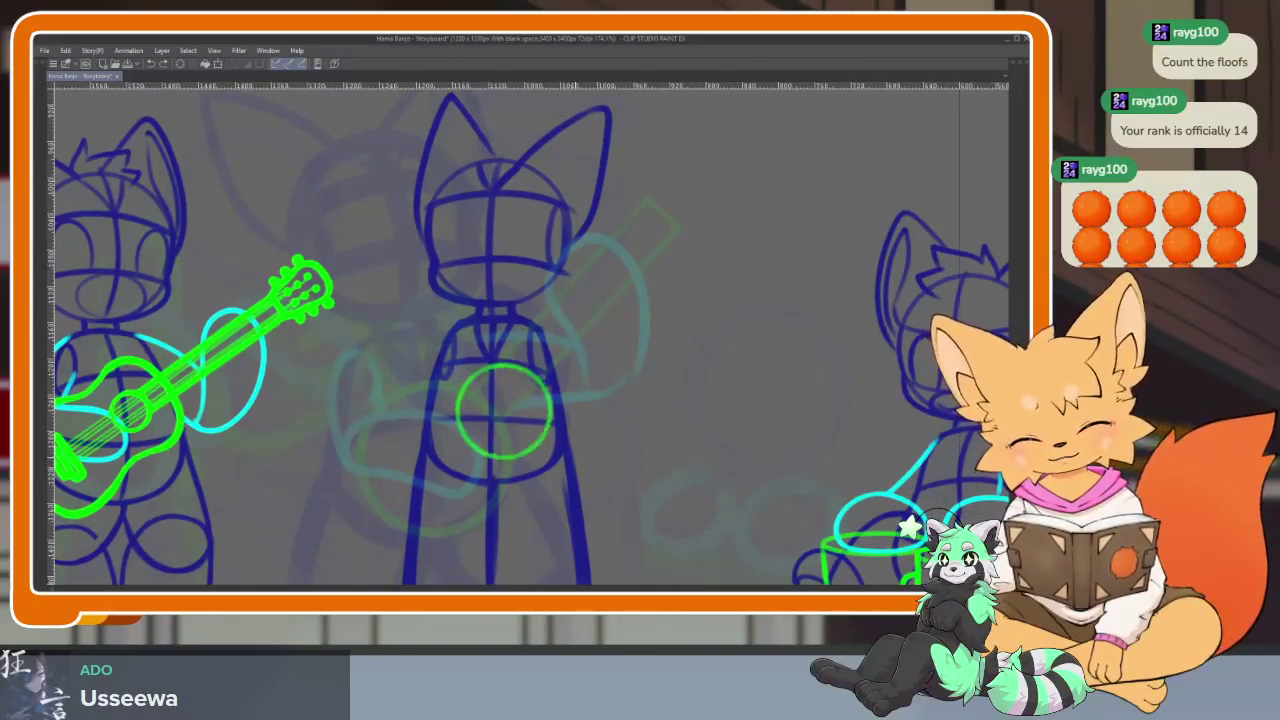
{"action": "left_click_drag", "start_coordinate": [552, 460], "coordinate": [584, 490]}
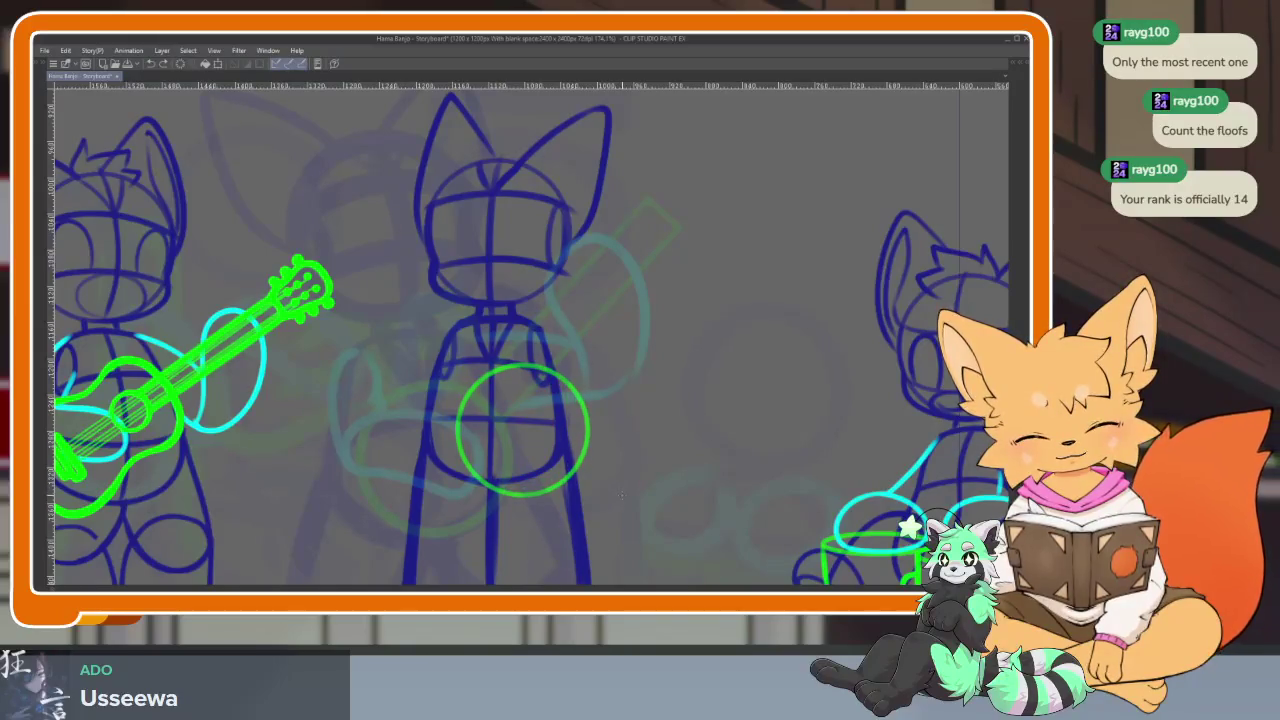
Zoom out and rotate the canvas view to tilt the sketch
{"action": "scroll", "coordinate": [622, 482], "scroll_direction": "up", "scroll_amount": 1}
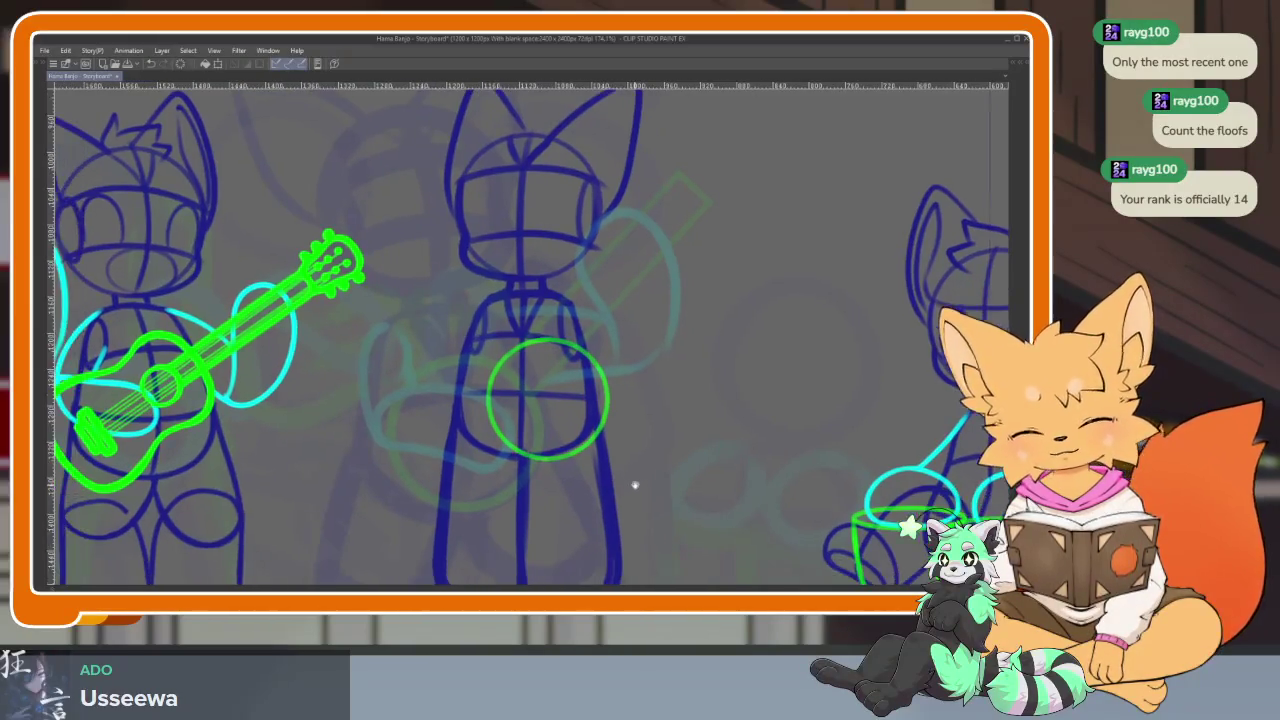
{"action": "scroll", "coordinate": [620, 486], "scroll_direction": "up", "scroll_amount": 1}
{"action": "scroll", "coordinate": [614, 494], "scroll_direction": "up", "scroll_amount": 1}
{"action": "scroll", "coordinate": [660, 470], "scroll_direction": "up", "scroll_amount": 1}
{"action": "mouse_move", "coordinate": [695, 448]}
{"action": "left_mouse_down"}
{"action": "mouse_move", "coordinate": [679, 504]}
{"action": "mouse_move", "coordinate": [788, 451]}
{"action": "left_mouse_up"}
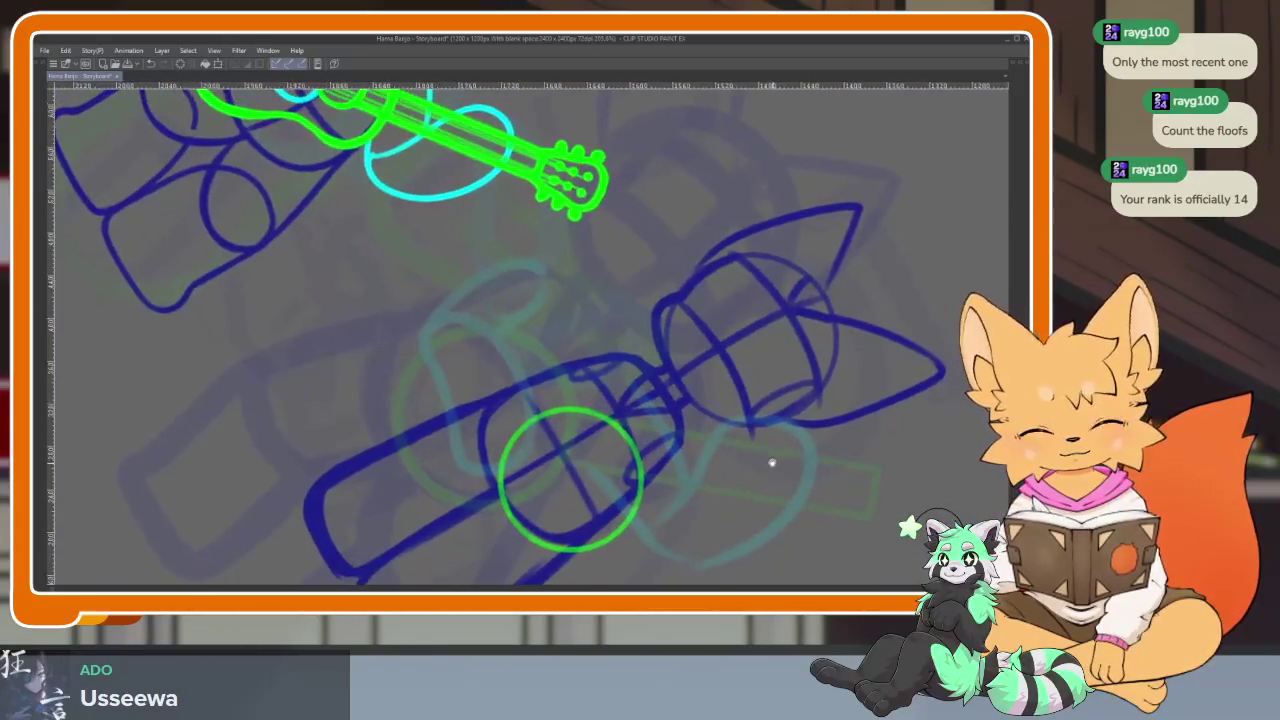
Draw the green banjo neck as two parallel lines rising from the circle
{"action": "key", "text": "Tab"}
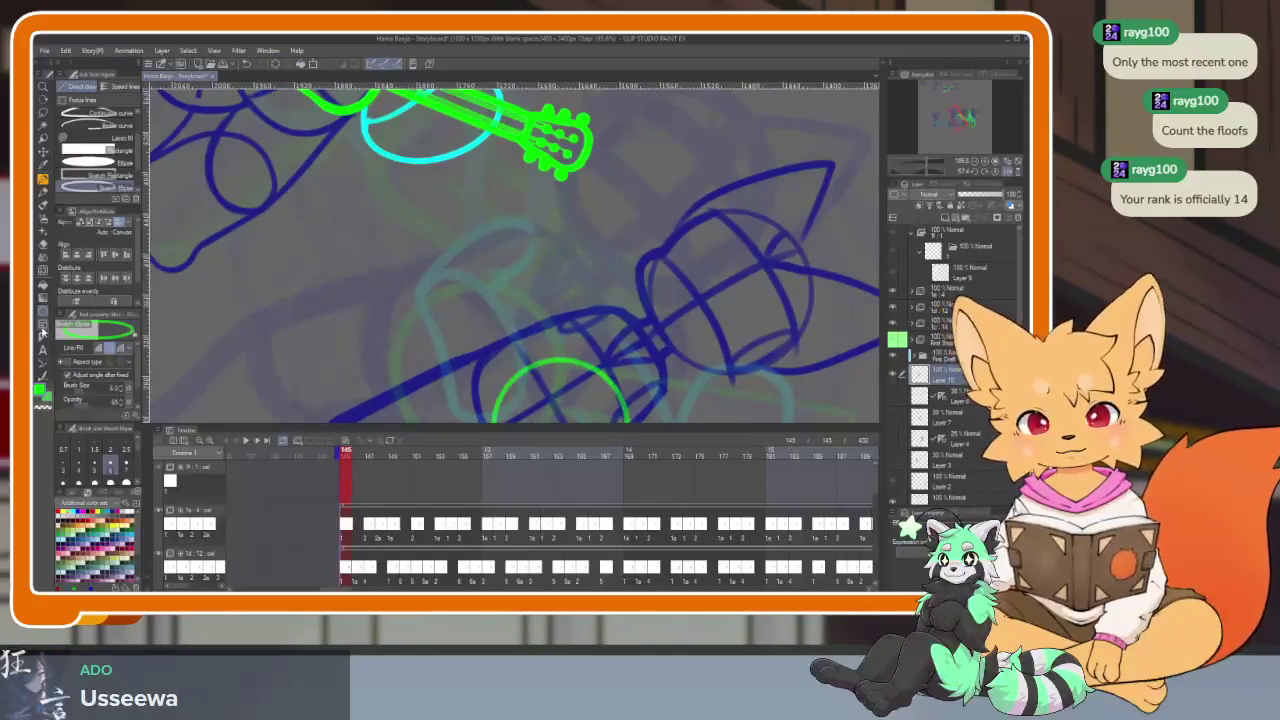
{"action": "key", "text": "Tab"}
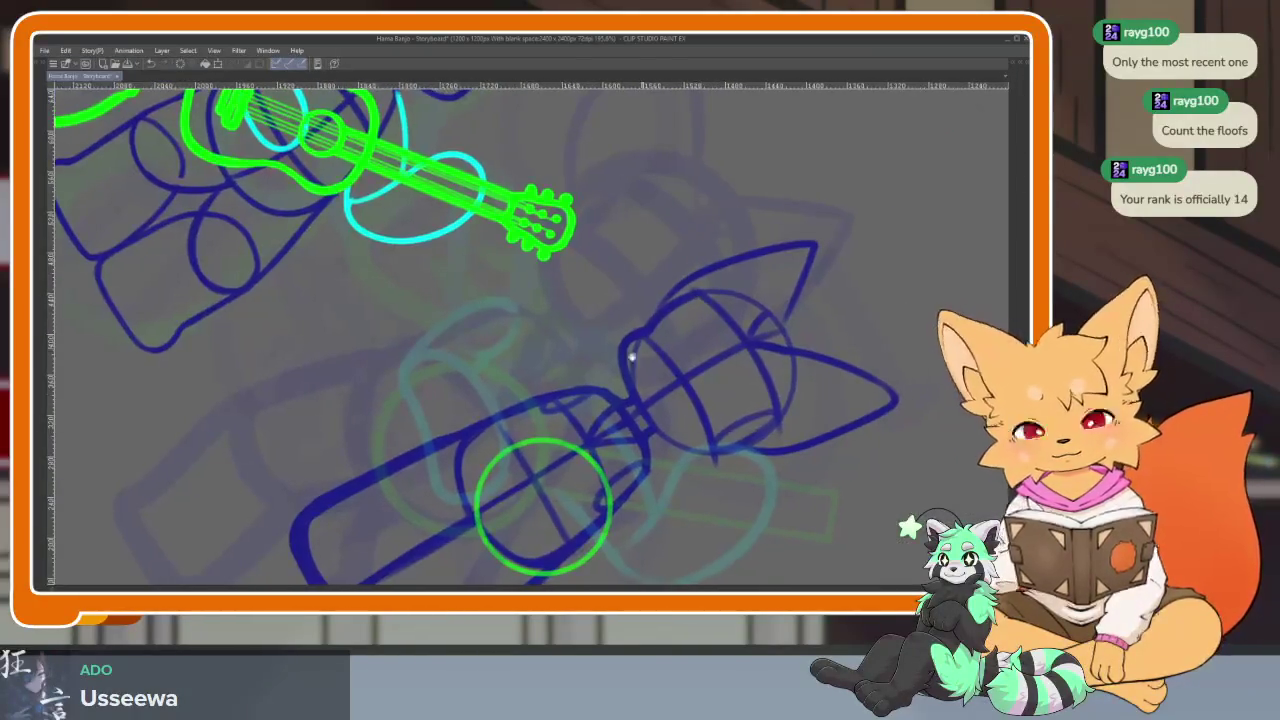
{"action": "left_click_drag", "start_coordinate": [528, 248], "coordinate": [566, 440]}
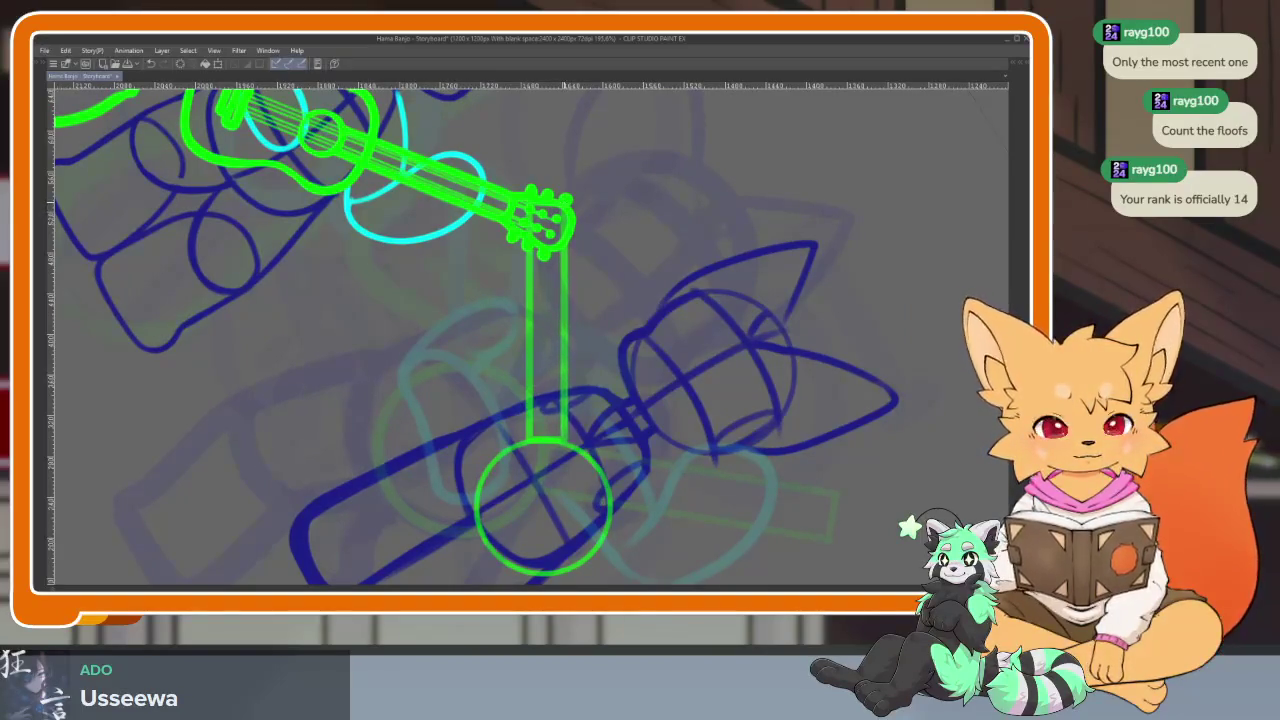
{"action": "key", "text": "ctrl+z"}
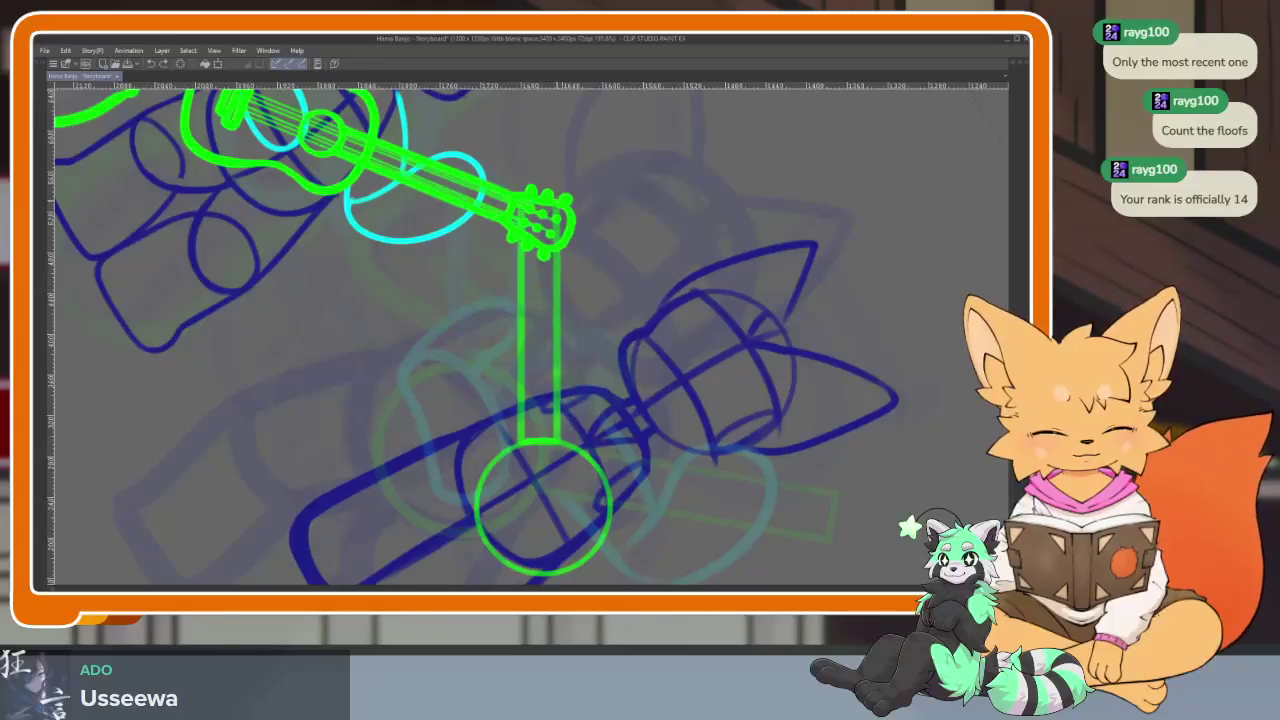
{"action": "key", "text": "ctrl+z"}
{"action": "mouse_move", "coordinate": [524, 440]}
{"action": "left_mouse_down"}
{"action": "mouse_move", "coordinate": [524, 250]}
{"action": "mouse_move", "coordinate": [562, 440]}
{"action": "mouse_move", "coordinate": [546, 390]}
{"action": "mouse_move", "coordinate": [568, 186]}
{"action": "left_mouse_up"}
{"action": "key", "text": "ctrl+z"}
{"action": "key", "text": "ctrl+z"}
{"action": "left_click_drag", "start_coordinate": [562, 440], "coordinate": [562, 250]}
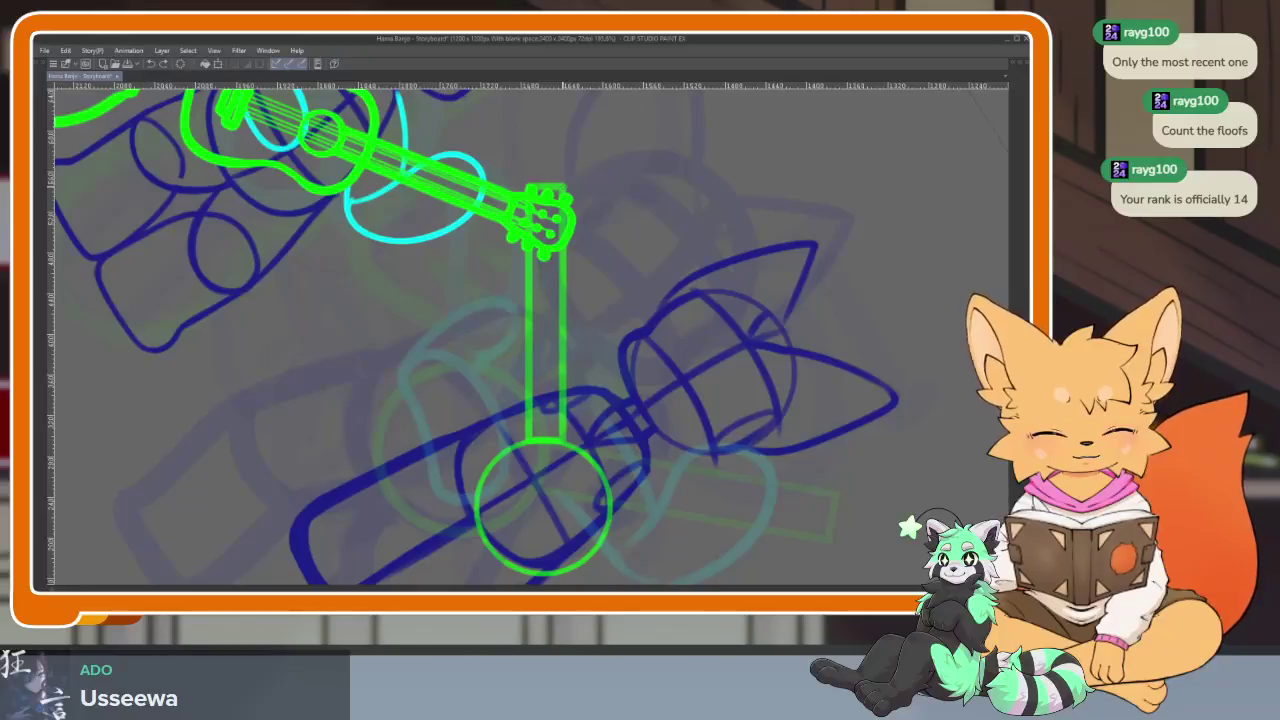
Extend the neck's left and right lines down to the round pot
{"action": "scroll", "coordinate": [607, 396], "scroll_direction": "down", "scroll_amount": 5}
{"action": "scroll", "coordinate": [607, 396], "scroll_direction": "up", "scroll_amount": 2}
{"action": "scroll", "coordinate": [607, 396], "scroll_direction": "up", "scroll_amount": 4}
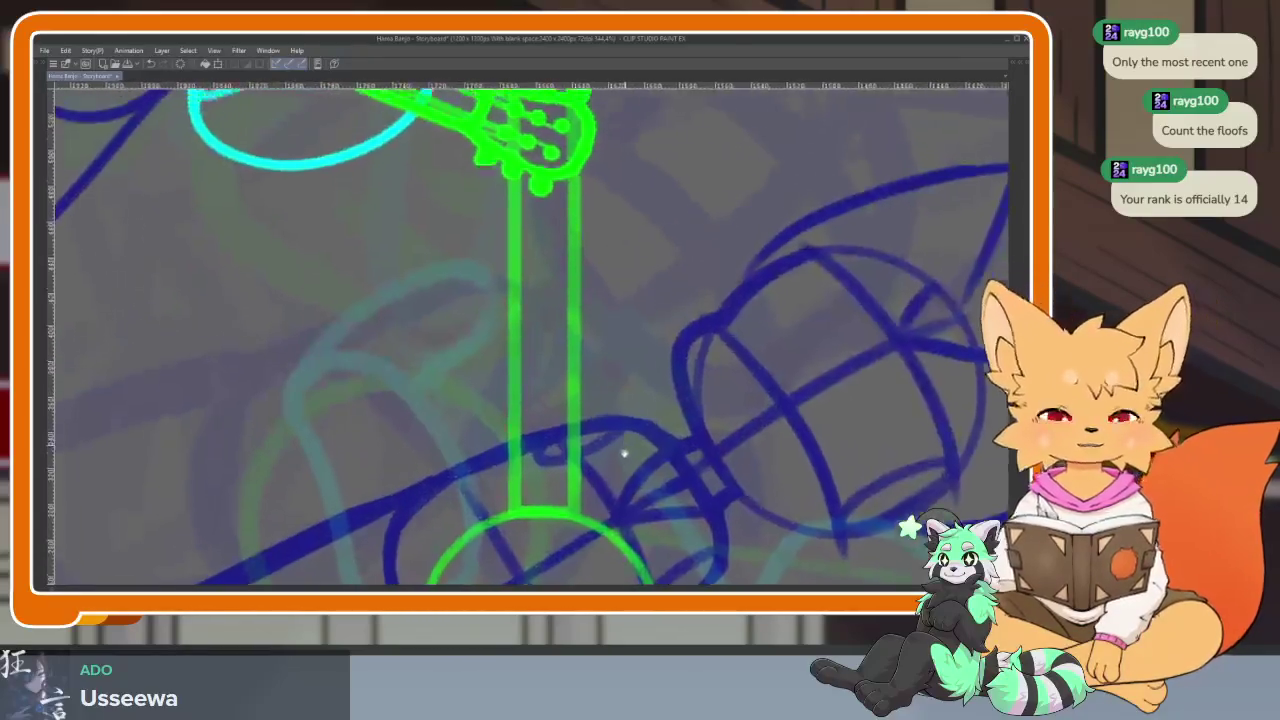
{"action": "scroll", "coordinate": [528, 304], "scroll_direction": "down", "scroll_amount": 1}
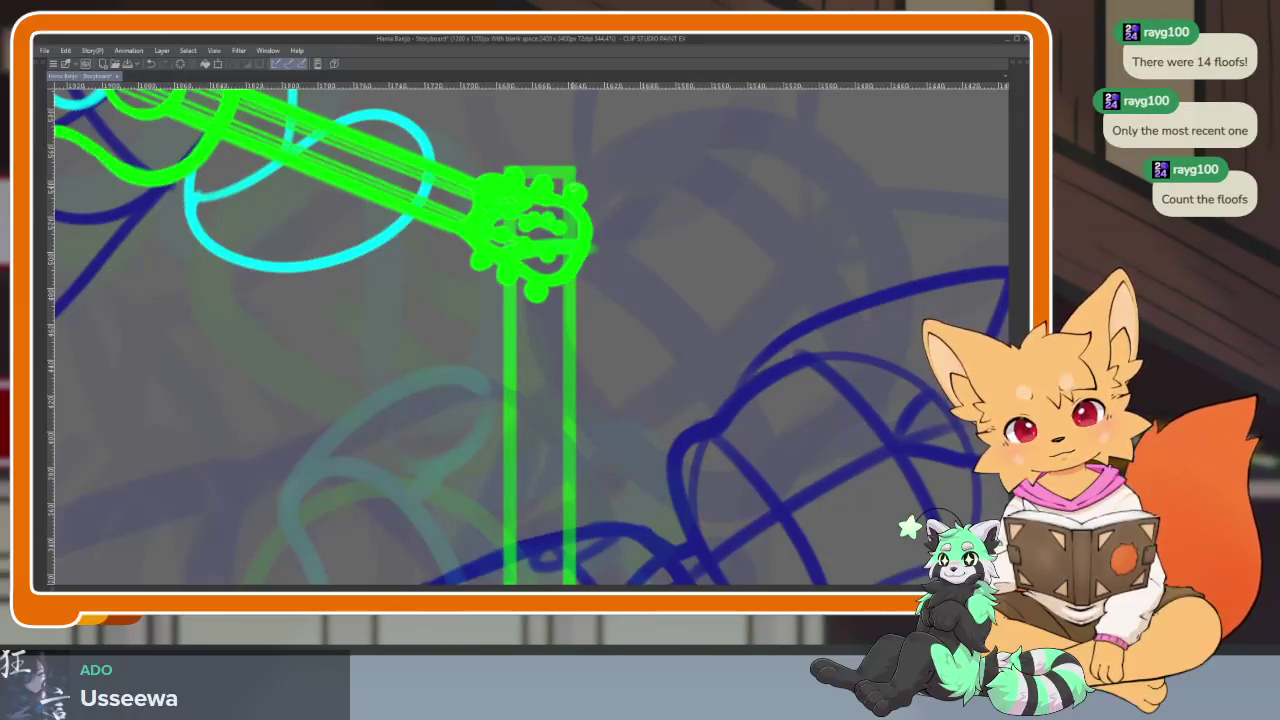
{"action": "scroll", "coordinate": [636, 314], "scroll_direction": "down", "scroll_amount": 2}
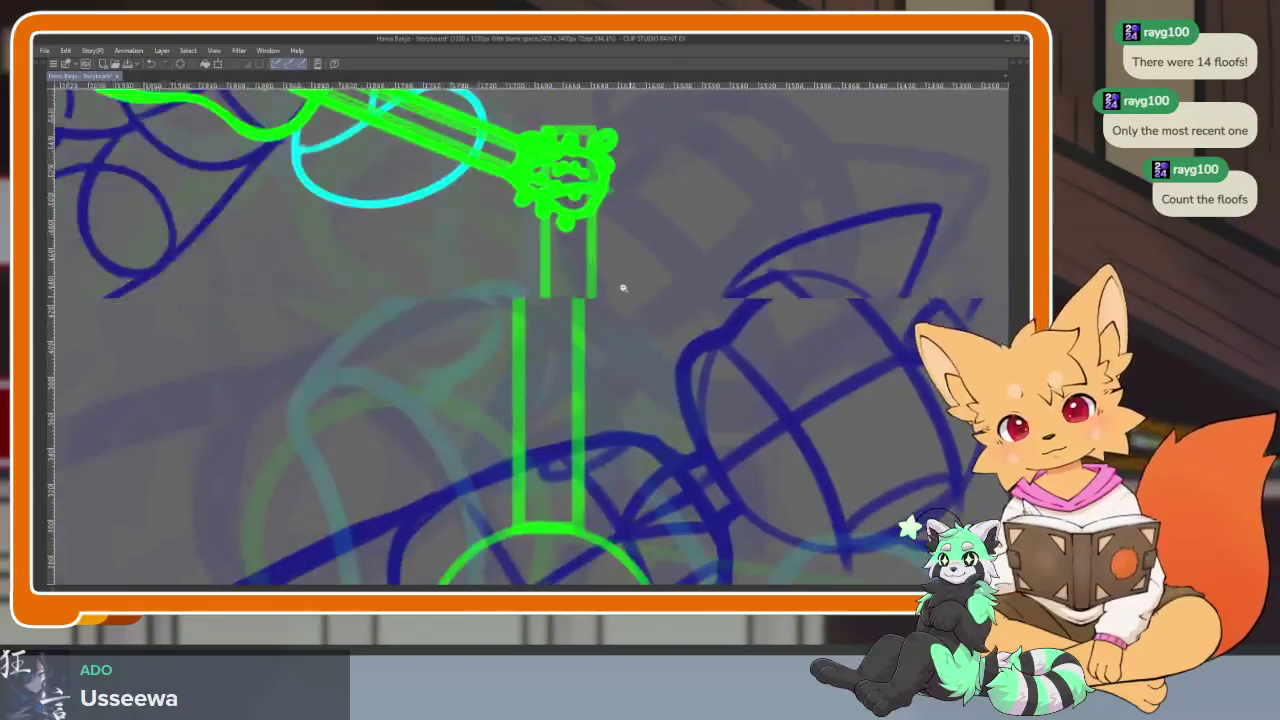
{"action": "scroll", "coordinate": [620, 286], "scroll_direction": "up", "scroll_amount": 1}
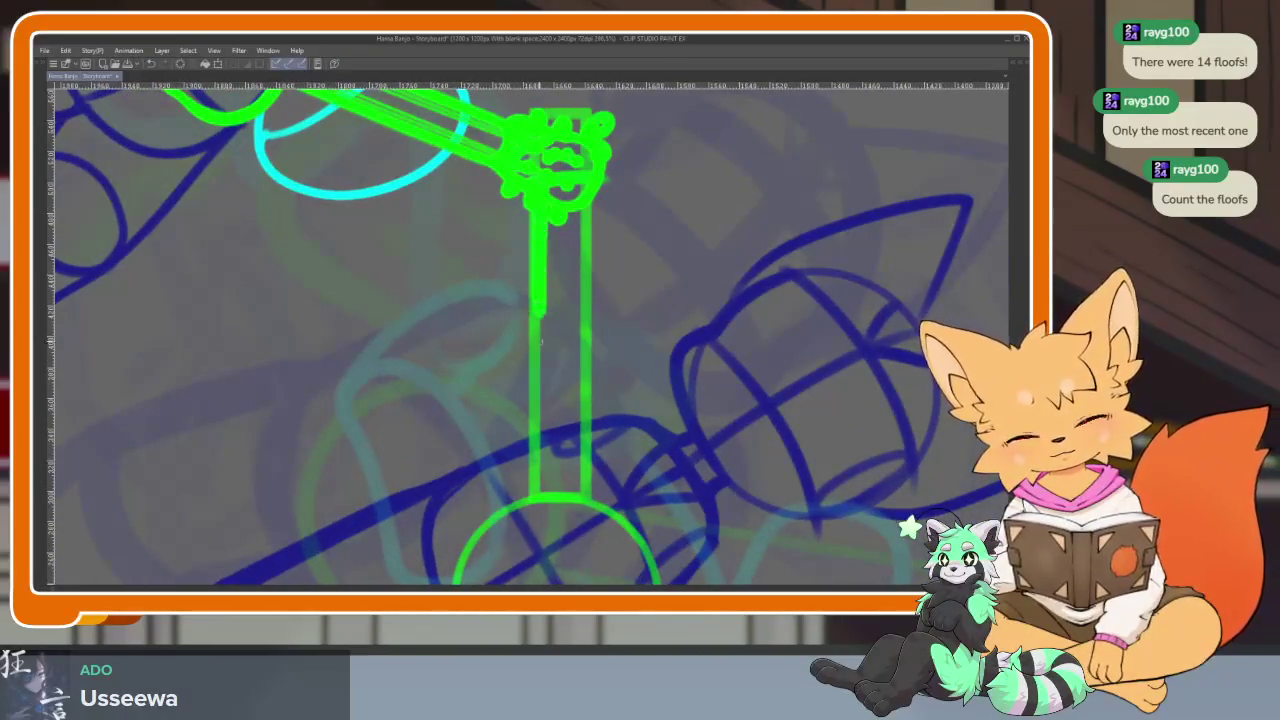
{"action": "left_click_drag", "start_coordinate": [541, 342], "coordinate": [540, 486]}
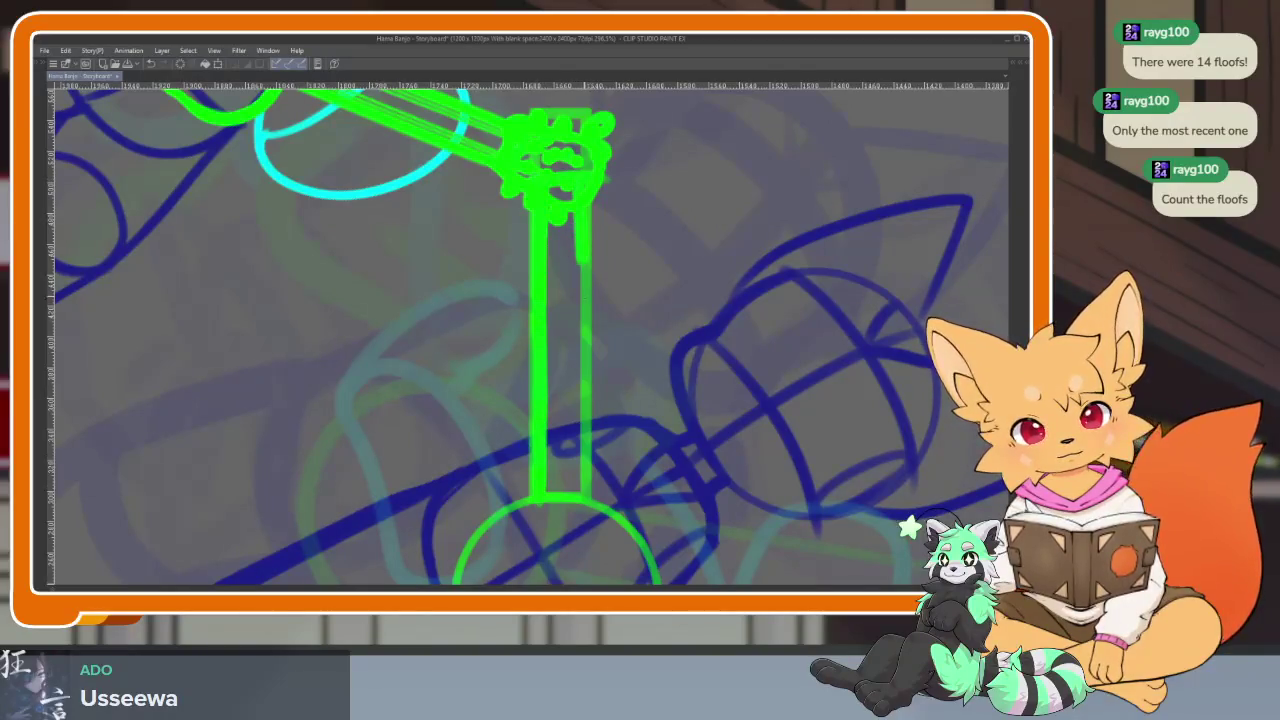
{"action": "left_click_drag", "start_coordinate": [583, 262], "coordinate": [587, 430]}
Add a bridge bar across the banjo pot and a tailpiece loop at its bottom
{"action": "left_click_drag", "start_coordinate": [595, 522], "coordinate": [614, 366]}
{"action": "scroll", "coordinate": [608, 380], "scroll_direction": "up", "scroll_amount": 2}
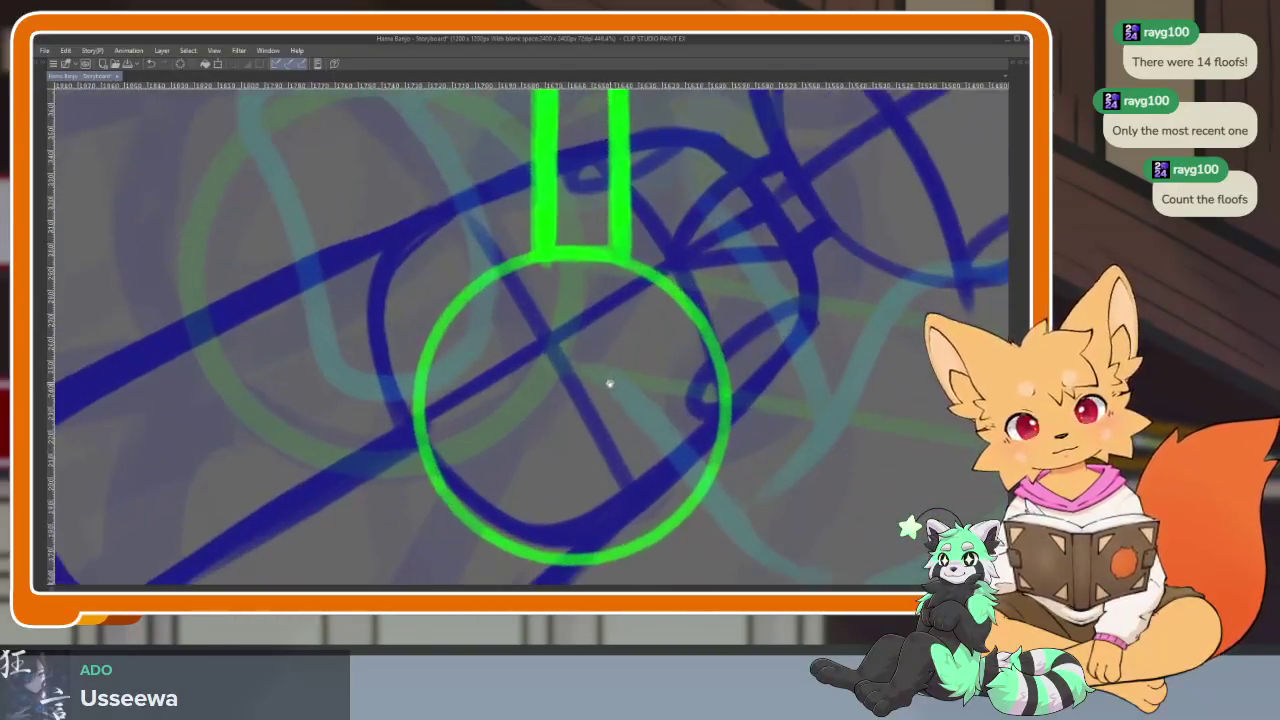
{"action": "left_click_drag", "start_coordinate": [492, 466], "coordinate": [655, 460]}
{"action": "scroll", "coordinate": [420, 368], "scroll_direction": "up", "scroll_amount": 1}
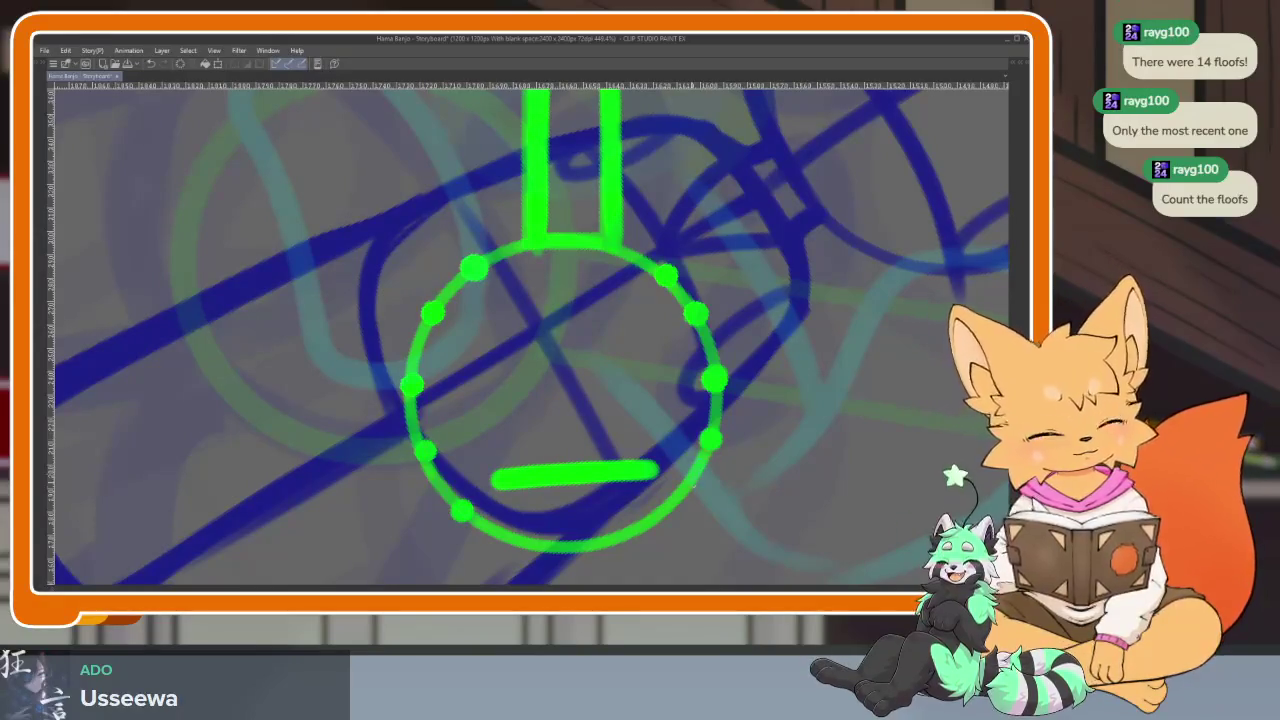
{"action": "scroll", "coordinate": [700, 446], "scroll_direction": "down", "scroll_amount": 5}
{"action": "scroll", "coordinate": [757, 443], "scroll_direction": "up", "scroll_amount": 4}
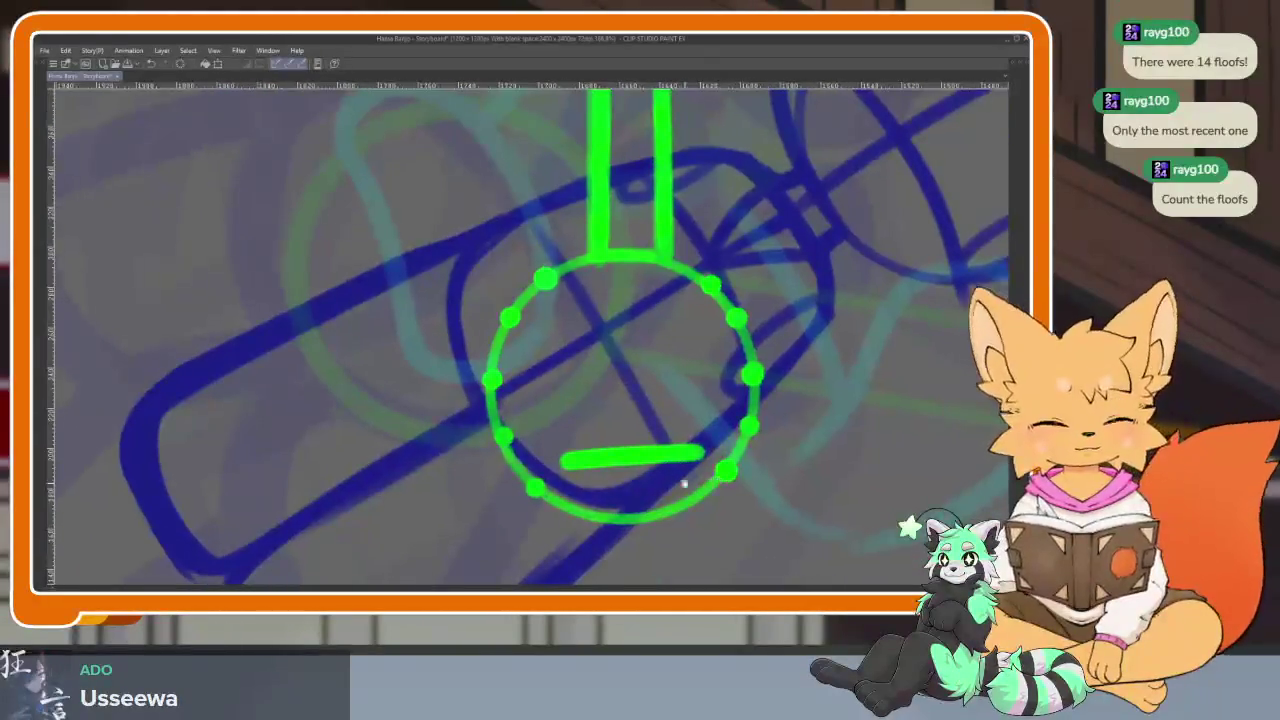
{"action": "scroll", "coordinate": [690, 450], "scroll_direction": "up", "scroll_amount": 2}
{"action": "mouse_move", "coordinate": [523, 440]}
{"action": "left_mouse_down"}
{"action": "mouse_move", "coordinate": [690, 448]}
{"action": "mouse_move", "coordinate": [520, 449]}
{"action": "mouse_move", "coordinate": [650, 450]}
{"action": "left_mouse_up"}
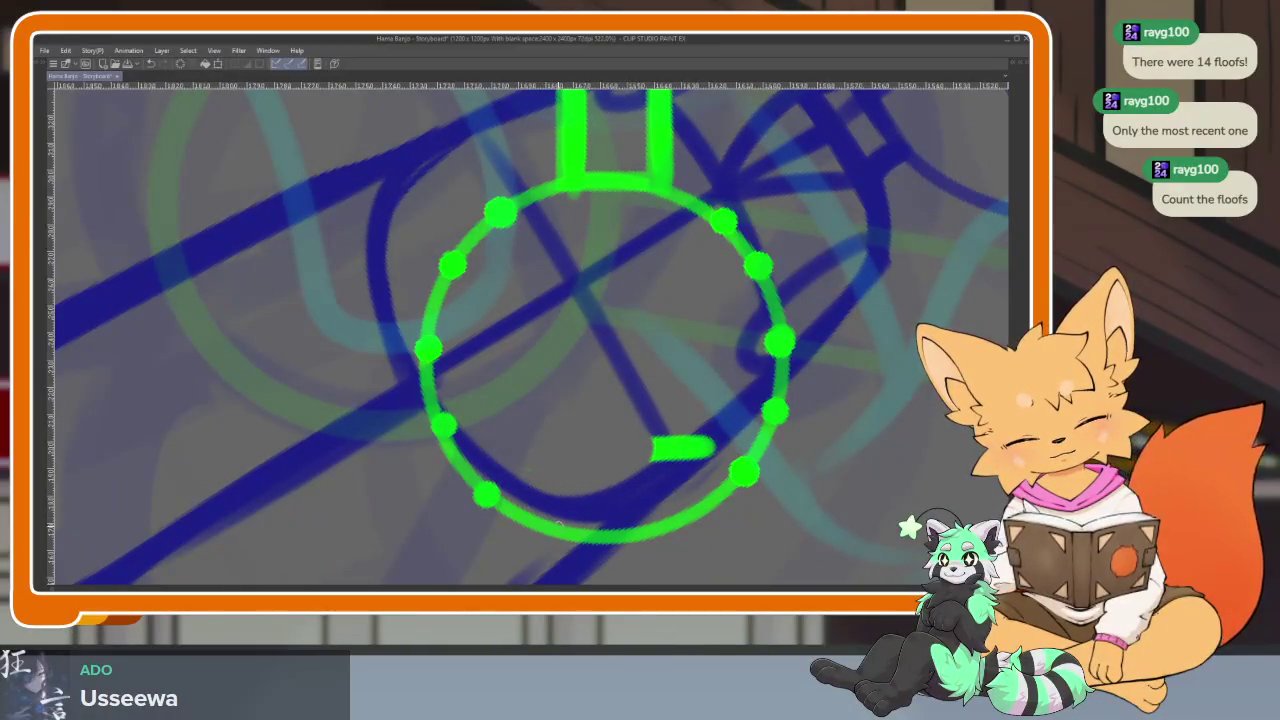
{"action": "mouse_move", "coordinate": [556, 530]}
{"action": "left_mouse_down"}
{"action": "mouse_move", "coordinate": [640, 498]}
{"action": "mouse_move", "coordinate": [680, 512]}
{"action": "left_mouse_up"}
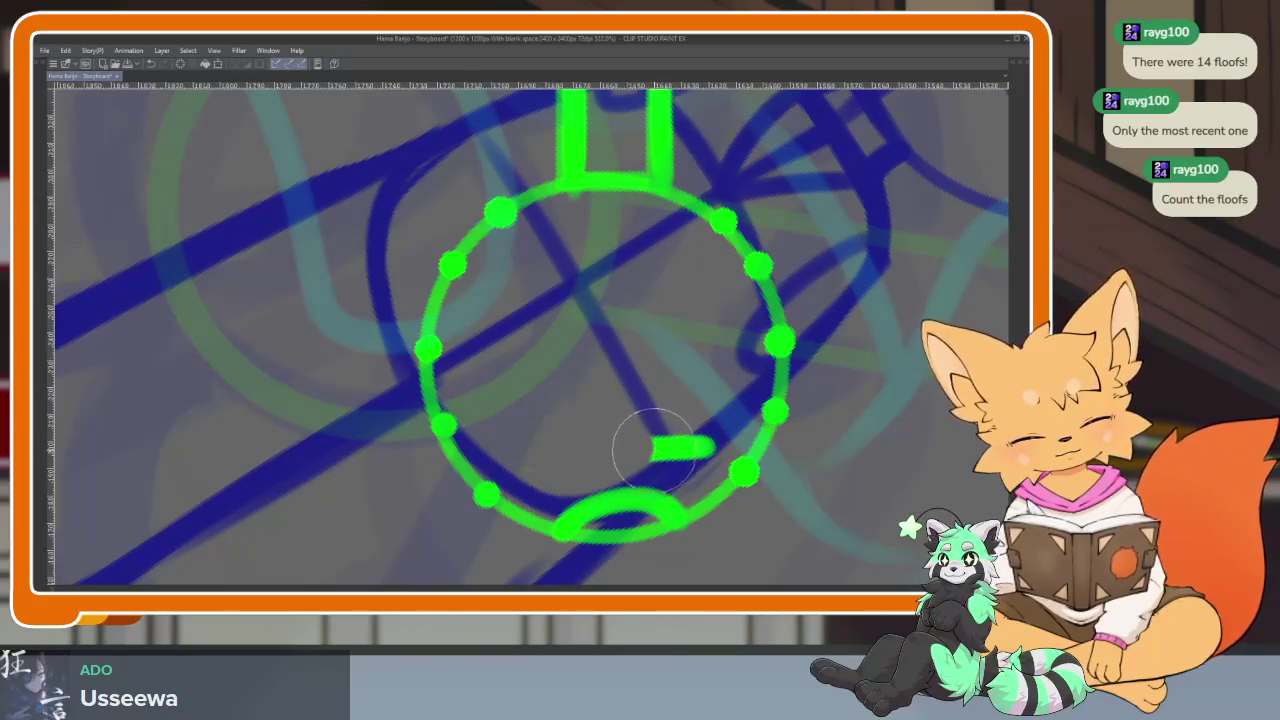
{"action": "left_click_drag", "start_coordinate": [652, 450], "coordinate": [686, 443]}
{"action": "left_click_drag", "start_coordinate": [546, 430], "coordinate": [672, 427]}
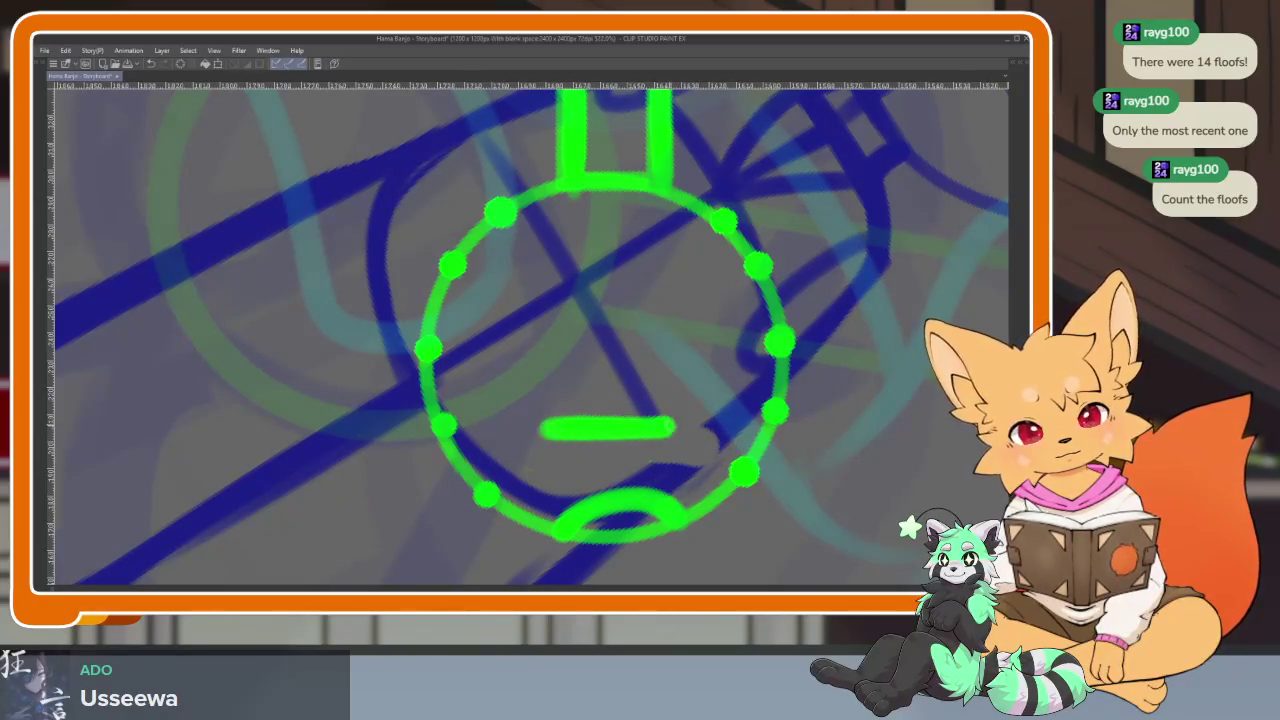
Draw four straight strings running down the banjo neck to the pot
{"action": "scroll", "coordinate": [689, 461], "scroll_direction": "down", "scroll_amount": 5}
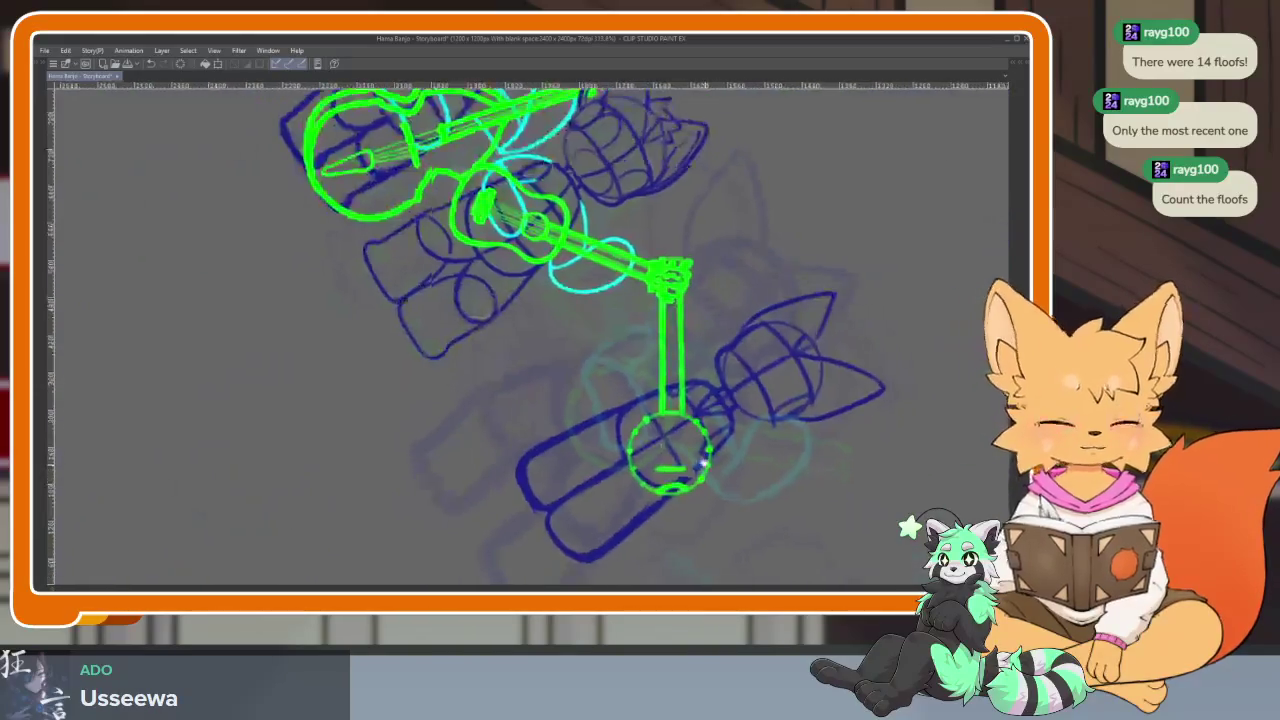
{"action": "scroll", "coordinate": [689, 461], "scroll_direction": "up", "scroll_amount": 3}
{"action": "scroll", "coordinate": [689, 461], "scroll_direction": "down", "scroll_amount": 2}
{"action": "scroll", "coordinate": [594, 249], "scroll_direction": "up", "scroll_amount": 2}
{"action": "scroll", "coordinate": [594, 249], "scroll_direction": "down", "scroll_amount": 3}
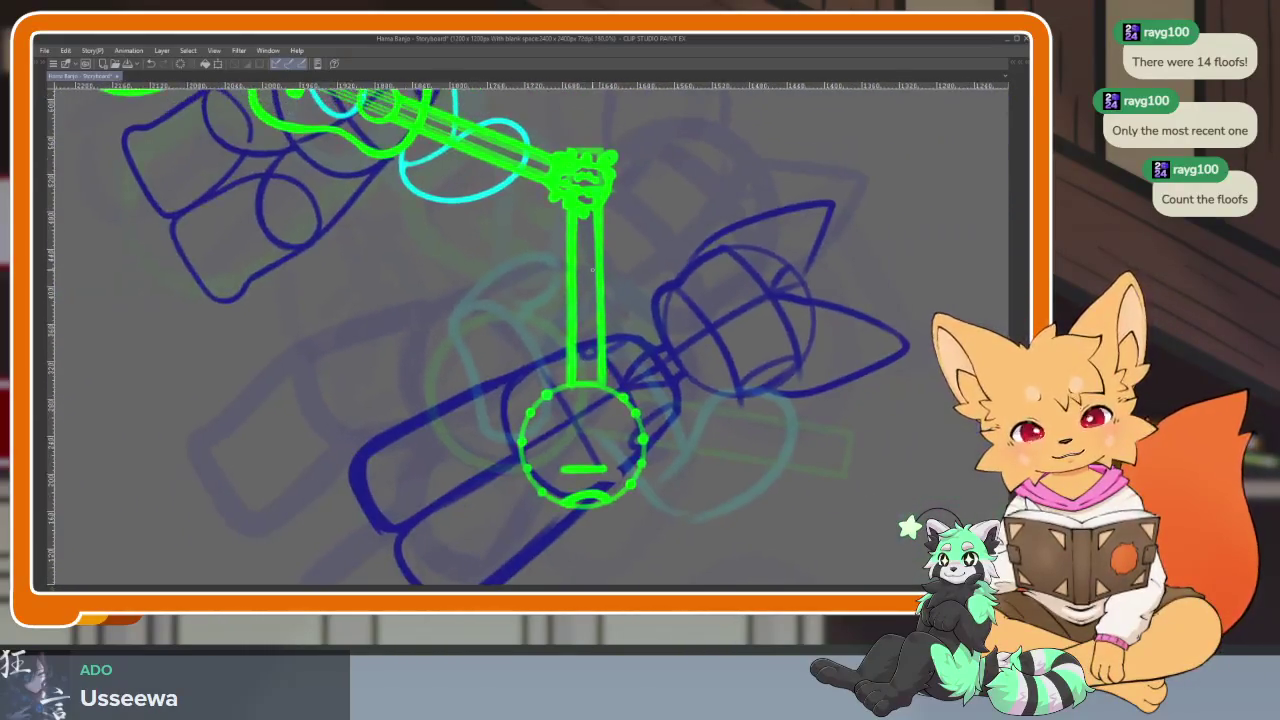
{"action": "key", "text": "Tab"}
{"action": "key", "text": "Tab"}
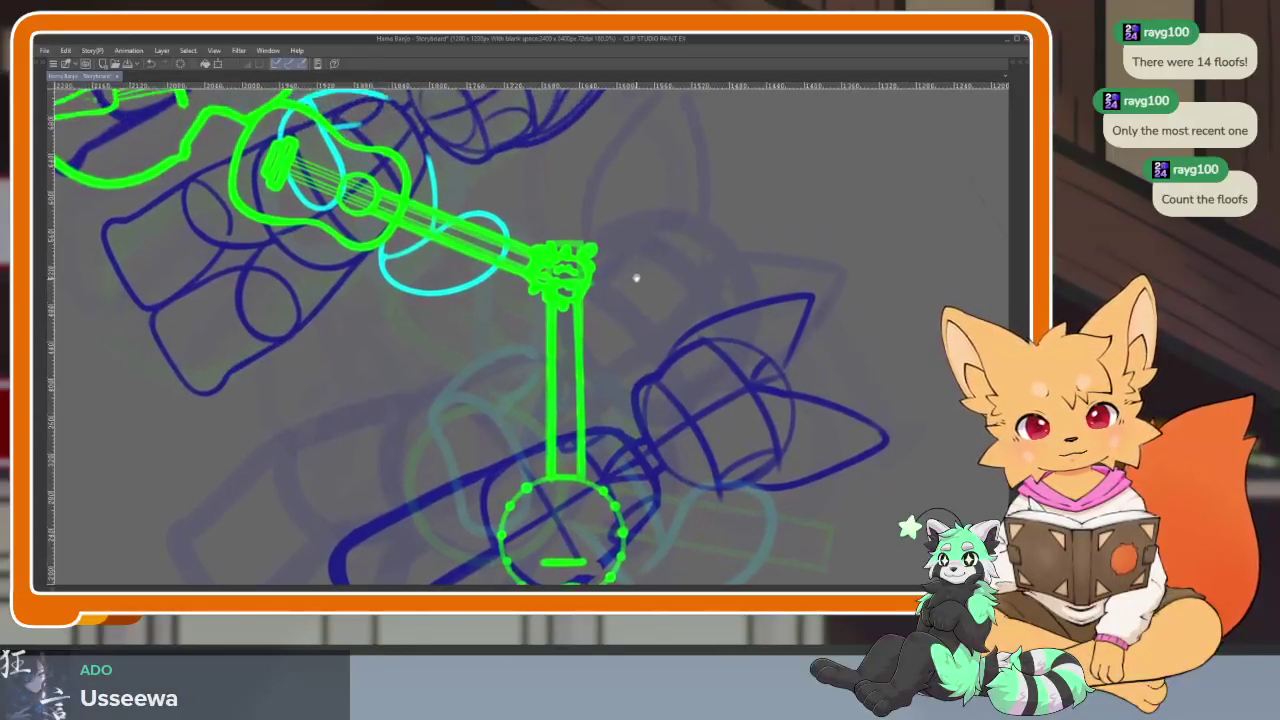
{"action": "scroll", "coordinate": [588, 246], "scroll_direction": "up", "scroll_amount": 2}
{"action": "scroll", "coordinate": [588, 246], "scroll_direction": "up", "scroll_amount": 1}
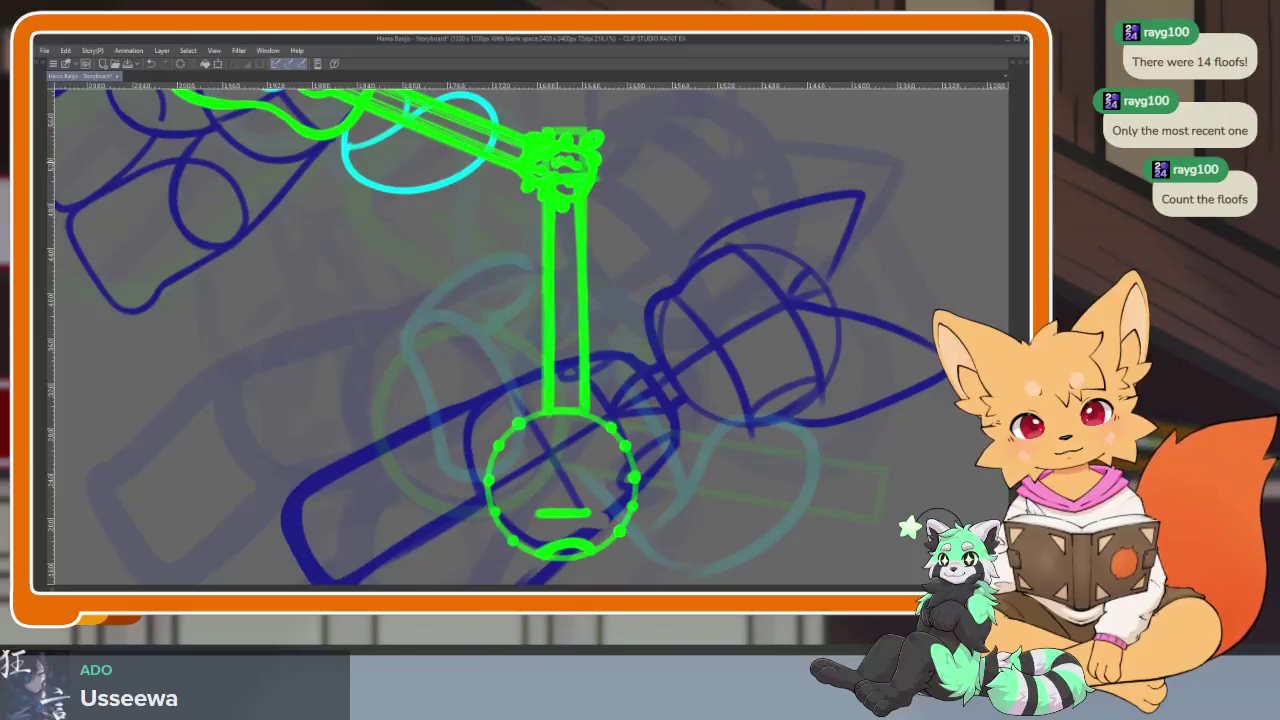
{"action": "left_click_drag", "start_coordinate": [556, 212], "coordinate": [556, 512]}
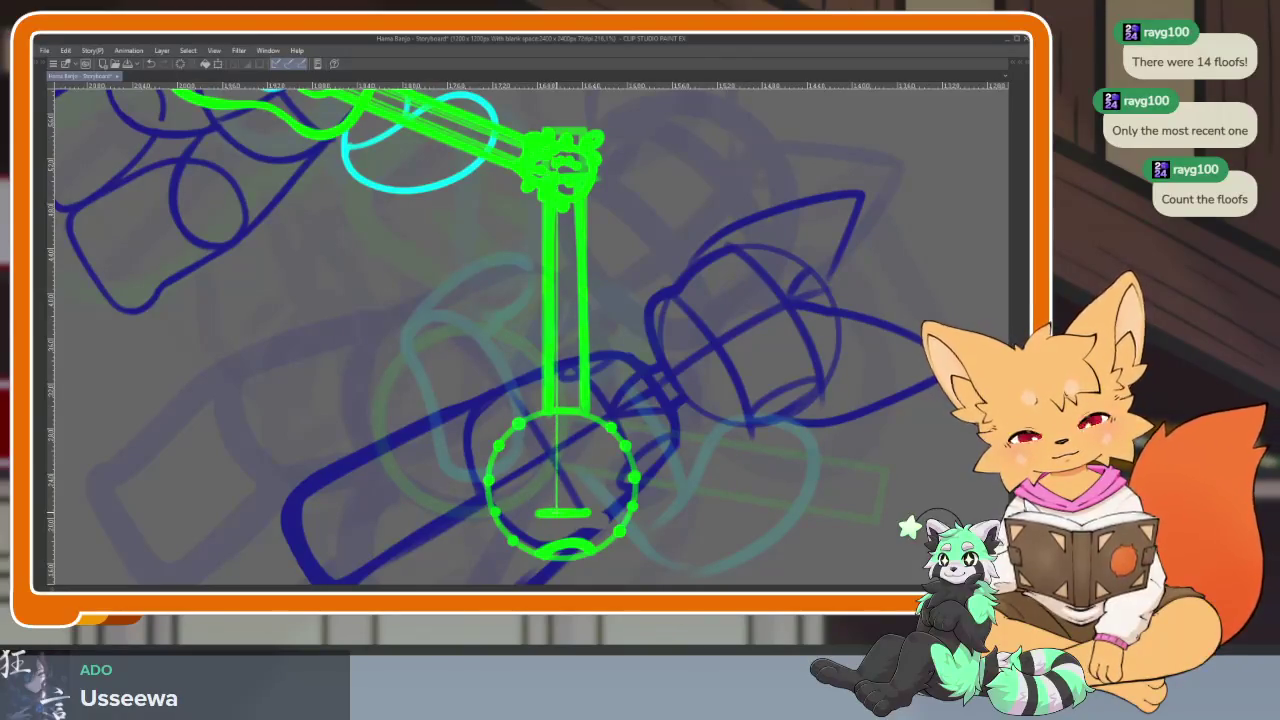
{"action": "left_click_drag", "start_coordinate": [573, 204], "coordinate": [573, 510]}
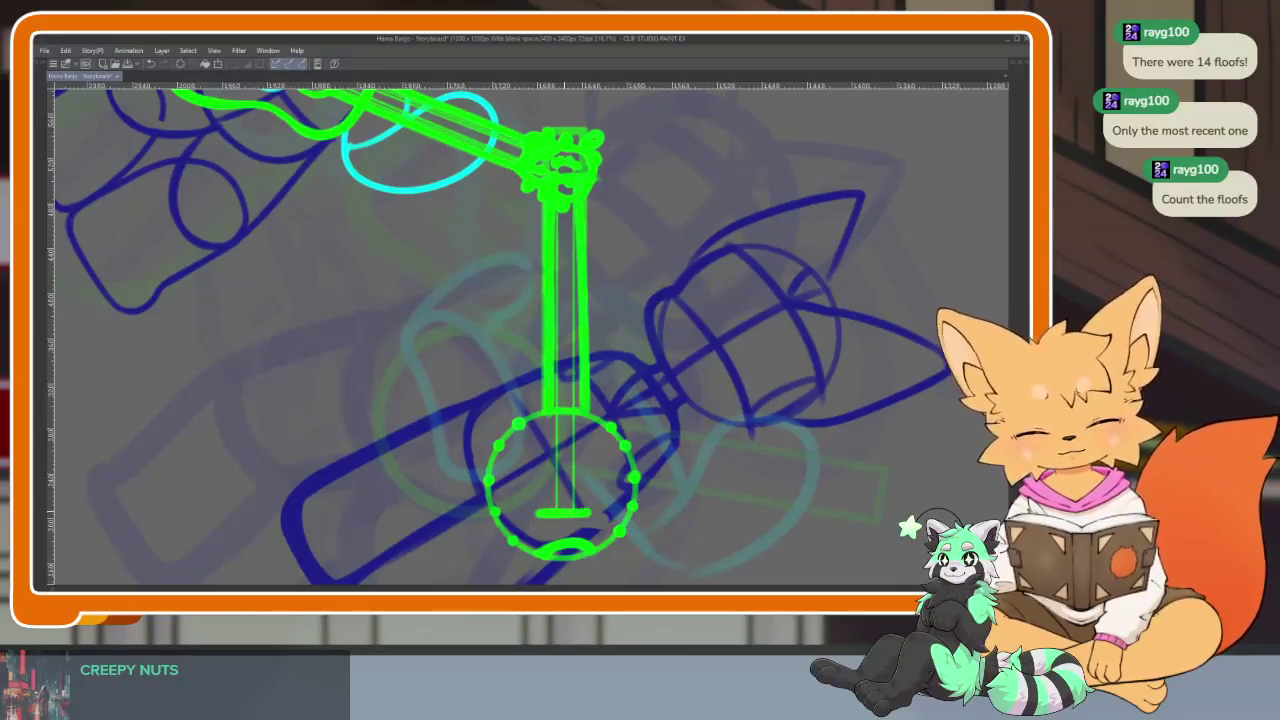
{"action": "left_click_drag", "start_coordinate": [570, 188], "coordinate": [566, 512]}
{"action": "left_click_drag", "start_coordinate": [560, 190], "coordinate": [562, 510]}
{"action": "scroll", "coordinate": [651, 434], "scroll_direction": "down", "scroll_amount": 5}
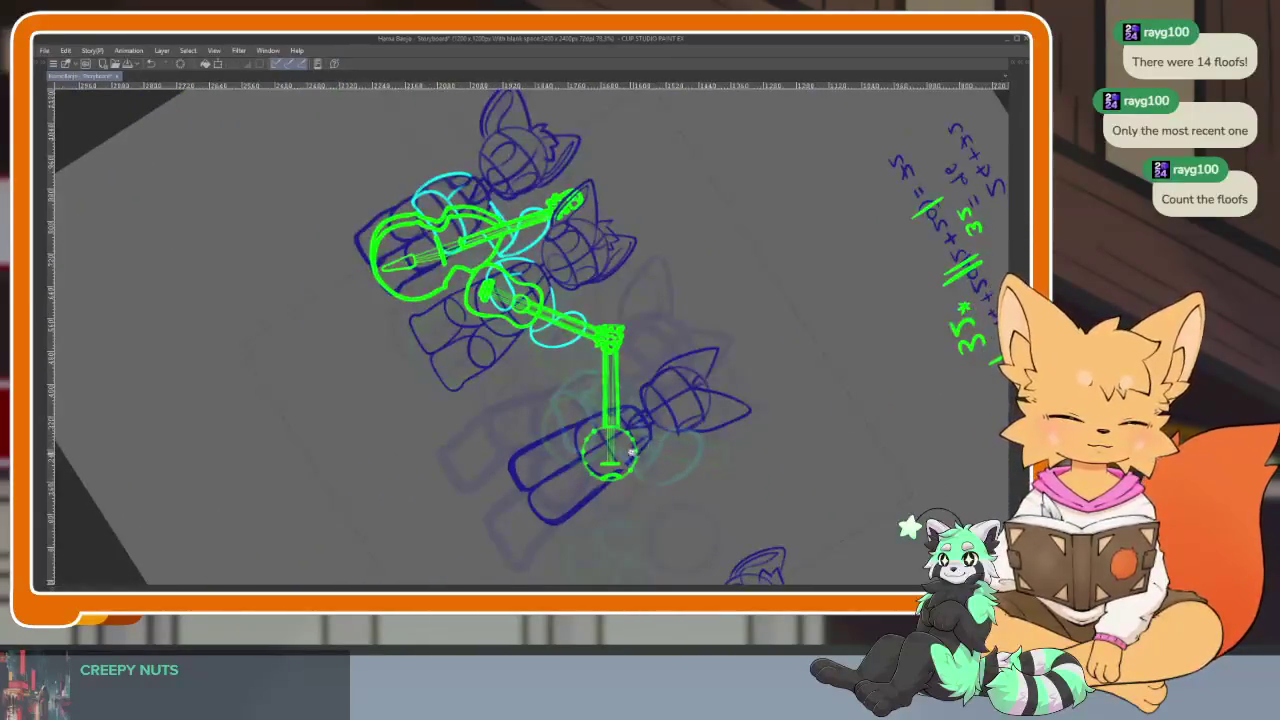
Show the palettes and move the banjo player left beside the guitarist
{"action": "scroll", "coordinate": [660, 430], "scroll_direction": "up", "scroll_amount": 5}
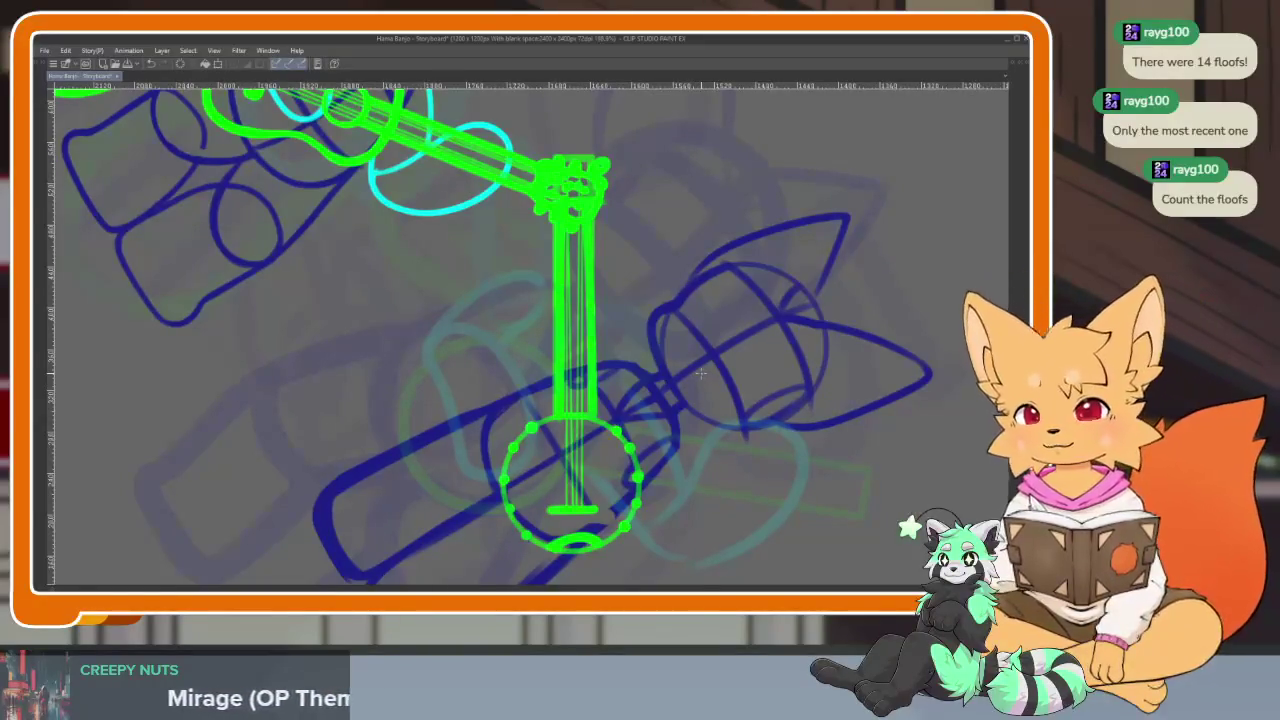
{"action": "key", "text": "Tab"}
{"action": "key", "text": "Tab"}
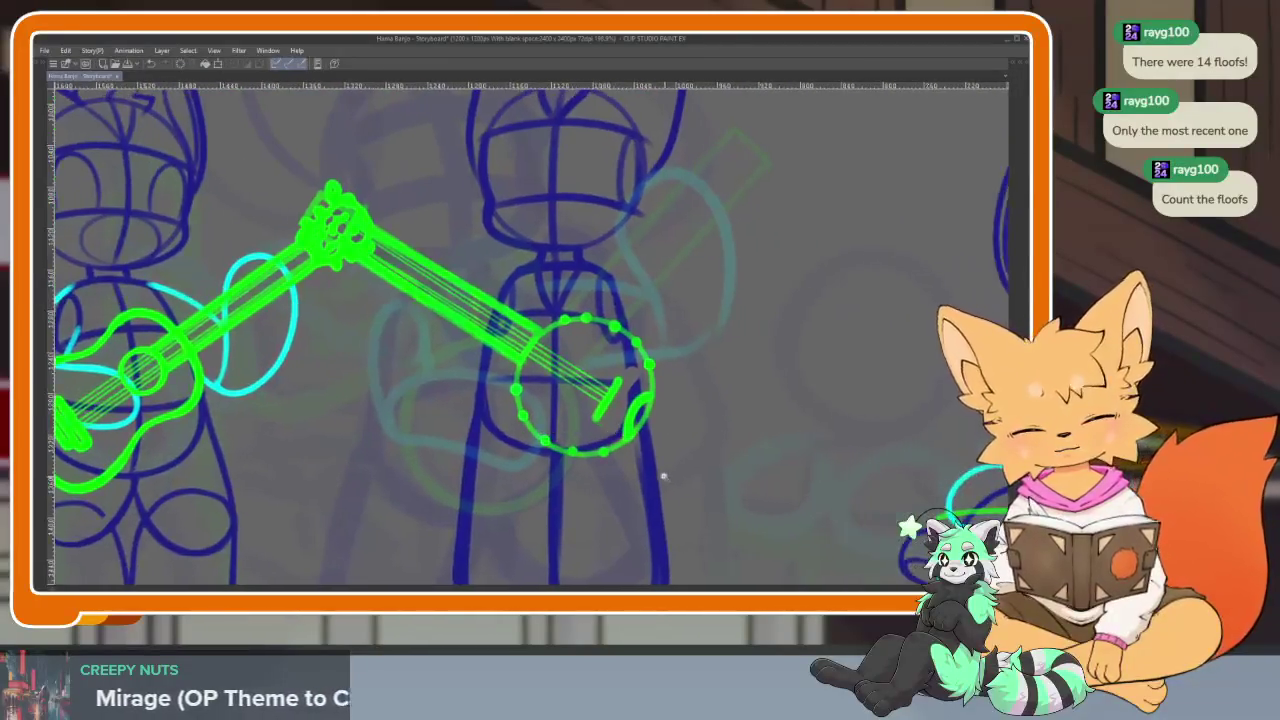
{"action": "scroll", "coordinate": [640, 440], "scroll_direction": "down", "scroll_amount": 3}
{"action": "scroll", "coordinate": [651, 434], "scroll_direction": "up", "scroll_amount": 2}
{"action": "scroll", "coordinate": [651, 434], "scroll_direction": "up", "scroll_amount": 2}
{"action": "scroll", "coordinate": [651, 428], "scroll_direction": "down", "scroll_amount": 3}
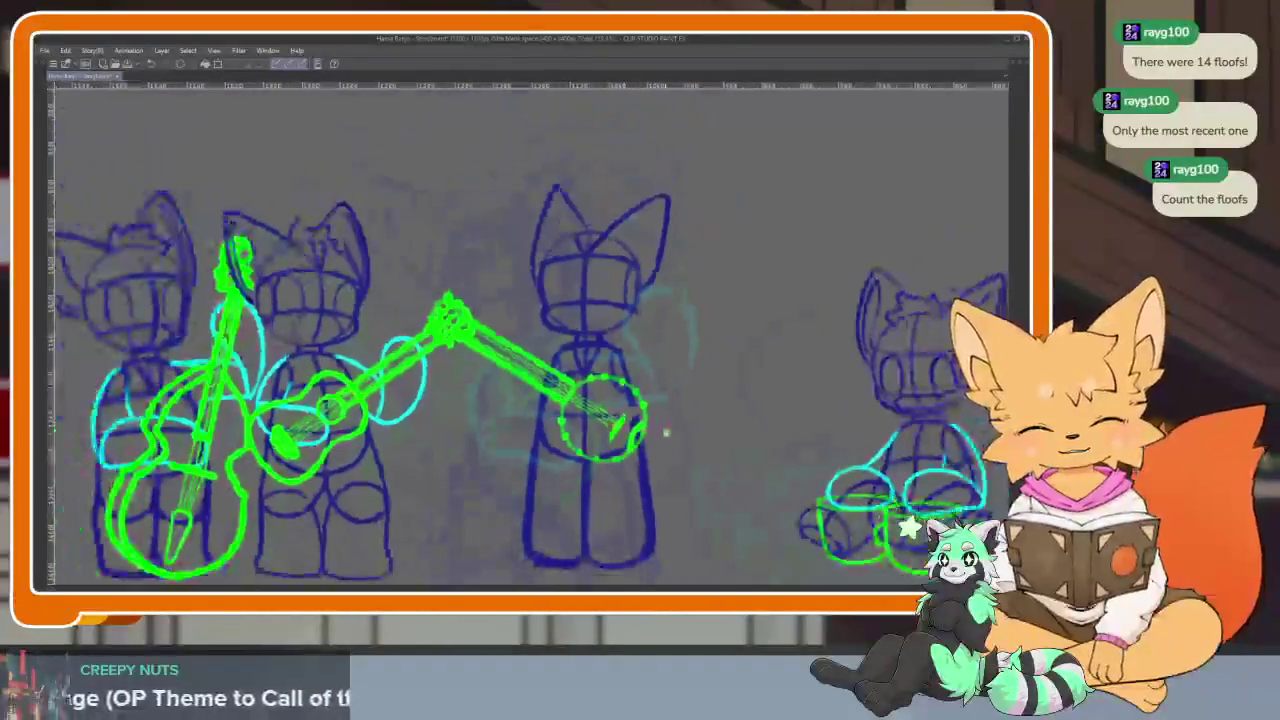
{"action": "scroll", "coordinate": [683, 428], "scroll_direction": "down", "scroll_amount": 1}
{"action": "left_click_drag", "start_coordinate": [658, 462], "coordinate": [558, 475]}
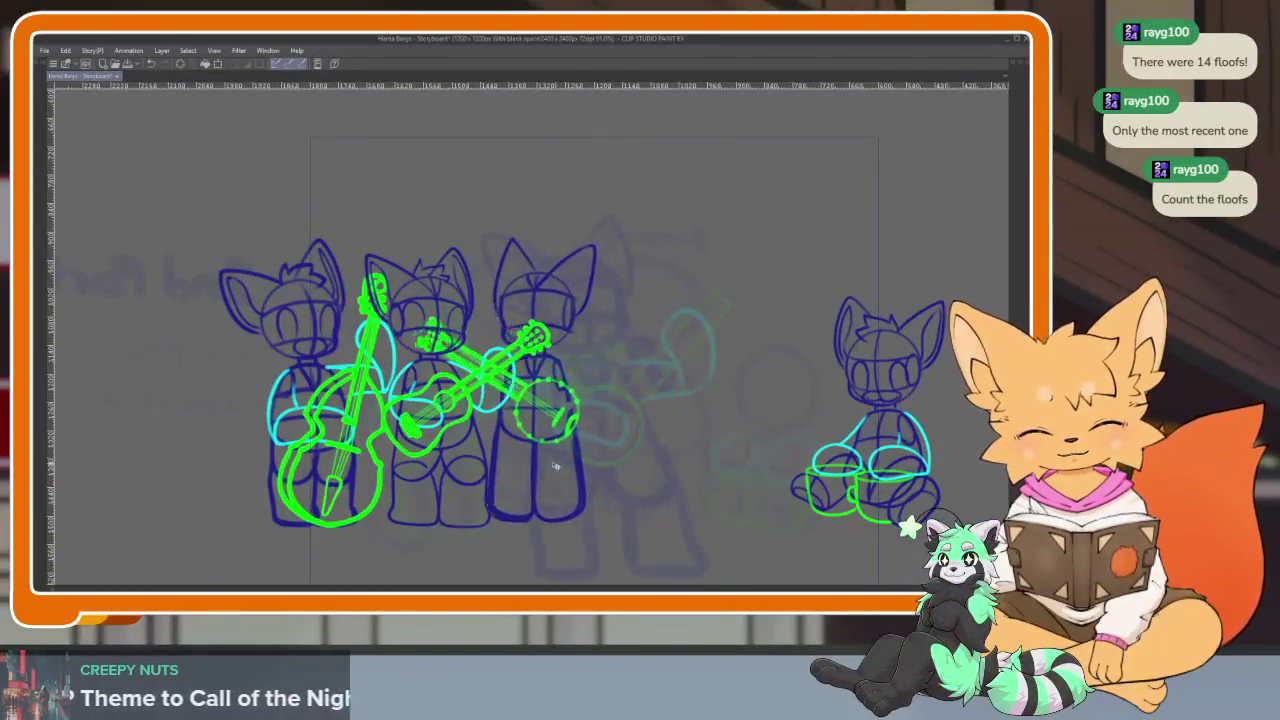
Scale the banjo player up slightly, then shift it a little to the right
{"action": "key", "text": "ctrl+t"}
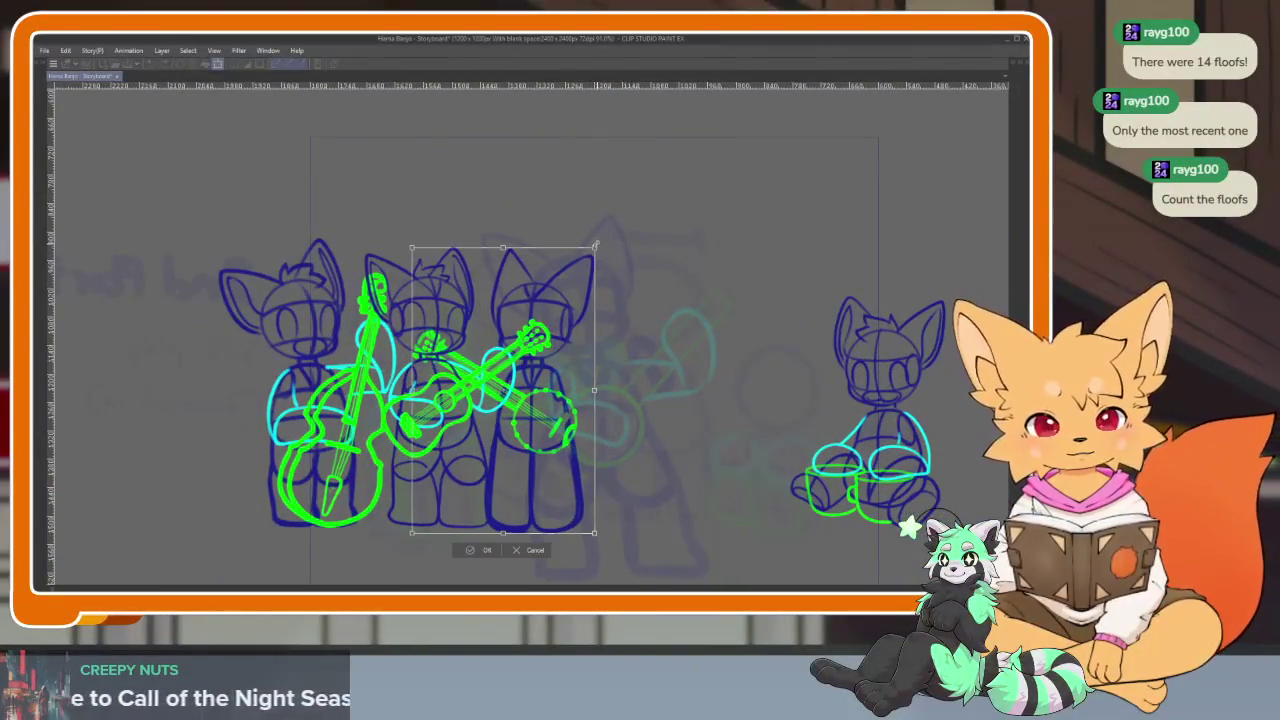
{"action": "left_click_drag", "start_coordinate": [595, 244], "coordinate": [598, 242]}
{"action": "left_click", "coordinate": [484, 549]}
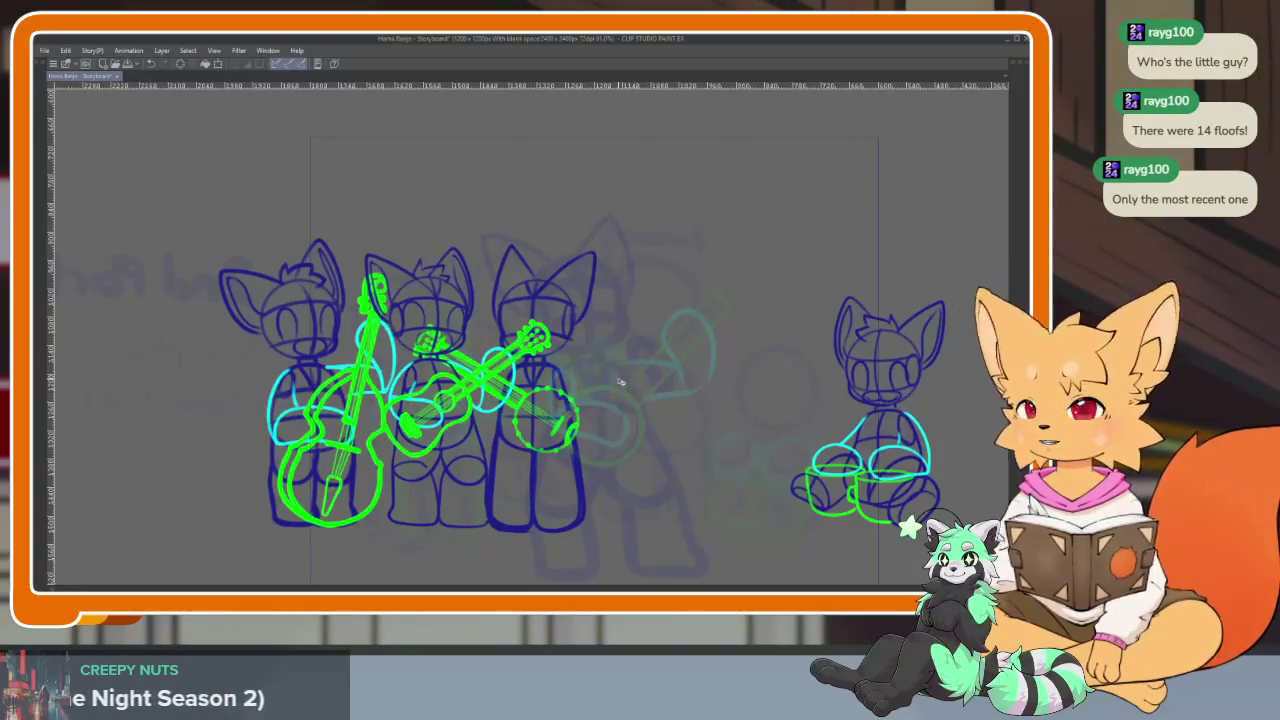
{"action": "left_click_drag", "start_coordinate": [558, 463], "coordinate": [636, 478]}
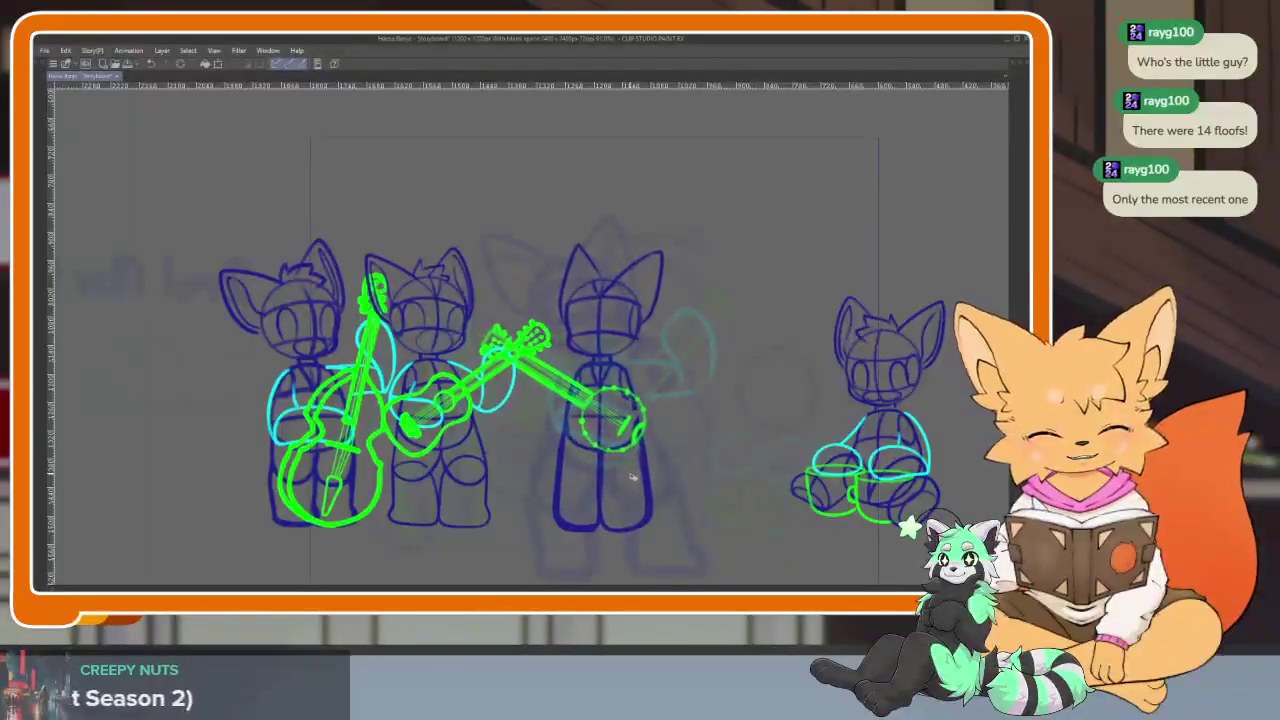
{"action": "scroll", "coordinate": [636, 478], "scroll_direction": "up", "scroll_amount": 1}
{"action": "scroll", "coordinate": [636, 478], "scroll_direction": "up", "scroll_amount": 1}
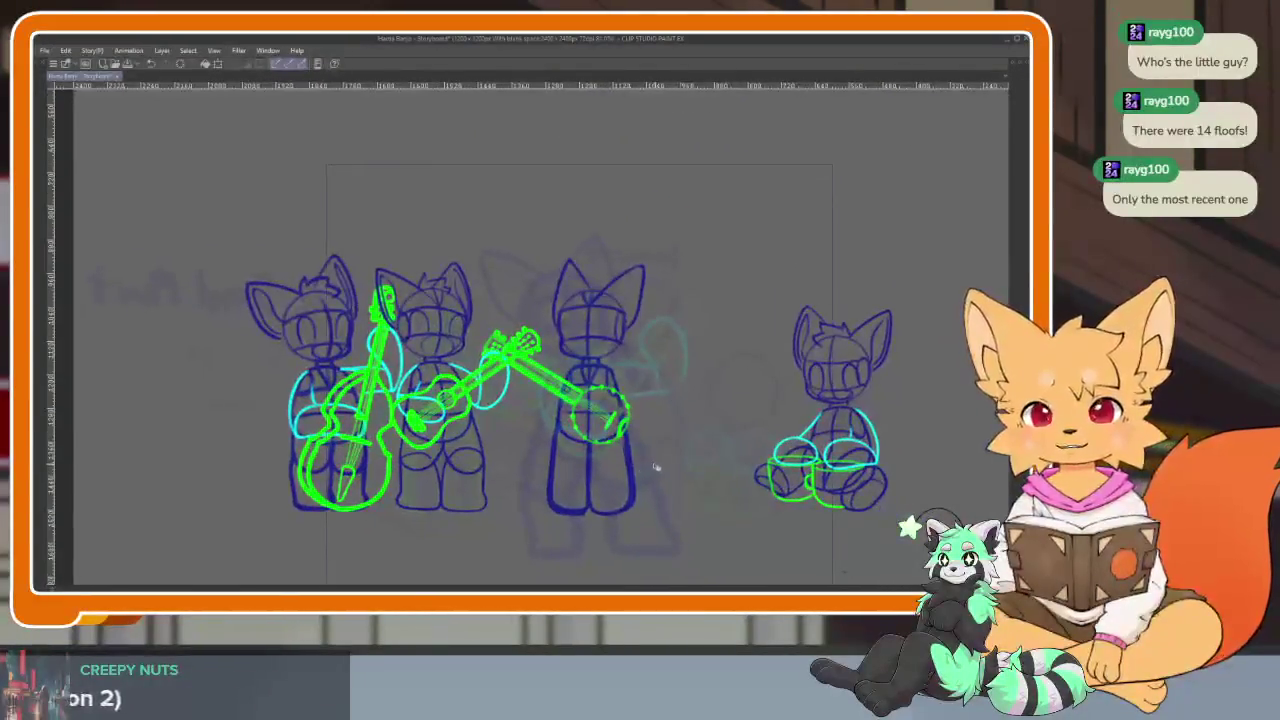
Undo the two stray strokes doubled on the banjo player's leg
{"action": "scroll", "coordinate": [624, 481], "scroll_direction": "up", "scroll_amount": 1}
{"action": "scroll", "coordinate": [624, 481], "scroll_direction": "up", "scroll_amount": 1}
{"action": "scroll", "coordinate": [625, 481], "scroll_direction": "up", "scroll_amount": 1}
{"action": "scroll", "coordinate": [626, 482], "scroll_direction": "up", "scroll_amount": 1}
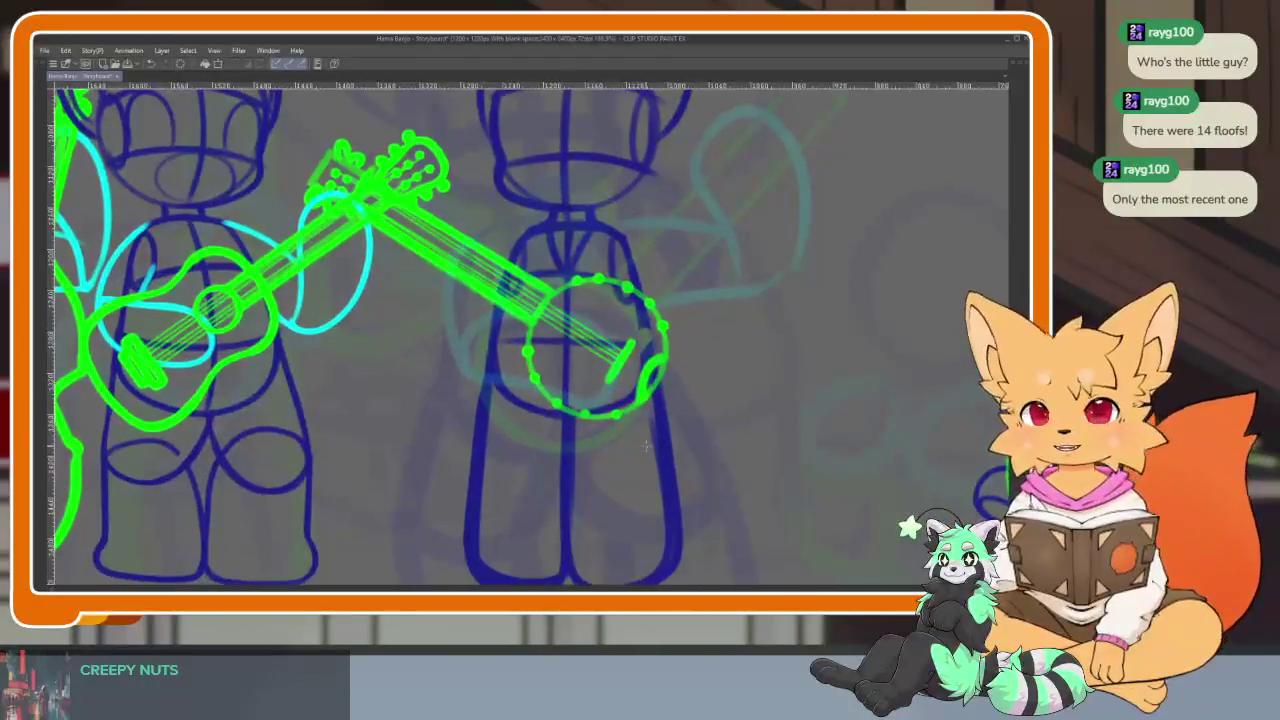
{"action": "scroll", "coordinate": [627, 482], "scroll_direction": "up", "scroll_amount": 1}
{"action": "scroll", "coordinate": [632, 476], "scroll_direction": "up", "scroll_amount": 1}
{"action": "scroll", "coordinate": [638, 462], "scroll_direction": "up", "scroll_amount": 1}
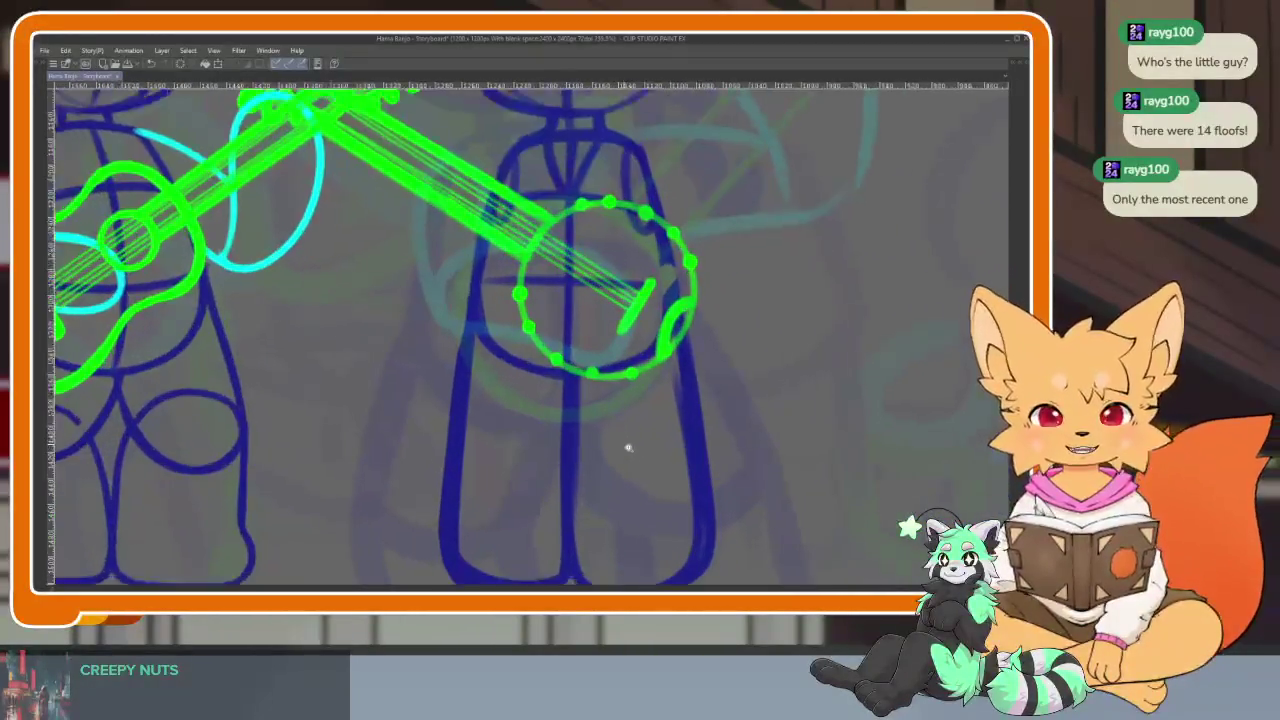
{"action": "scroll", "coordinate": [630, 445], "scroll_direction": "up", "scroll_amount": 2}
{"action": "scroll", "coordinate": [639, 433], "scroll_direction": "down", "scroll_amount": 2}
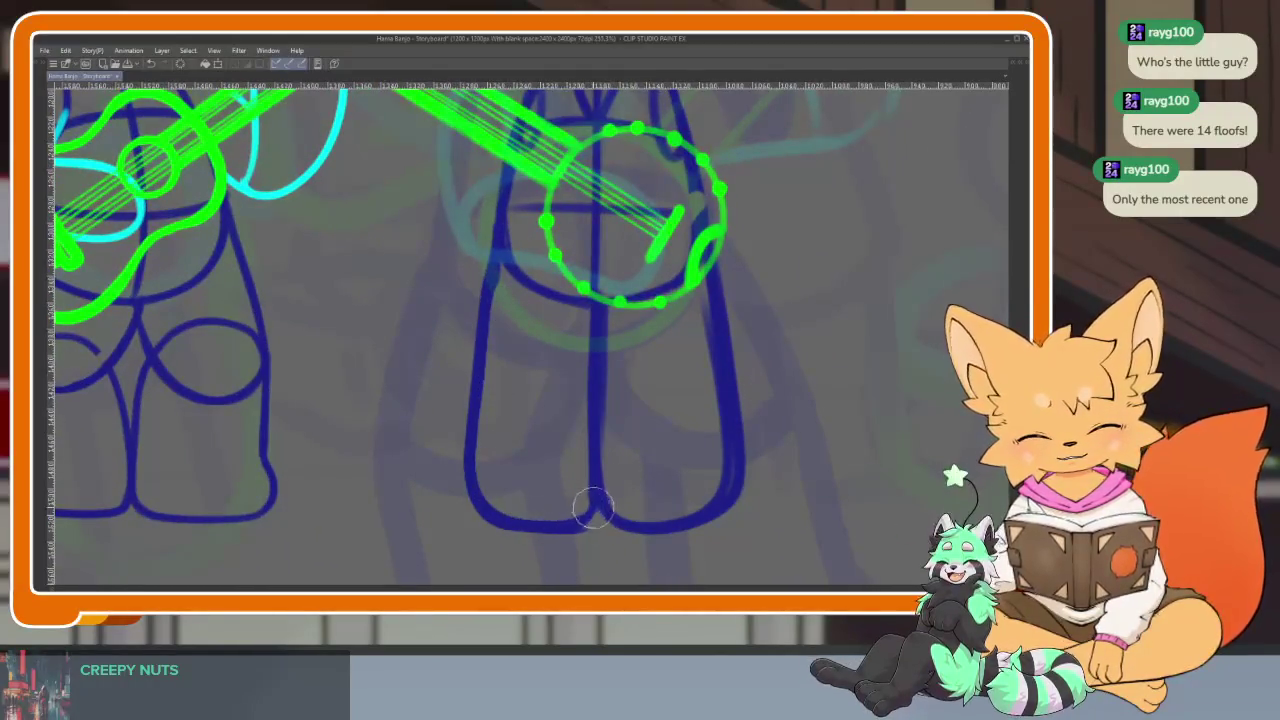
{"action": "scroll", "coordinate": [560, 368], "scroll_direction": "down", "scroll_amount": 4}
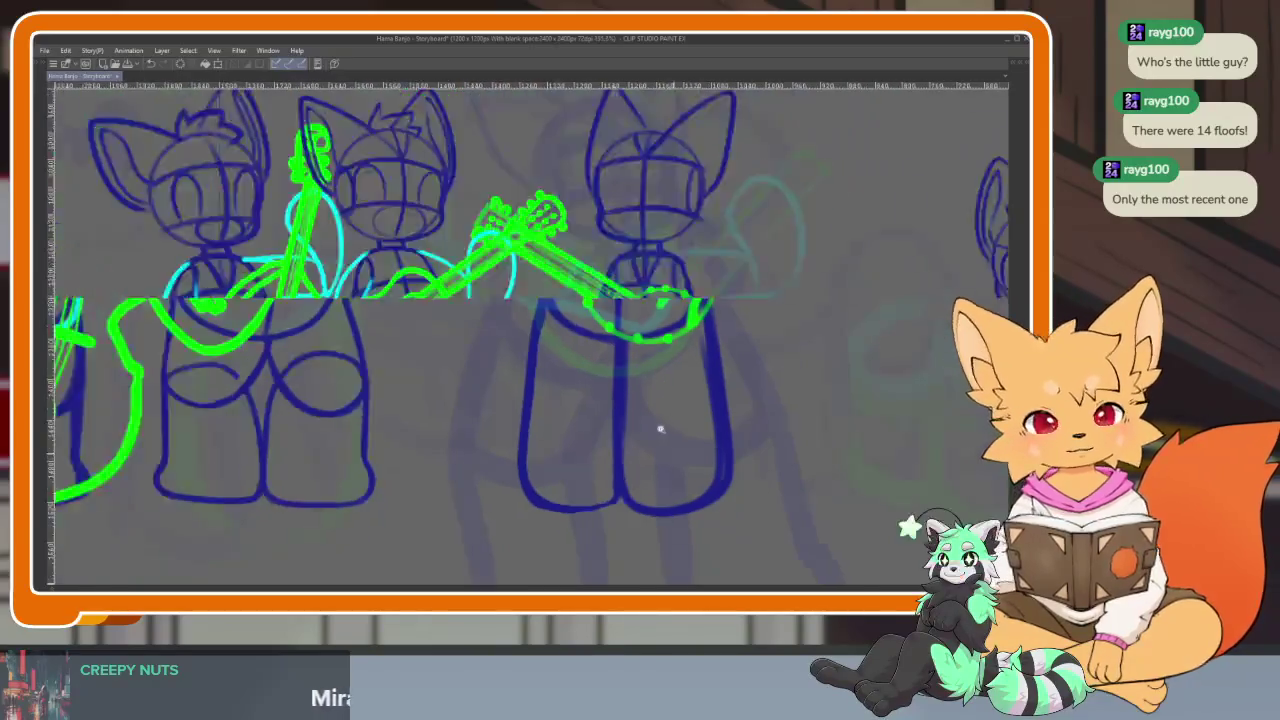
{"action": "scroll", "coordinate": [694, 448], "scroll_direction": "up", "scroll_amount": 5}
{"action": "scroll", "coordinate": [666, 443], "scroll_direction": "up", "scroll_amount": 1}
{"action": "scroll", "coordinate": [591, 283], "scroll_direction": "up", "scroll_amount": 1}
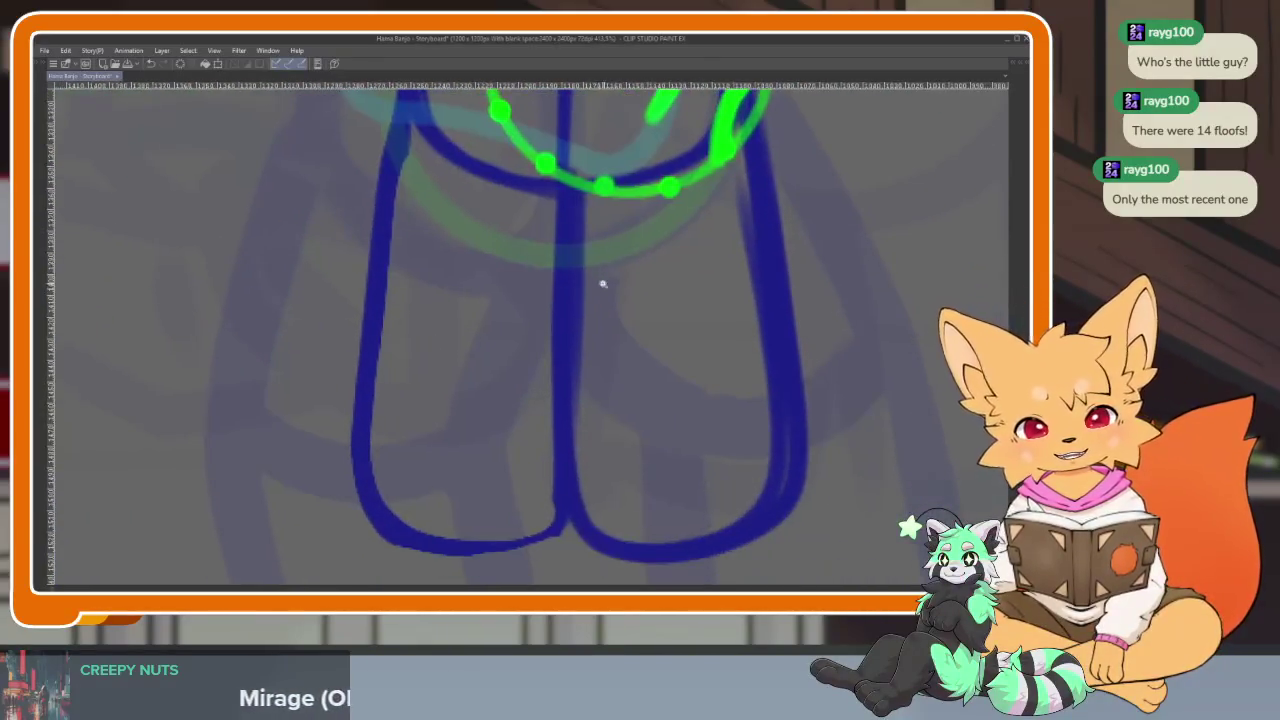
{"action": "scroll", "coordinate": [600, 280], "scroll_direction": "up", "scroll_amount": 1}
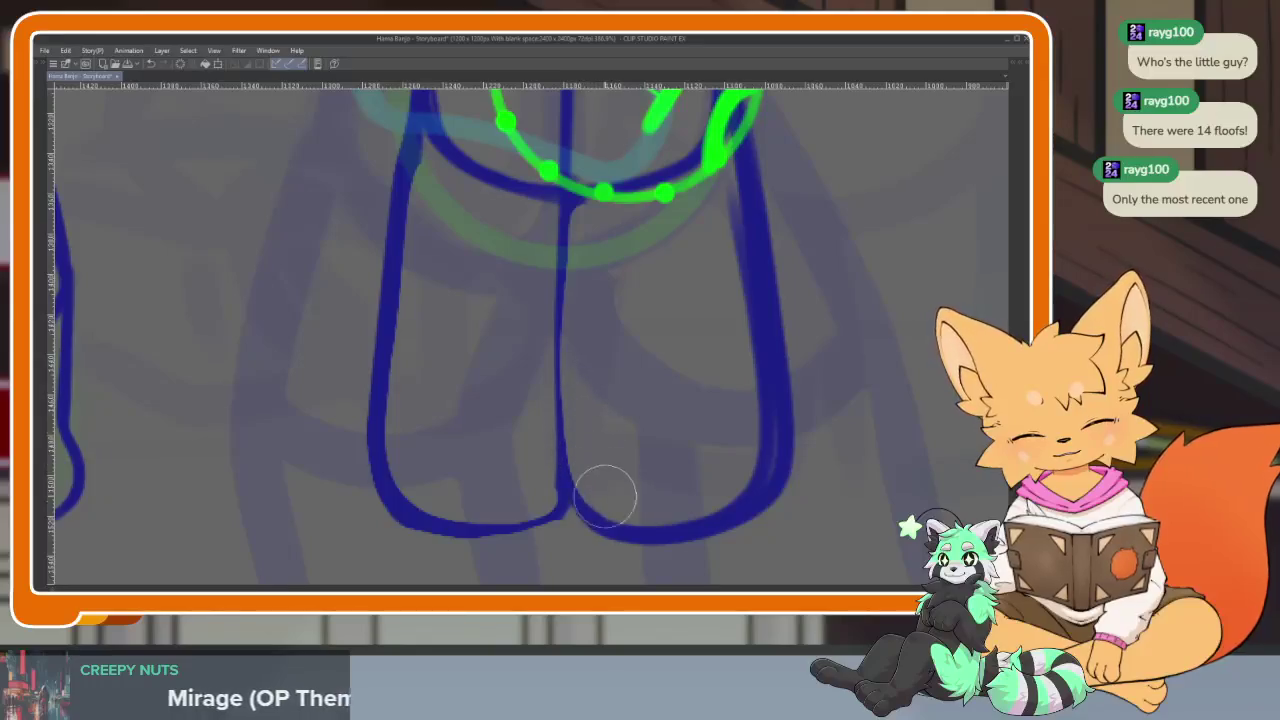
{"action": "scroll", "coordinate": [796, 298], "scroll_direction": "up", "scroll_amount": 1}
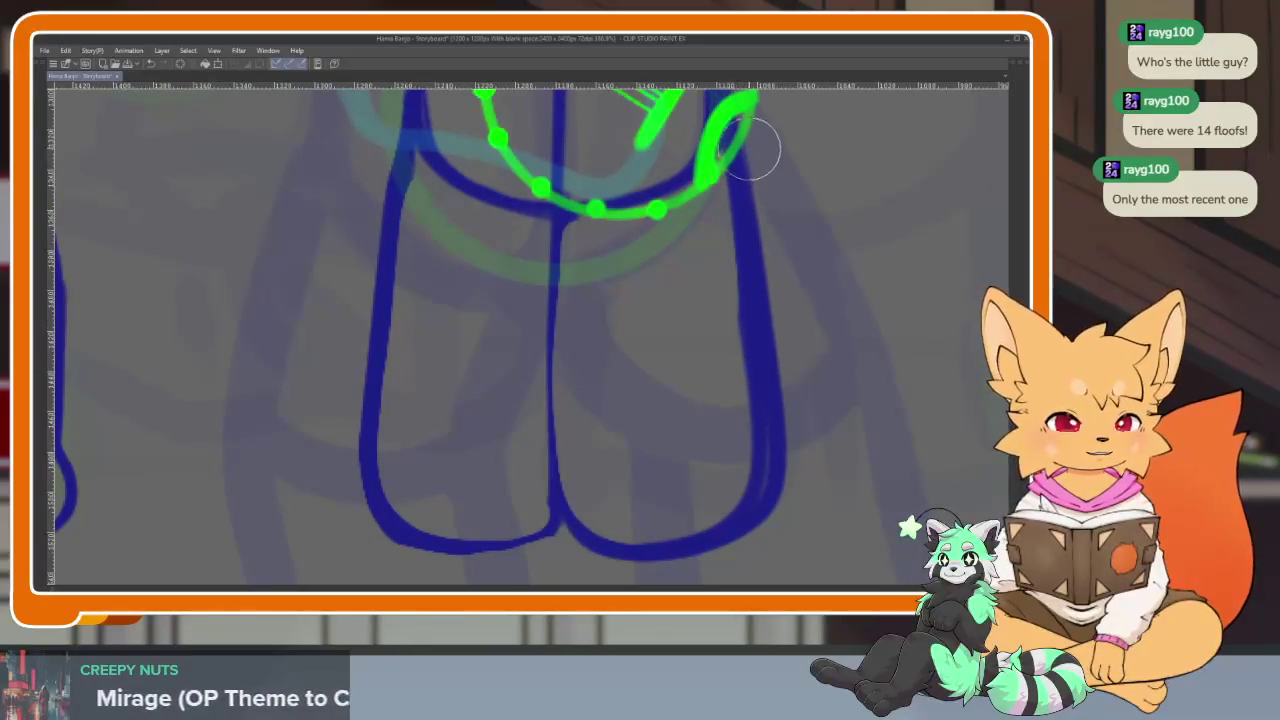
{"action": "key", "text": "ctrl+z"}
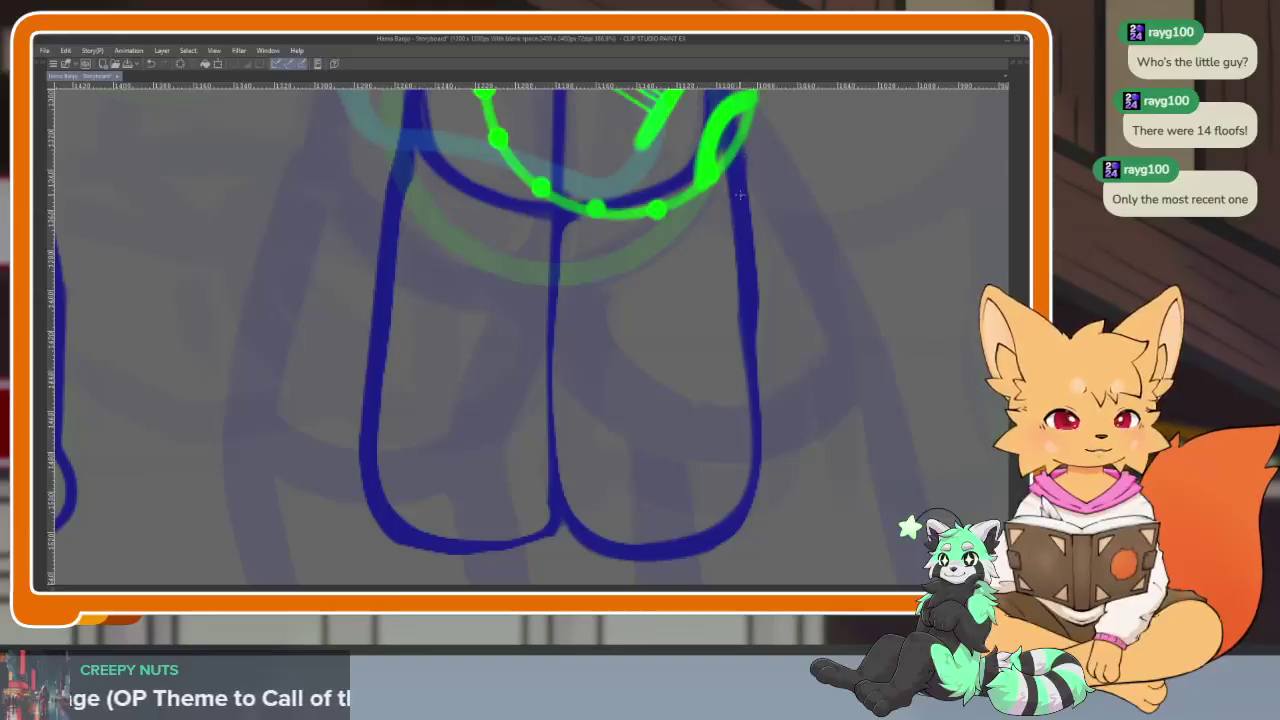
{"action": "key", "text": "ctrl+z"}
Redraw the blue centre line between the banjo player's legs in full-canvas view
{"action": "key", "text": "Tab"}
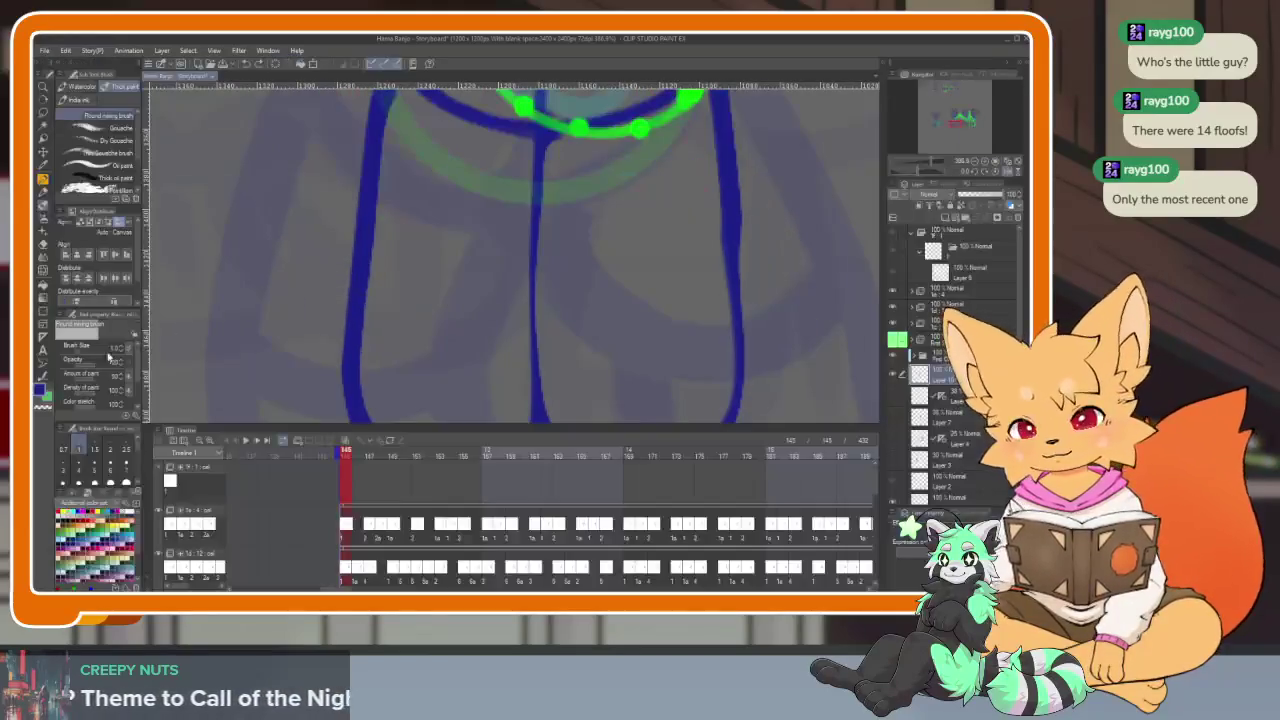
{"action": "key", "text": "Tab"}
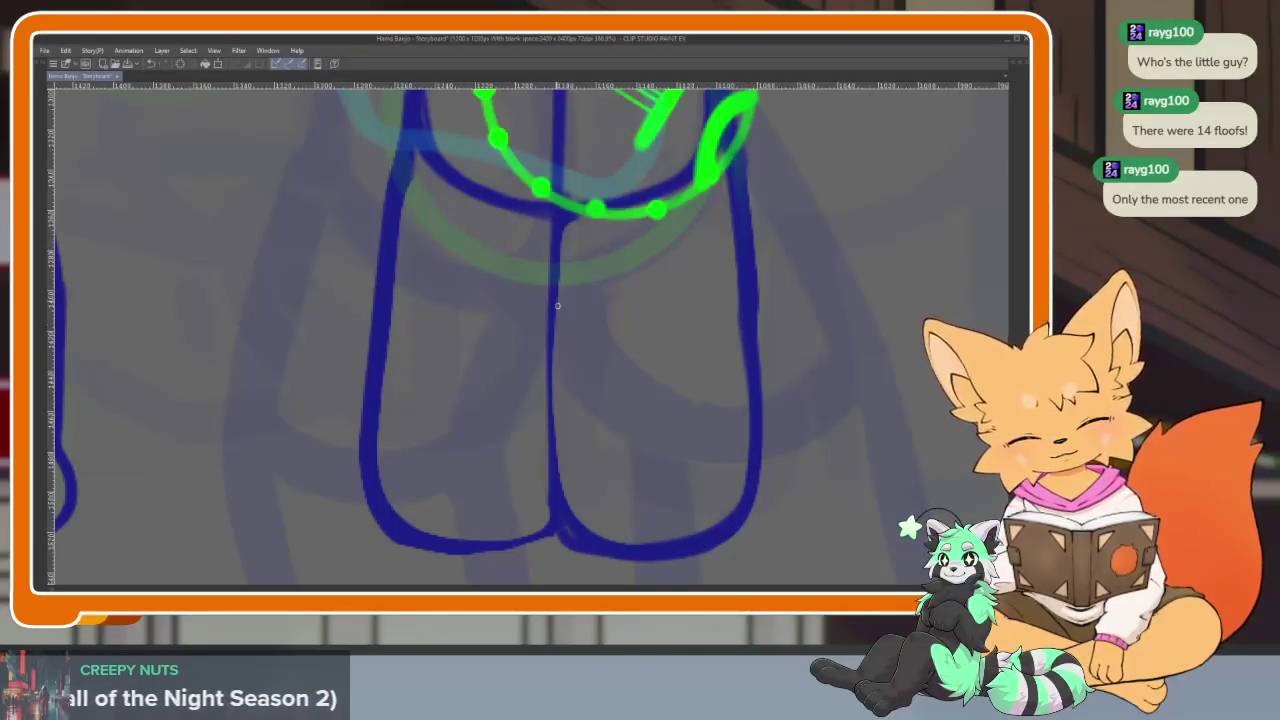
{"action": "left_click_drag", "start_coordinate": [561, 213], "coordinate": [478, 550]}
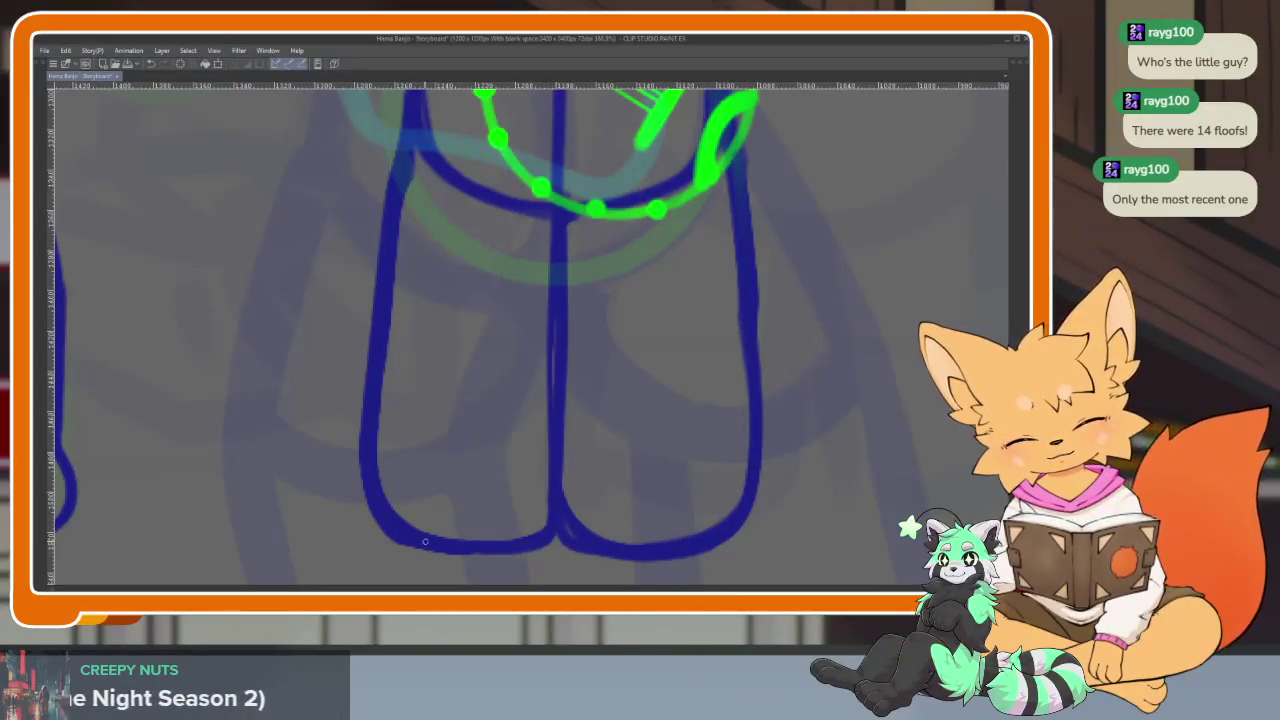
Fit the whole storyboard panel in view and review it, palettes hidden
{"action": "key", "text": "ctrl+0"}
{"action": "scroll", "coordinate": [638, 432], "scroll_direction": "up", "scroll_amount": 1}
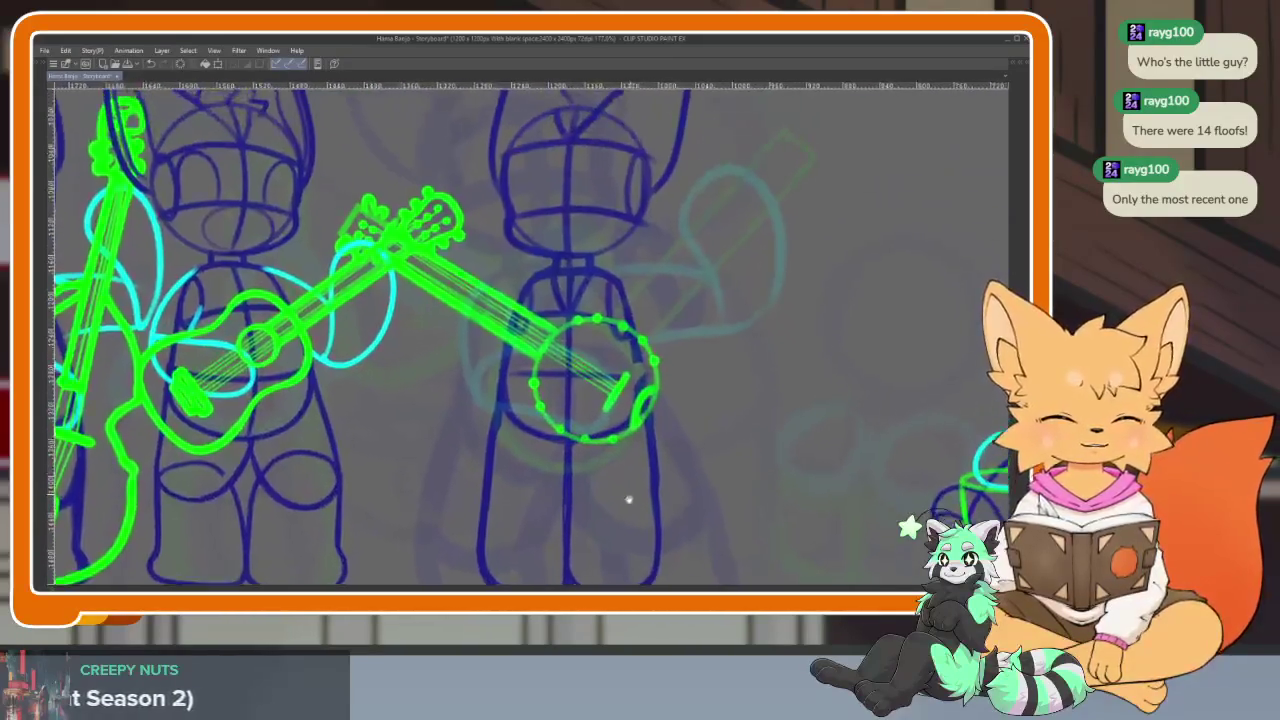
{"action": "scroll", "coordinate": [639, 445], "scroll_direction": "up", "scroll_amount": 1}
{"action": "scroll", "coordinate": [641, 467], "scroll_direction": "up", "scroll_amount": 1}
{"action": "scroll", "coordinate": [629, 438], "scroll_direction": "up", "scroll_amount": 1}
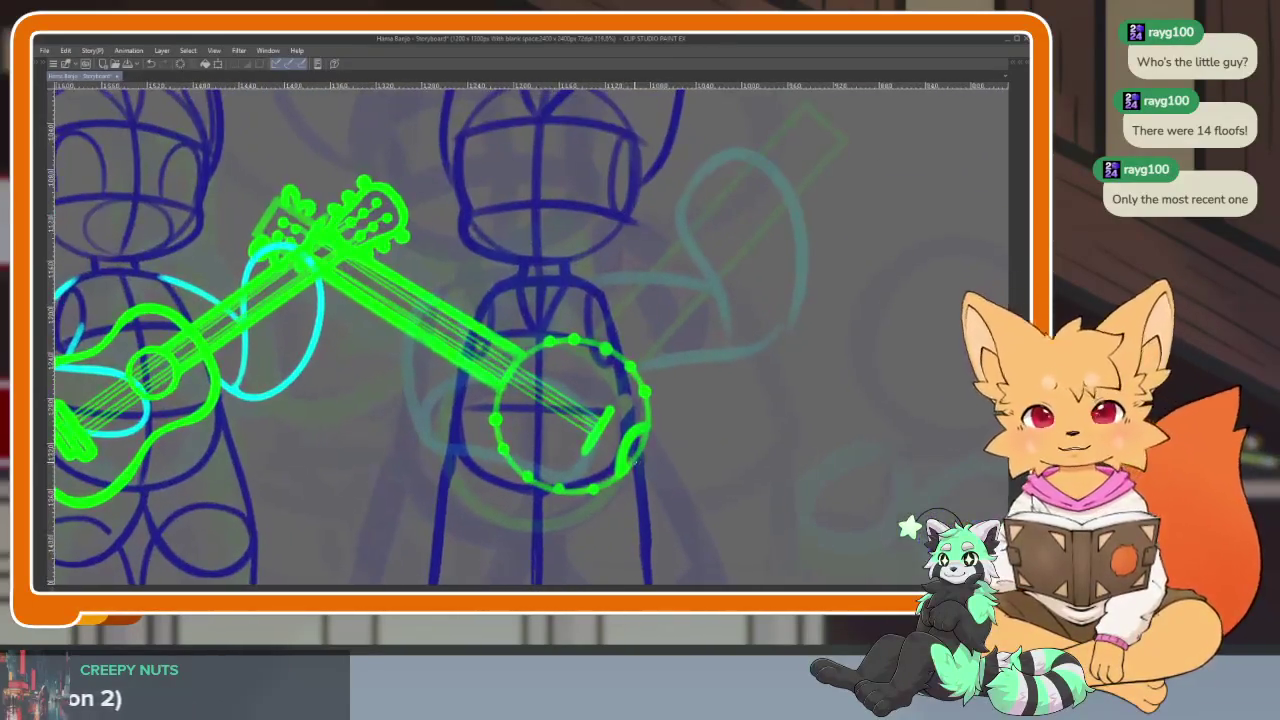
{"action": "scroll", "coordinate": [625, 445], "scroll_direction": "up", "scroll_amount": 1}
{"action": "scroll", "coordinate": [615, 461], "scroll_direction": "up", "scroll_amount": 1}
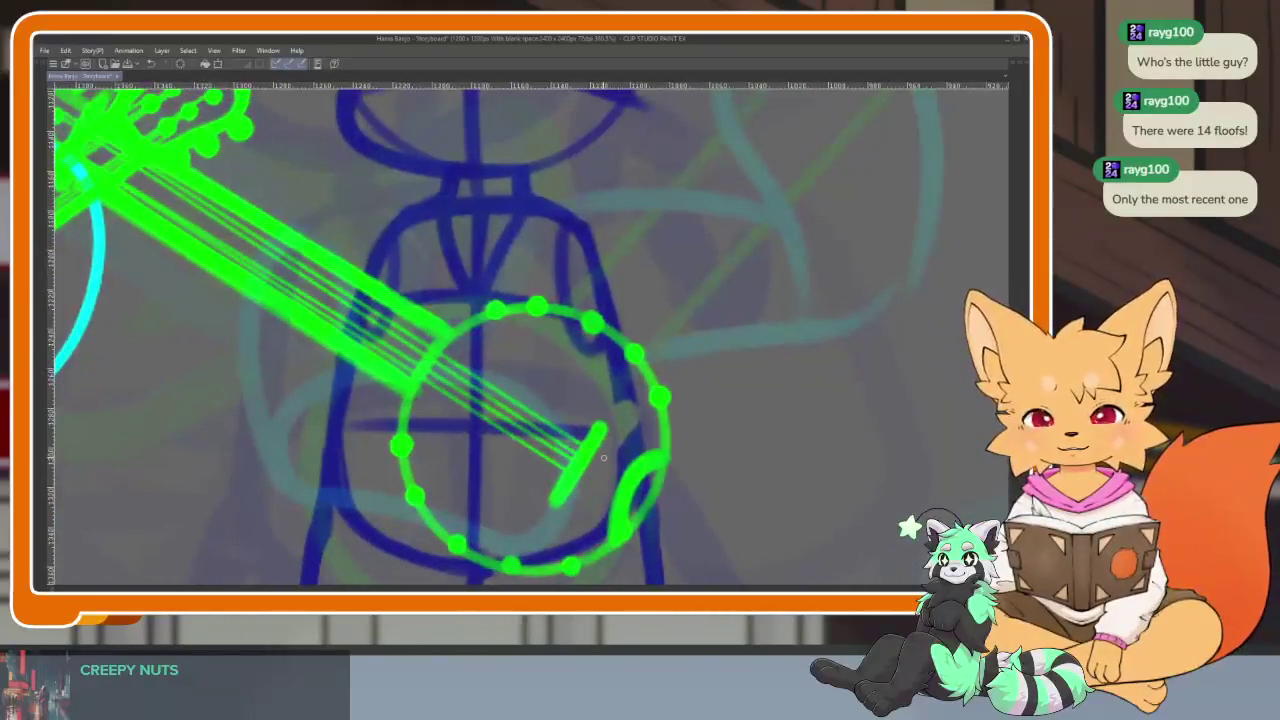
{"action": "key", "text": "Tab"}
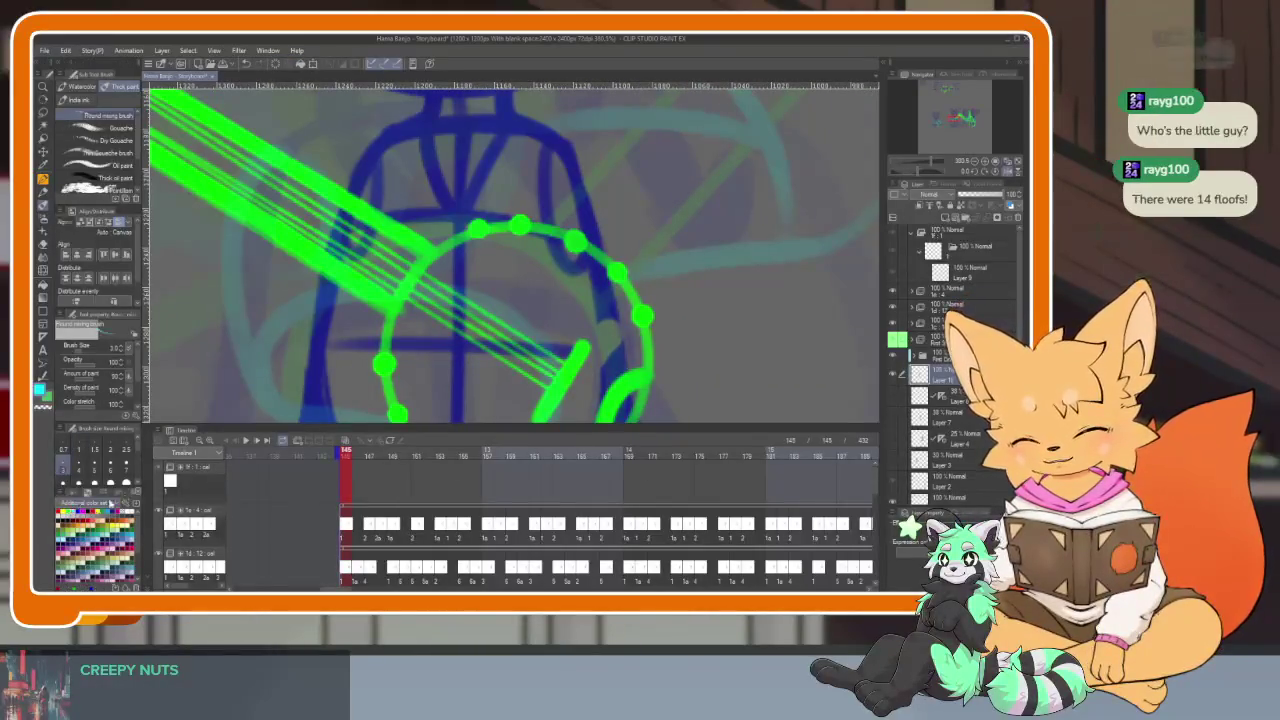
{"action": "key", "text": "Tab"}
{"action": "scroll", "coordinate": [592, 474], "scroll_direction": "up", "scroll_amount": 1}
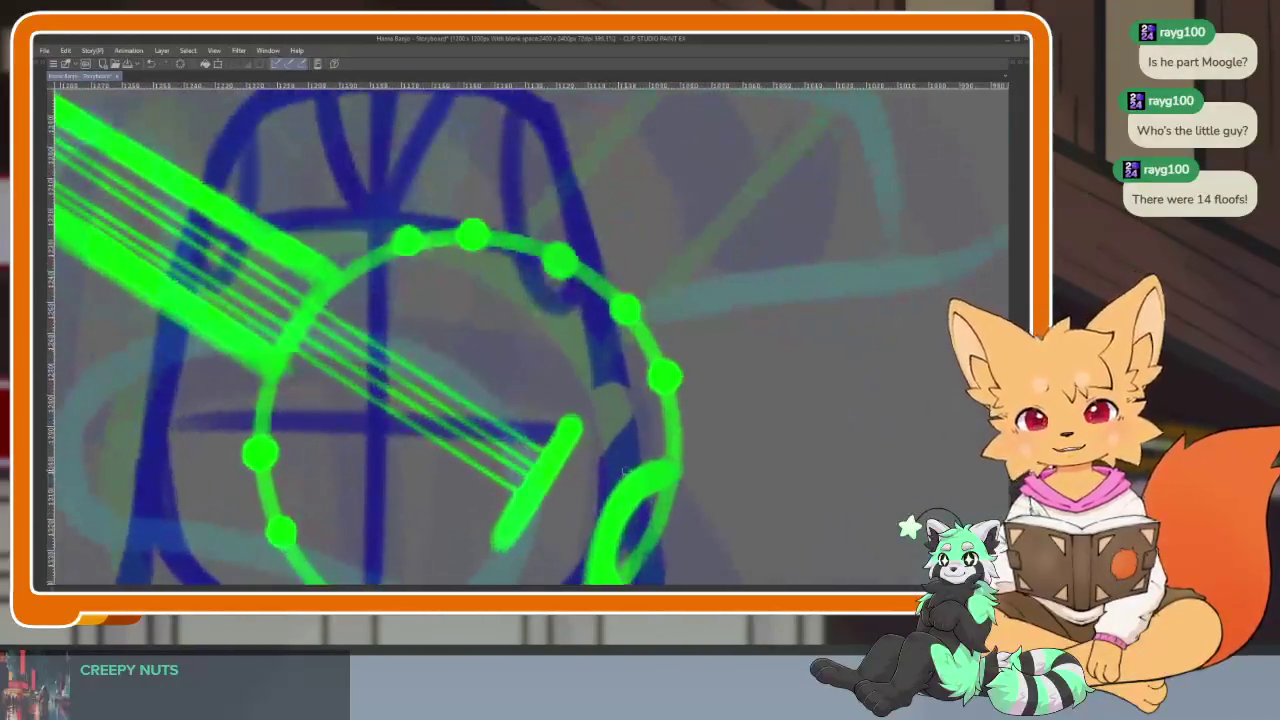
Try a cyan arm loop around the banjo neck, then undo it
{"action": "scroll", "coordinate": [615, 468], "scroll_direction": "up", "scroll_amount": 1}
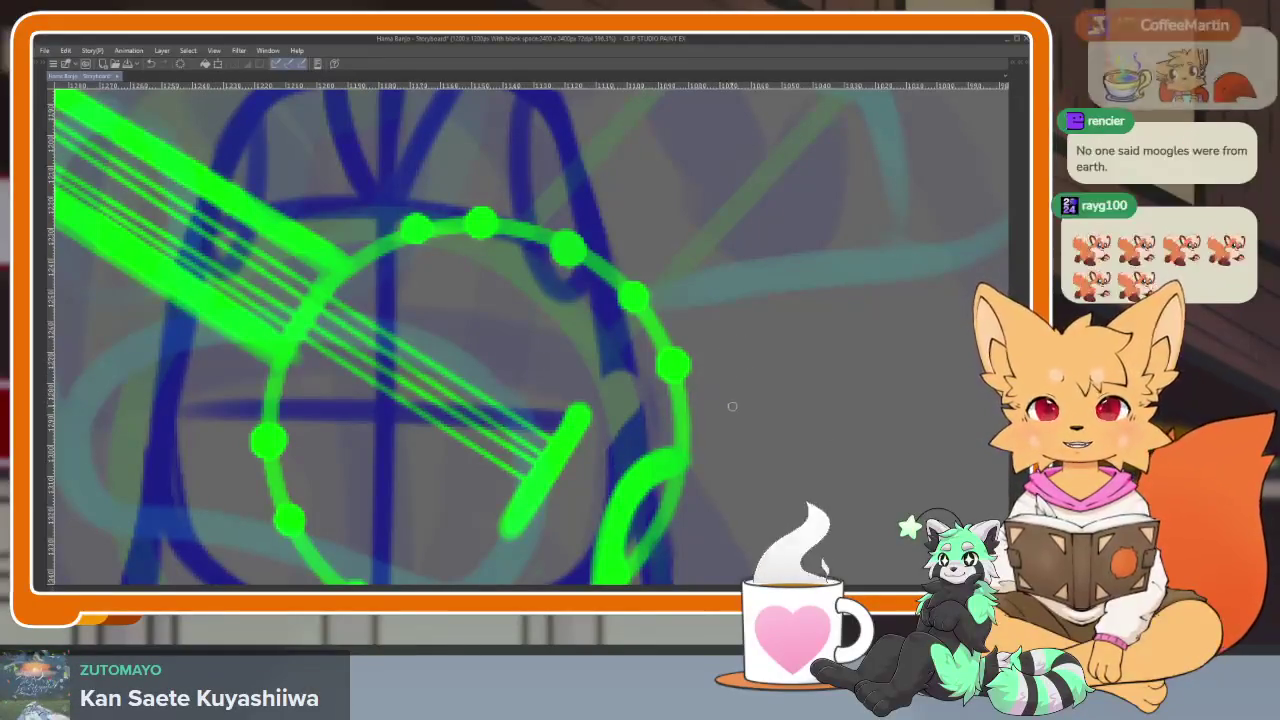
{"action": "scroll", "coordinate": [735, 395], "scroll_direction": "down", "scroll_amount": 3}
{"action": "scroll", "coordinate": [717, 410], "scroll_direction": "down", "scroll_amount": 2}
{"action": "scroll", "coordinate": [717, 410], "scroll_direction": "up", "scroll_amount": 1}
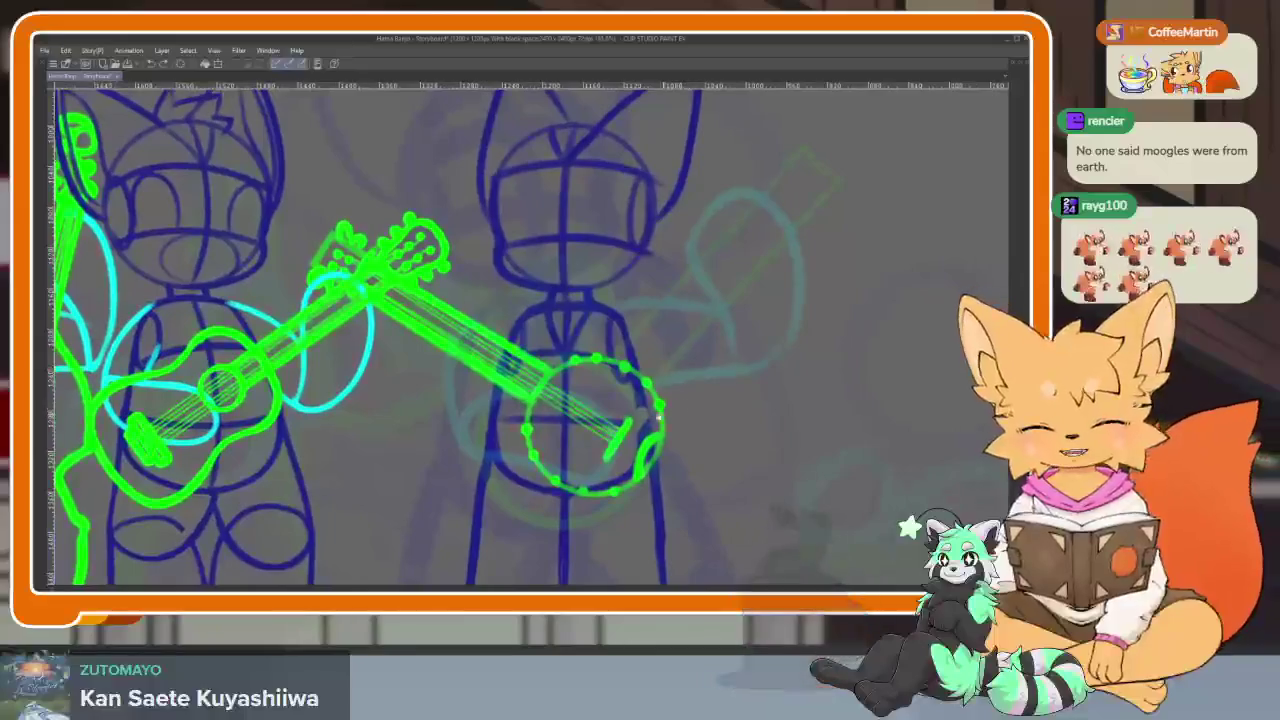
{"action": "scroll", "coordinate": [654, 429], "scroll_direction": "up", "scroll_amount": 2}
{"action": "scroll", "coordinate": [663, 434], "scroll_direction": "up", "scroll_amount": 1}
{"action": "scroll", "coordinate": [641, 428], "scroll_direction": "up", "scroll_amount": 2}
{"action": "scroll", "coordinate": [645, 430], "scroll_direction": "up", "scroll_amount": 2}
{"action": "scroll", "coordinate": [654, 431], "scroll_direction": "up", "scroll_amount": 1}
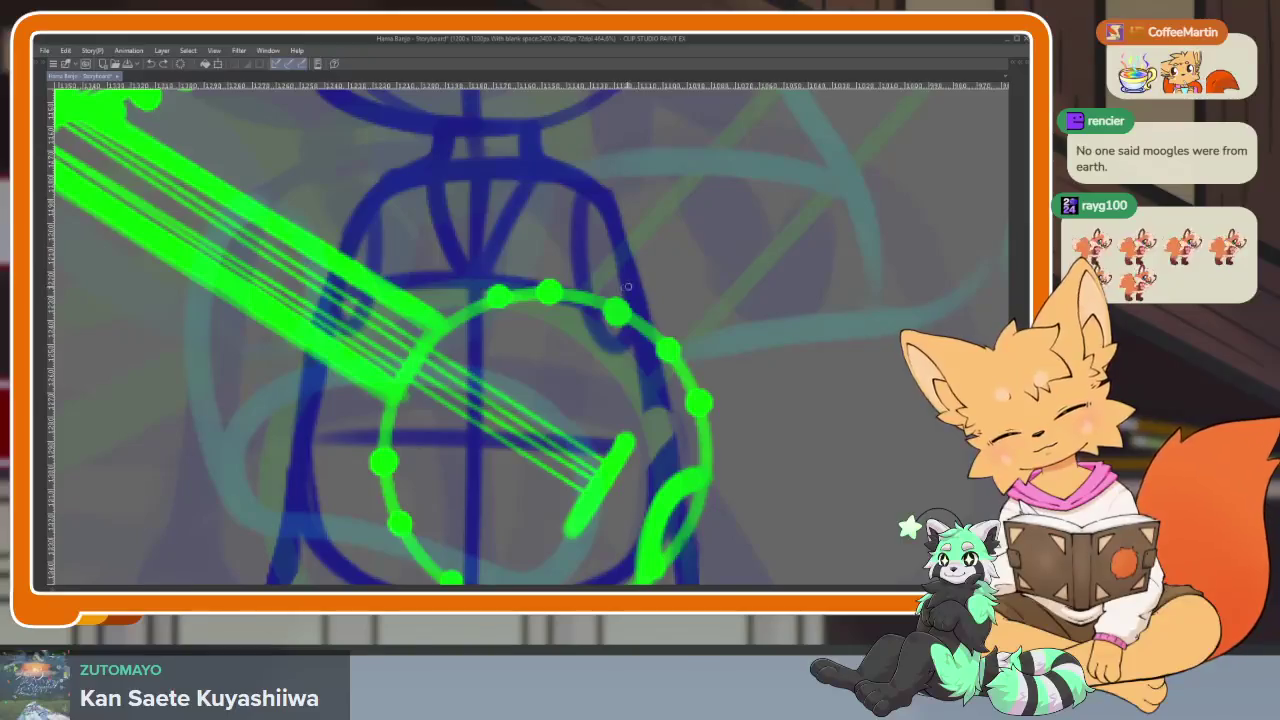
{"action": "mouse_move", "coordinate": [660, 274]}
{"action": "left_mouse_down"}
{"action": "mouse_move", "coordinate": [462, 425]}
{"action": "mouse_move", "coordinate": [580, 470]}
{"action": "mouse_move", "coordinate": [680, 340]}
{"action": "mouse_move", "coordinate": [670, 292]}
{"action": "mouse_move", "coordinate": [536, 318]}
{"action": "mouse_move", "coordinate": [482, 488]}
{"action": "mouse_move", "coordinate": [598, 438]}
{"action": "mouse_move", "coordinate": [650, 280]}
{"action": "left_mouse_up"}
{"action": "key", "text": "ctrl+z"}
{"action": "scroll", "coordinate": [690, 345], "scroll_direction": "down", "scroll_amount": 3}
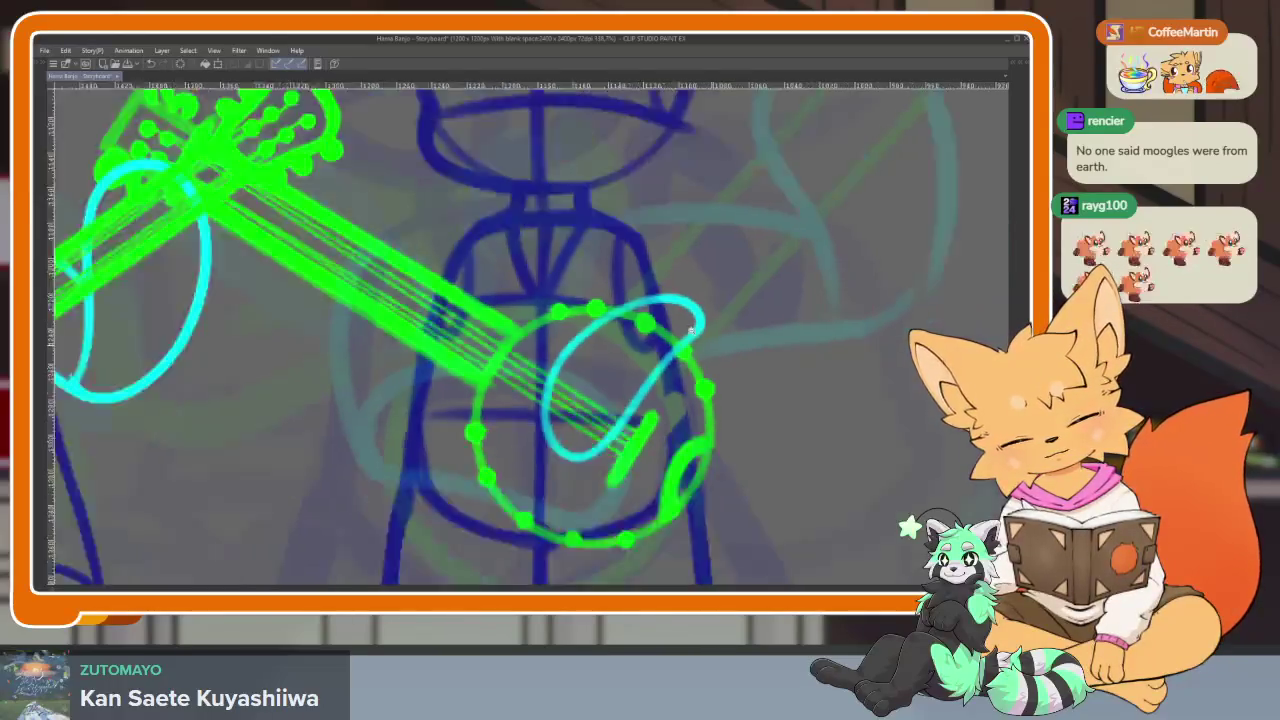
{"action": "scroll", "coordinate": [695, 338], "scroll_direction": "down", "scroll_amount": 1}
{"action": "scroll", "coordinate": [695, 338], "scroll_direction": "up", "scroll_amount": 5}
{"action": "key", "text": "ctrl+z"}
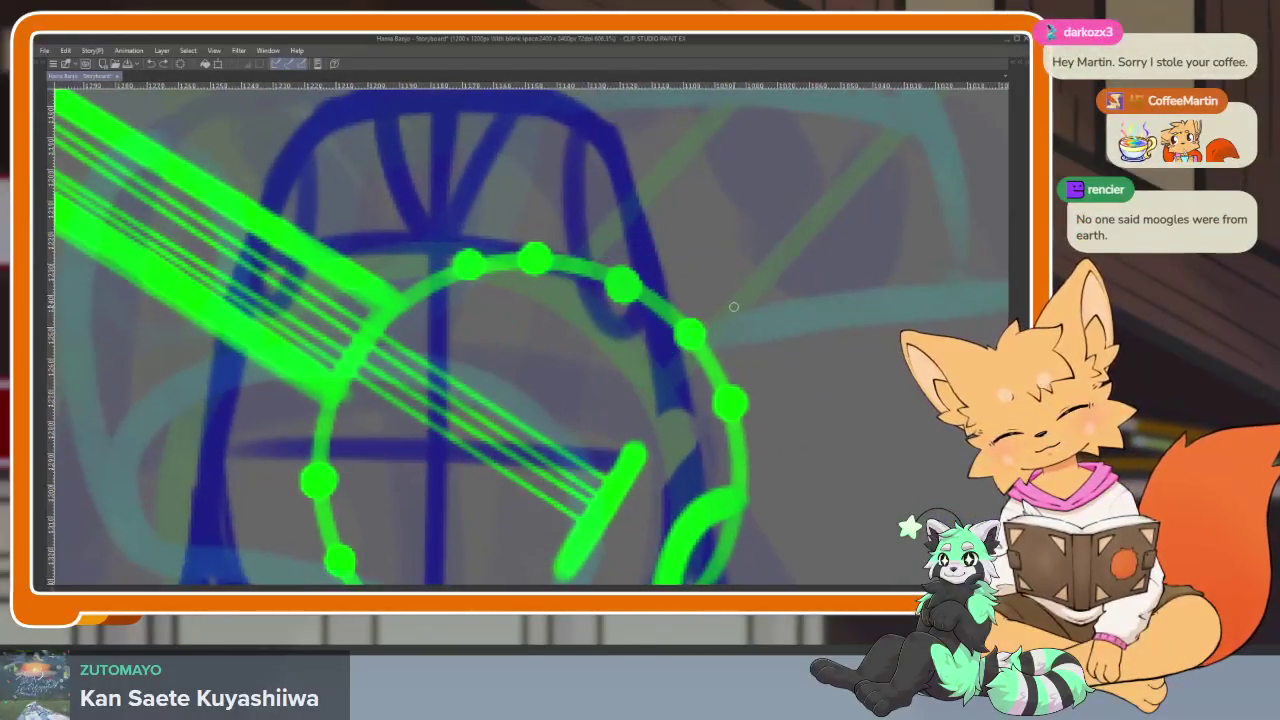
Sketch long cyan arm strokes toward the neck and shoulder, then undo both
{"action": "mouse_move", "coordinate": [684, 272]}
{"action": "left_mouse_down"}
{"action": "mouse_move", "coordinate": [450, 400]}
{"action": "mouse_move", "coordinate": [540, 505]}
{"action": "mouse_move", "coordinate": [690, 380]}
{"action": "mouse_move", "coordinate": [740, 291]}
{"action": "left_mouse_up"}
{"action": "left_click_drag", "start_coordinate": [674, 136], "coordinate": [554, 271]}
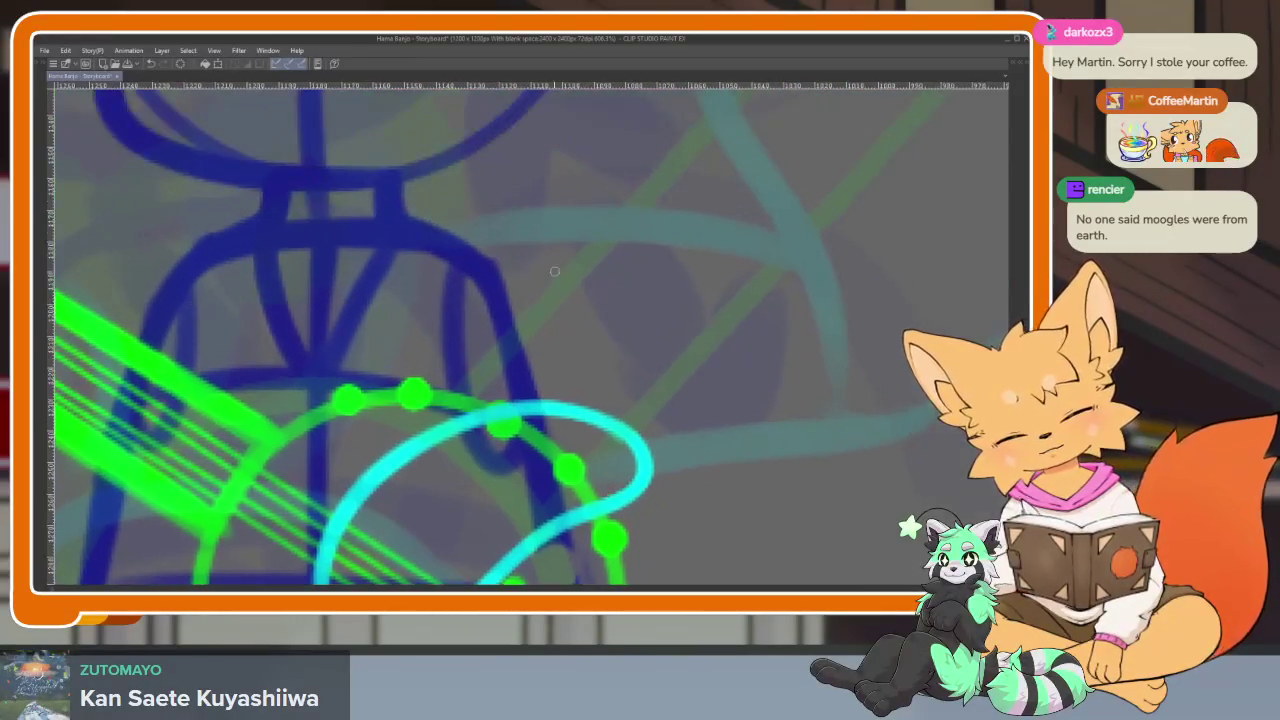
{"action": "left_click_drag", "start_coordinate": [475, 253], "coordinate": [642, 455]}
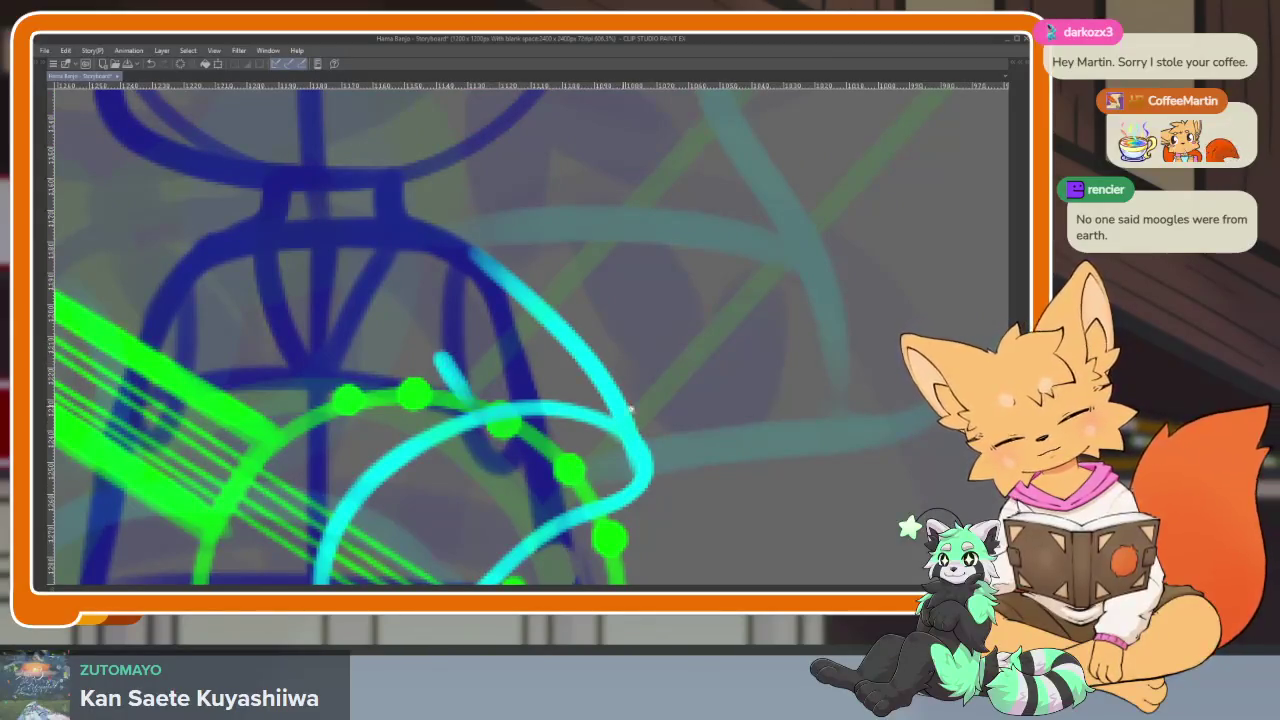
{"action": "scroll", "coordinate": [438, 361], "scroll_direction": "down", "scroll_amount": 5}
{"action": "scroll", "coordinate": [736, 434], "scroll_direction": "up", "scroll_amount": 2}
{"action": "scroll", "coordinate": [736, 434], "scroll_direction": "down", "scroll_amount": 4}
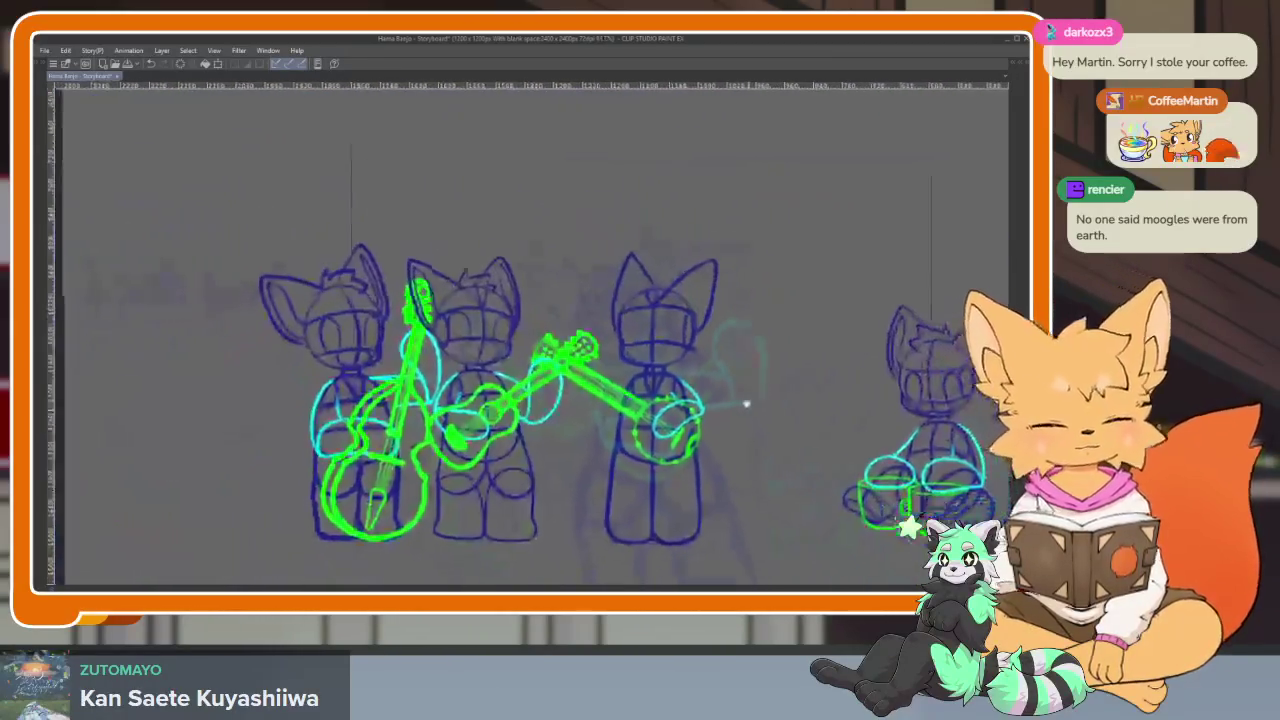
{"action": "scroll", "coordinate": [710, 410], "scroll_direction": "up", "scroll_amount": 3}
{"action": "scroll", "coordinate": [707, 394], "scroll_direction": "up", "scroll_amount": 2}
{"action": "key", "text": "ctrl+z"}
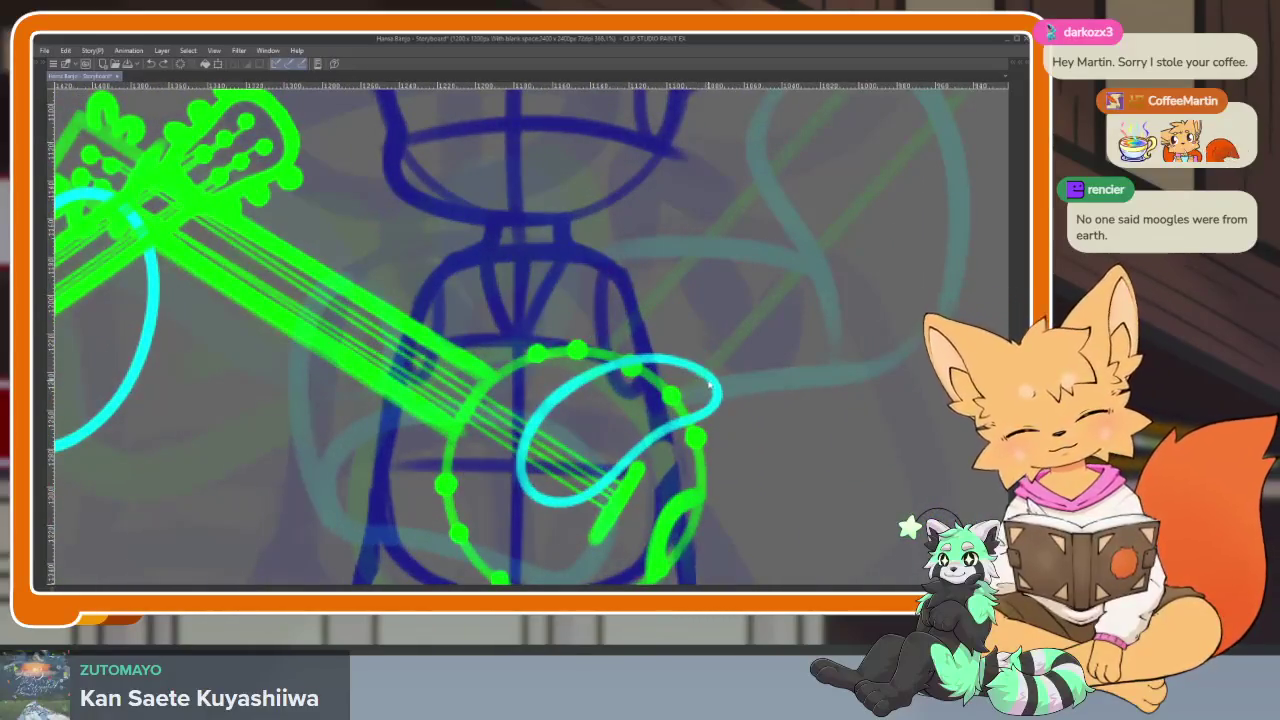
{"action": "key", "text": "ctrl+z"}
Redraw the cyan arm arc across the banjo, extending it up to the shoulder
{"action": "mouse_move", "coordinate": [714, 374]}
{"action": "left_mouse_down"}
{"action": "mouse_move", "coordinate": [535, 518]}
{"action": "mouse_move", "coordinate": [718, 395]}
{"action": "left_mouse_up"}
{"action": "left_click_drag", "start_coordinate": [634, 350], "coordinate": [498, 505]}
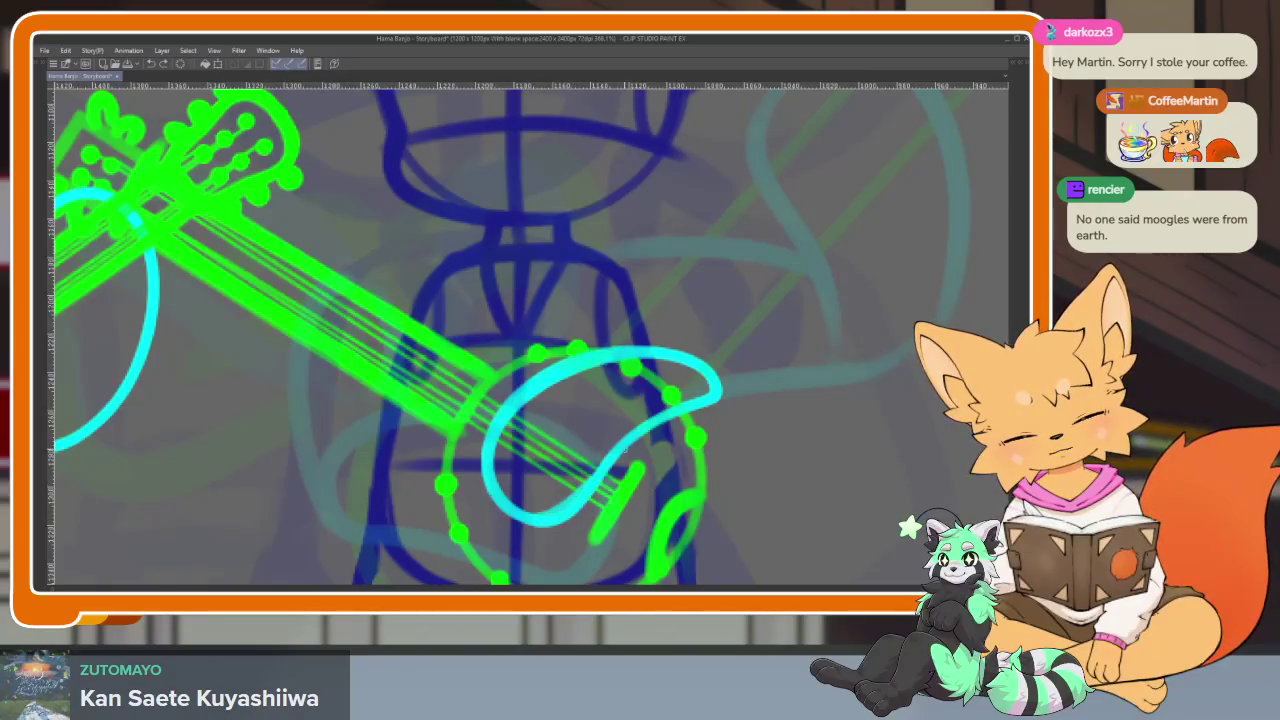
{"action": "left_click_drag", "start_coordinate": [714, 376], "coordinate": [599, 264]}
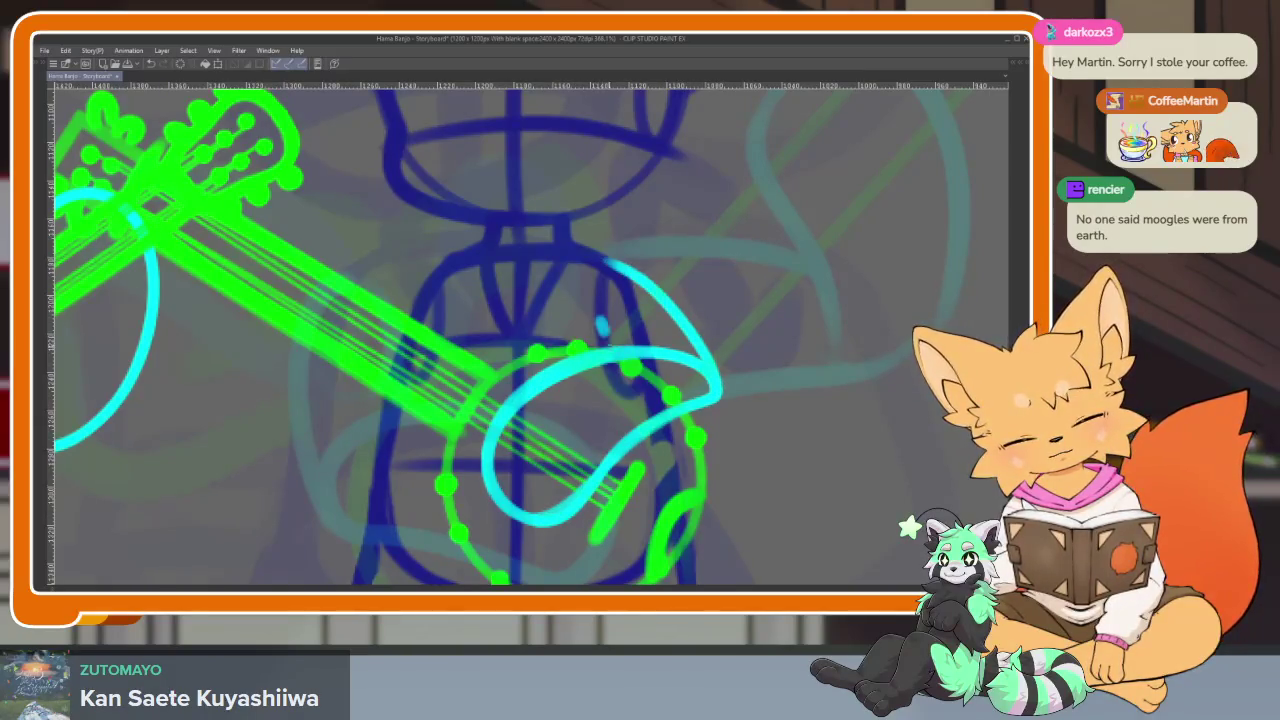
{"action": "scroll", "coordinate": [601, 325], "scroll_direction": "down", "scroll_amount": 5}
{"action": "scroll", "coordinate": [601, 325], "scroll_direction": "up", "scroll_amount": 3}
{"action": "scroll", "coordinate": [595, 338], "scroll_direction": "up", "scroll_amount": 2}
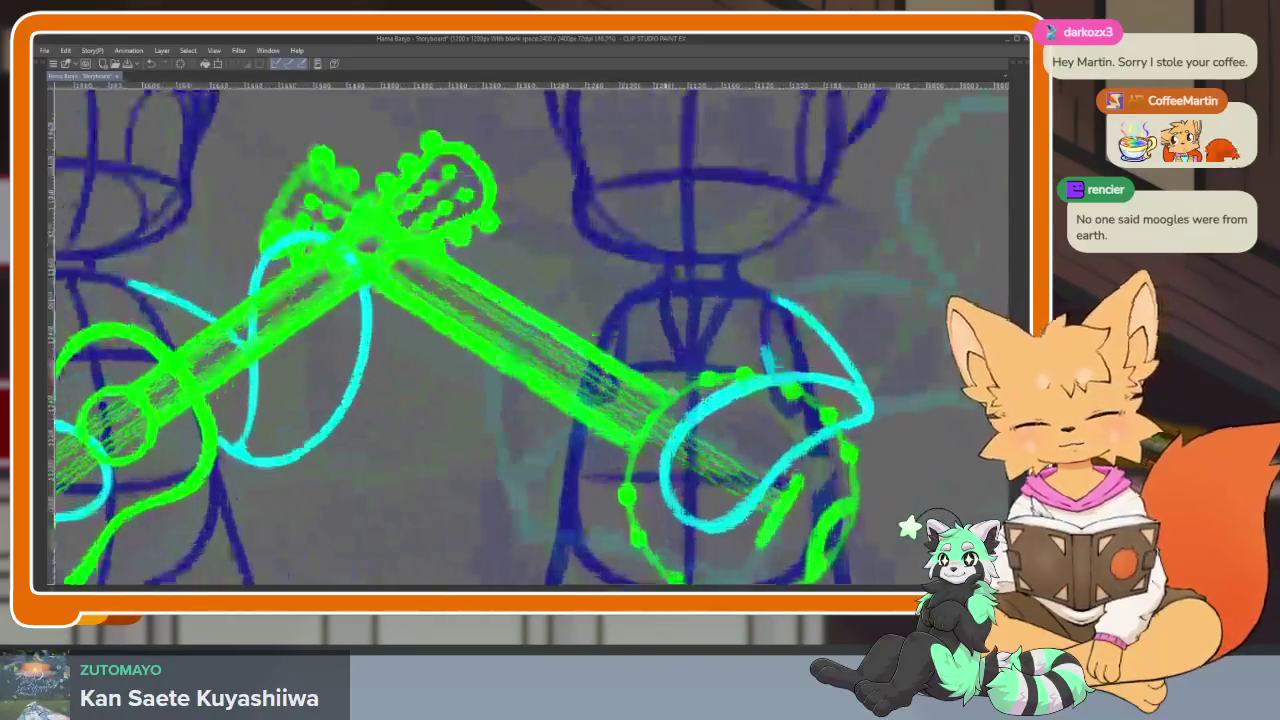
{"action": "scroll", "coordinate": [538, 368], "scroll_direction": "up", "scroll_amount": 1}
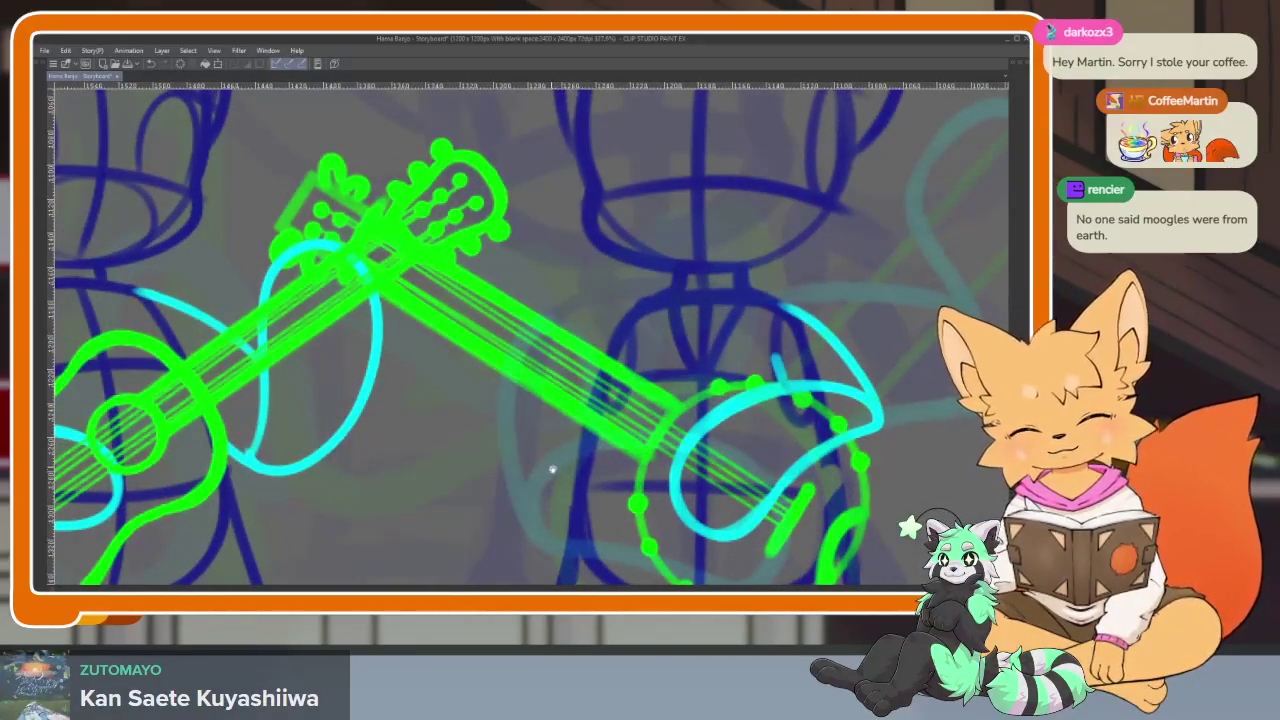
Draw the other cyan arm looping over the banjo neck and curving upward
{"action": "mouse_move", "coordinate": [477, 500]}
{"action": "left_mouse_down"}
{"action": "mouse_move", "coordinate": [410, 275]}
{"action": "mouse_move", "coordinate": [540, 305]}
{"action": "mouse_move", "coordinate": [520, 475]}
{"action": "mouse_move", "coordinate": [412, 408]}
{"action": "left_mouse_up"}
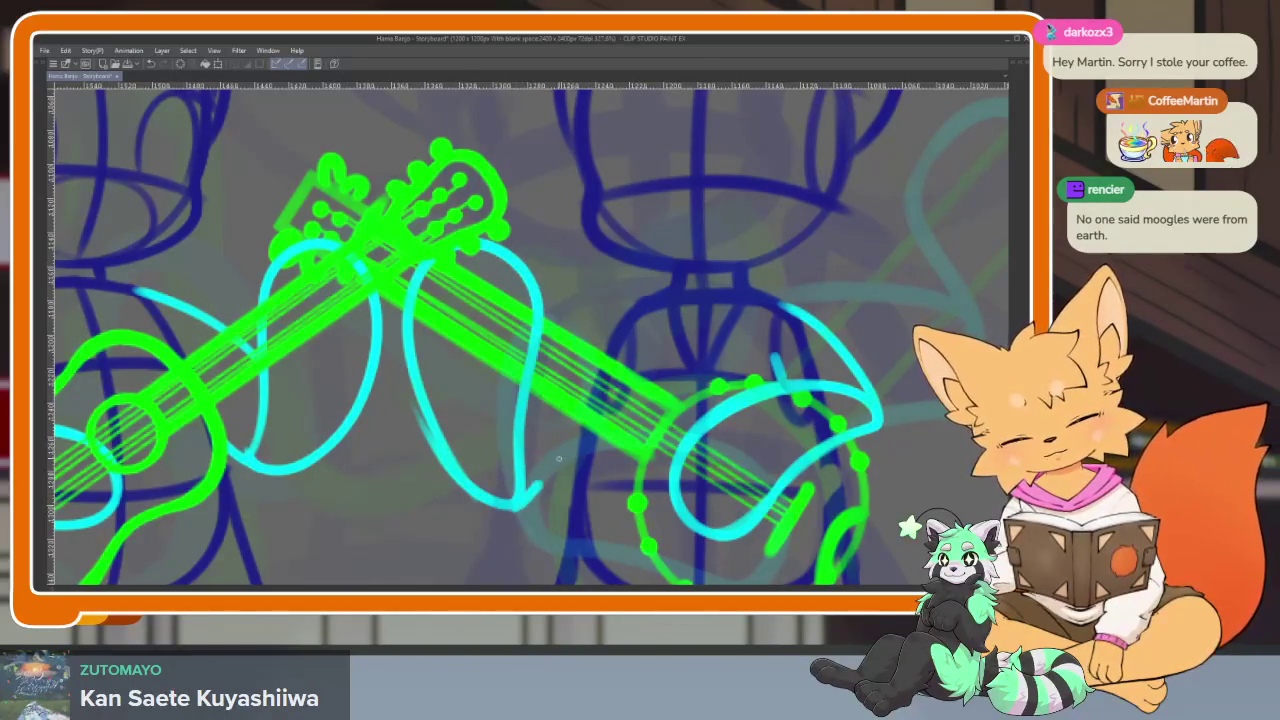
{"action": "left_click_drag", "start_coordinate": [559, 458], "coordinate": [603, 415]}
{"action": "mouse_move", "coordinate": [520, 505]}
{"action": "left_mouse_down"}
{"action": "mouse_move", "coordinate": [480, 462]}
{"action": "mouse_move", "coordinate": [632, 305]}
{"action": "left_mouse_up"}
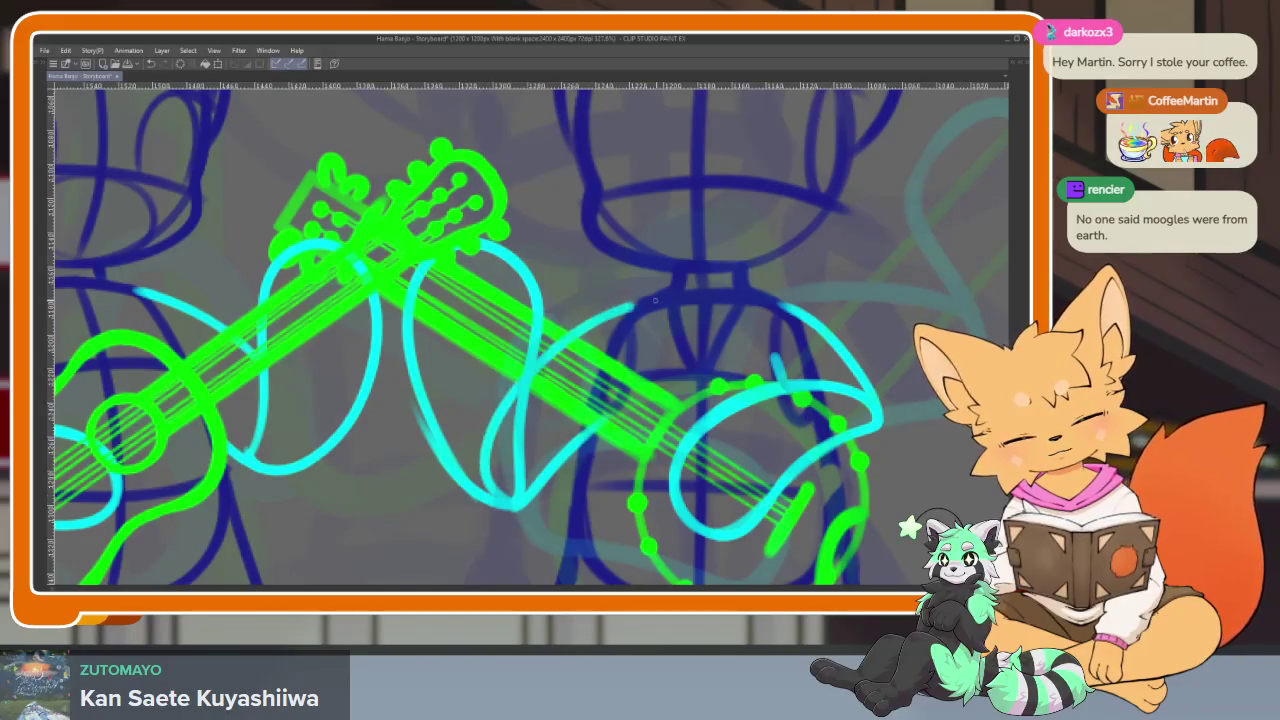
{"action": "scroll", "coordinate": [851, 414], "scroll_direction": "down", "scroll_amount": 2}
{"action": "scroll", "coordinate": [849, 390], "scroll_direction": "down", "scroll_amount": 1}
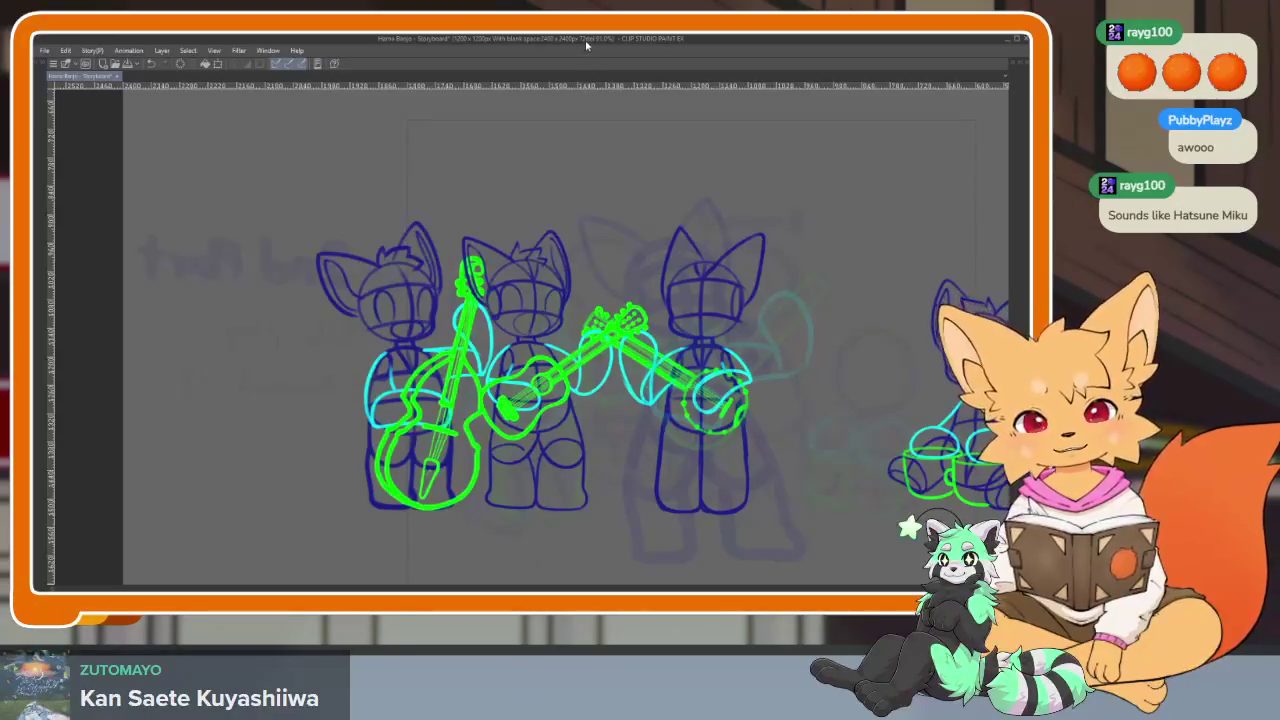
{"action": "scroll", "coordinate": [611, 451], "scroll_direction": "down", "scroll_amount": 2}
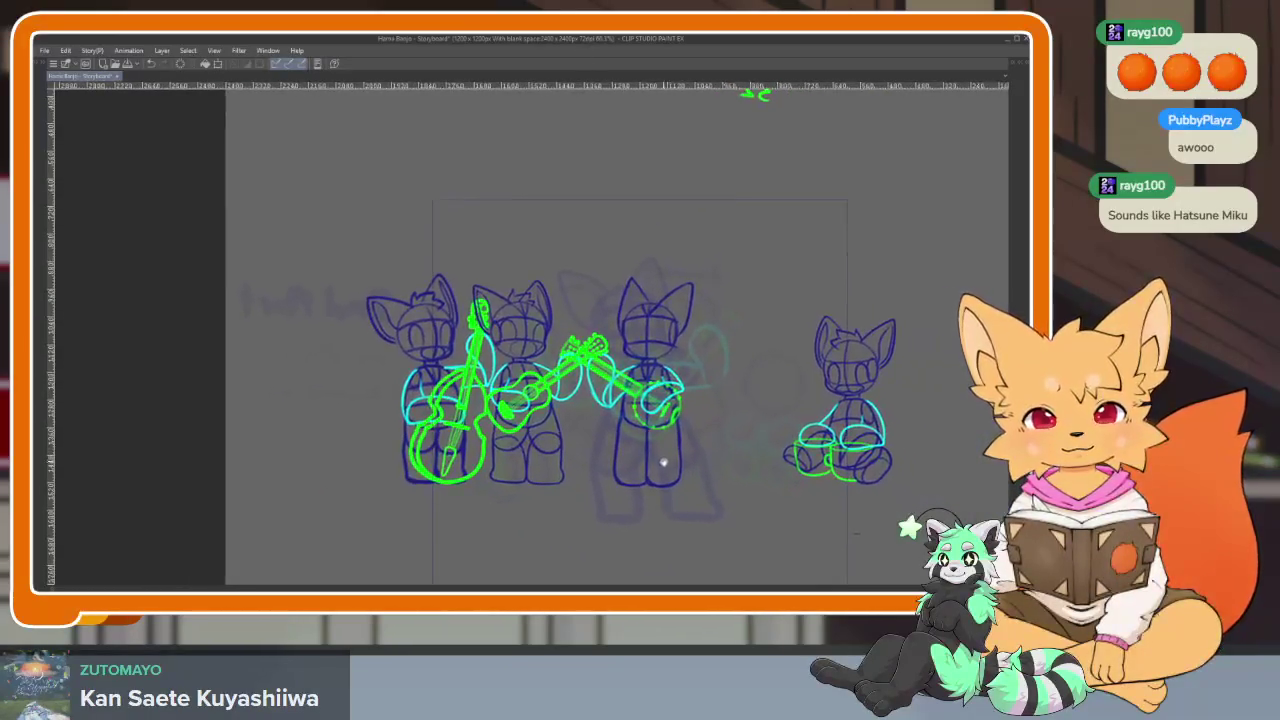
{"action": "scroll", "coordinate": [650, 445], "scroll_direction": "up", "scroll_amount": 2}
{"action": "scroll", "coordinate": [689, 437], "scroll_direction": "up", "scroll_amount": 1}
{"action": "scroll", "coordinate": [689, 437], "scroll_direction": "down", "scroll_amount": 1}
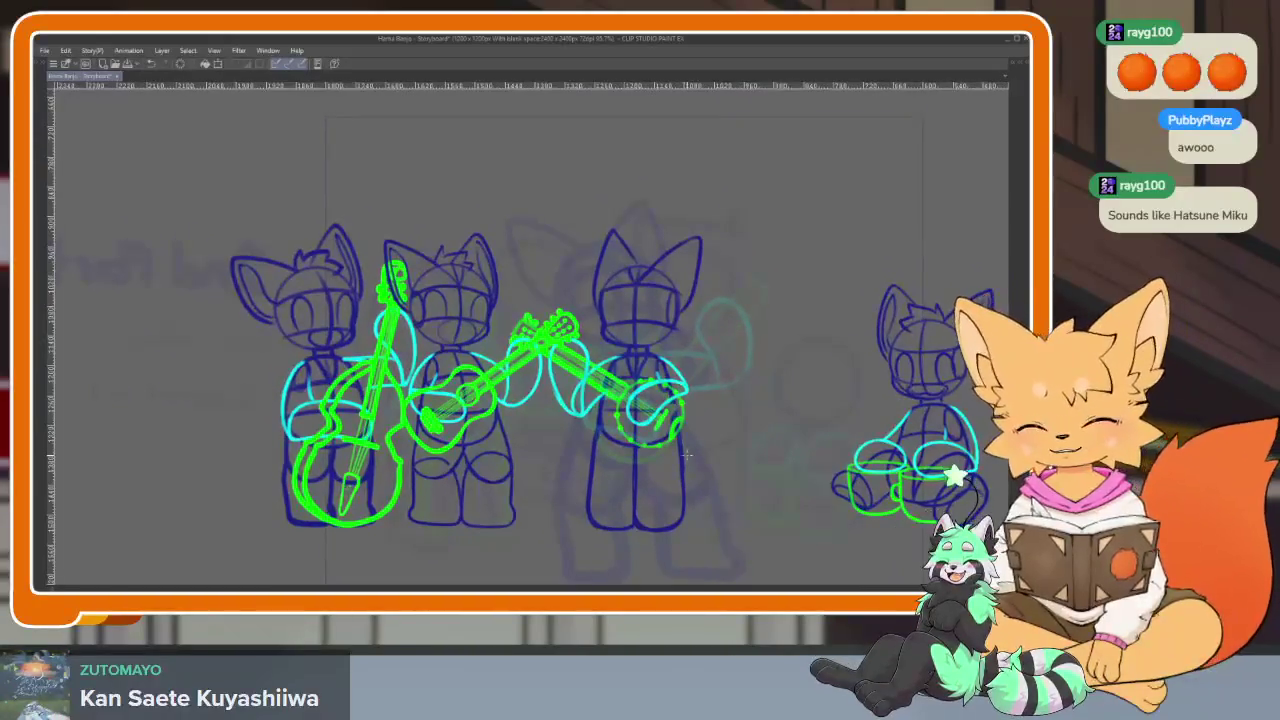
{"action": "scroll", "coordinate": [714, 443], "scroll_direction": "up", "scroll_amount": 1}
{"action": "scroll", "coordinate": [721, 418], "scroll_direction": "up", "scroll_amount": 1}
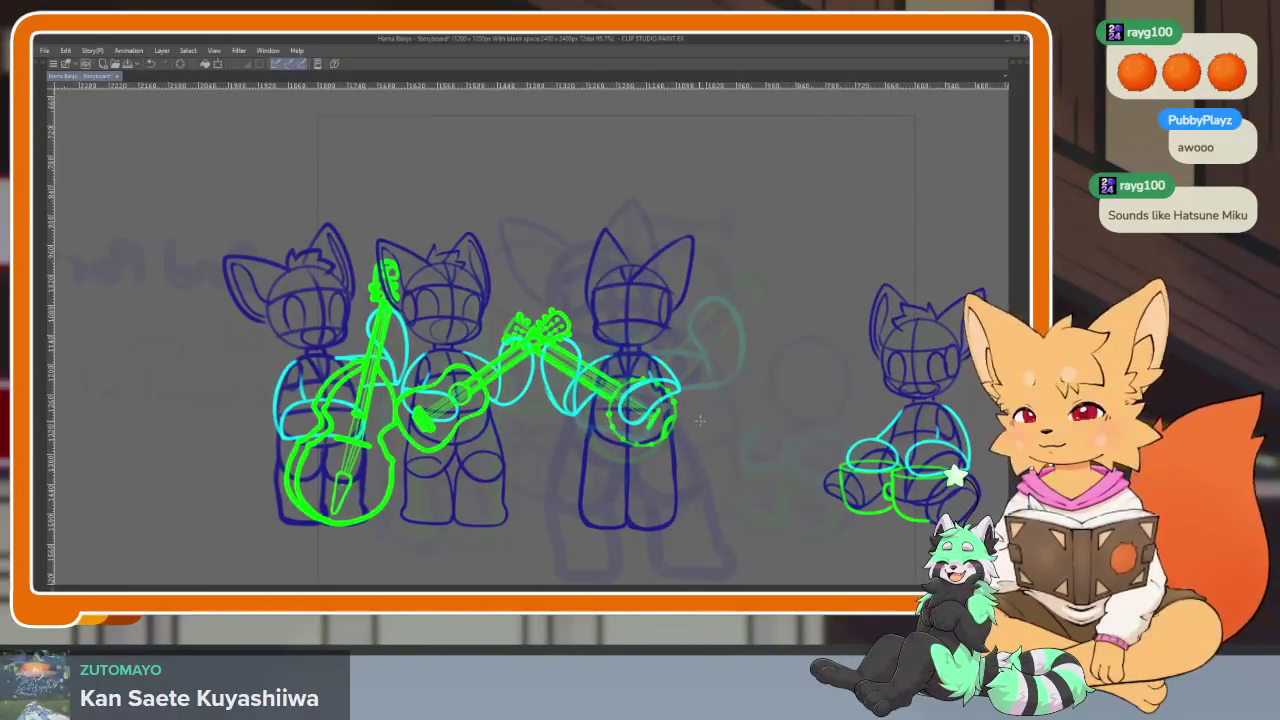
{"action": "scroll", "coordinate": [690, 460], "scroll_direction": "down", "scroll_amount": 1}
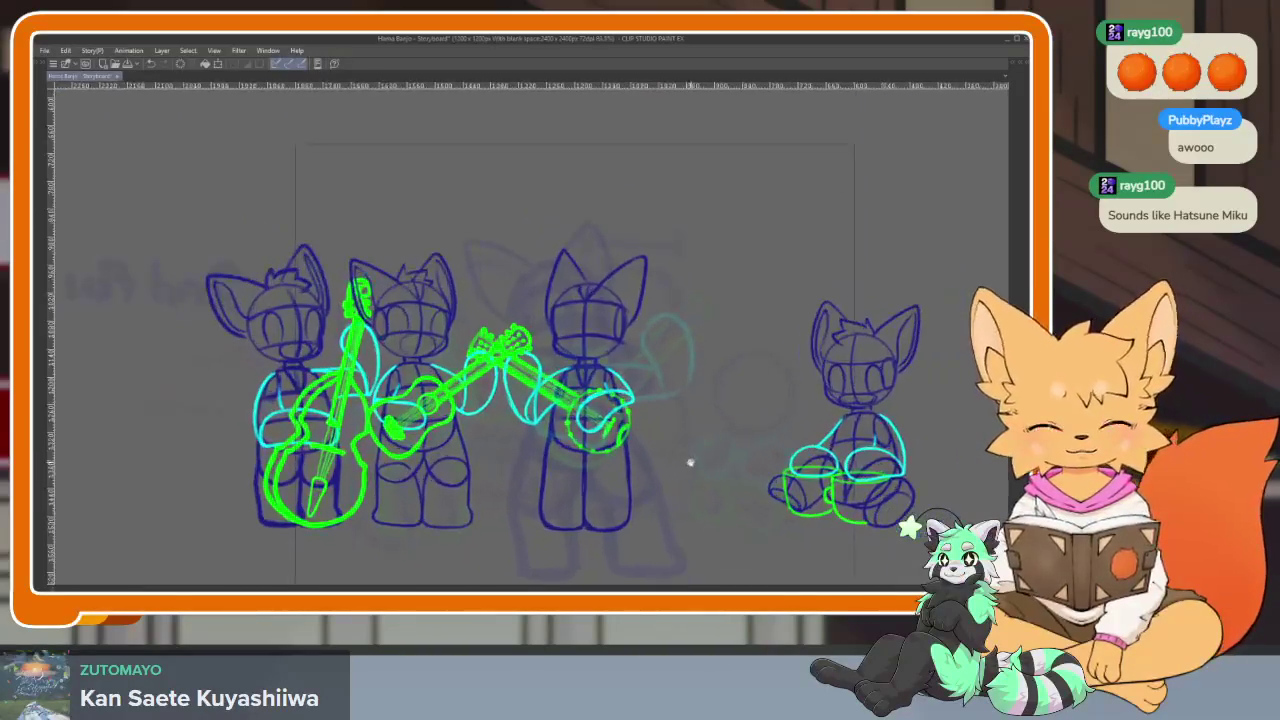
{"action": "scroll", "coordinate": [690, 462], "scroll_direction": "right", "scroll_amount": 1}
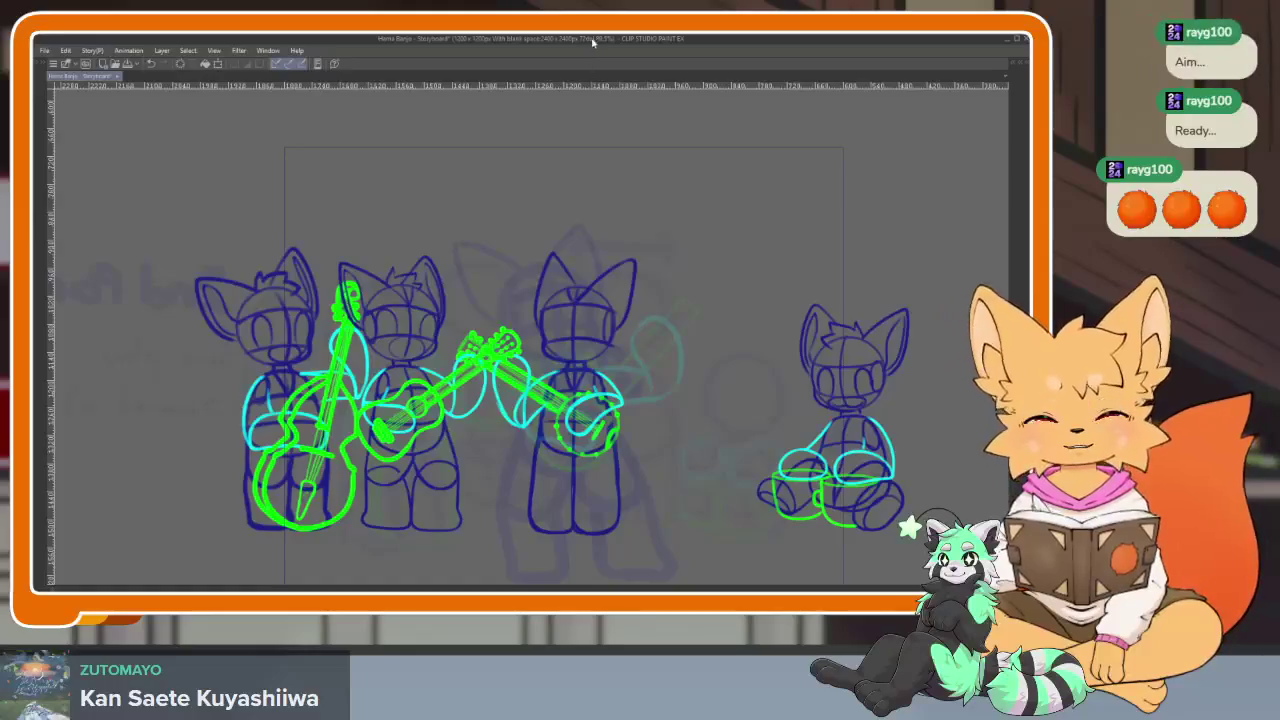
{"action": "scroll", "coordinate": [660, 467], "scroll_direction": "up", "scroll_amount": 2}
{"action": "scroll", "coordinate": [660, 467], "scroll_direction": "up", "scroll_amount": 1}
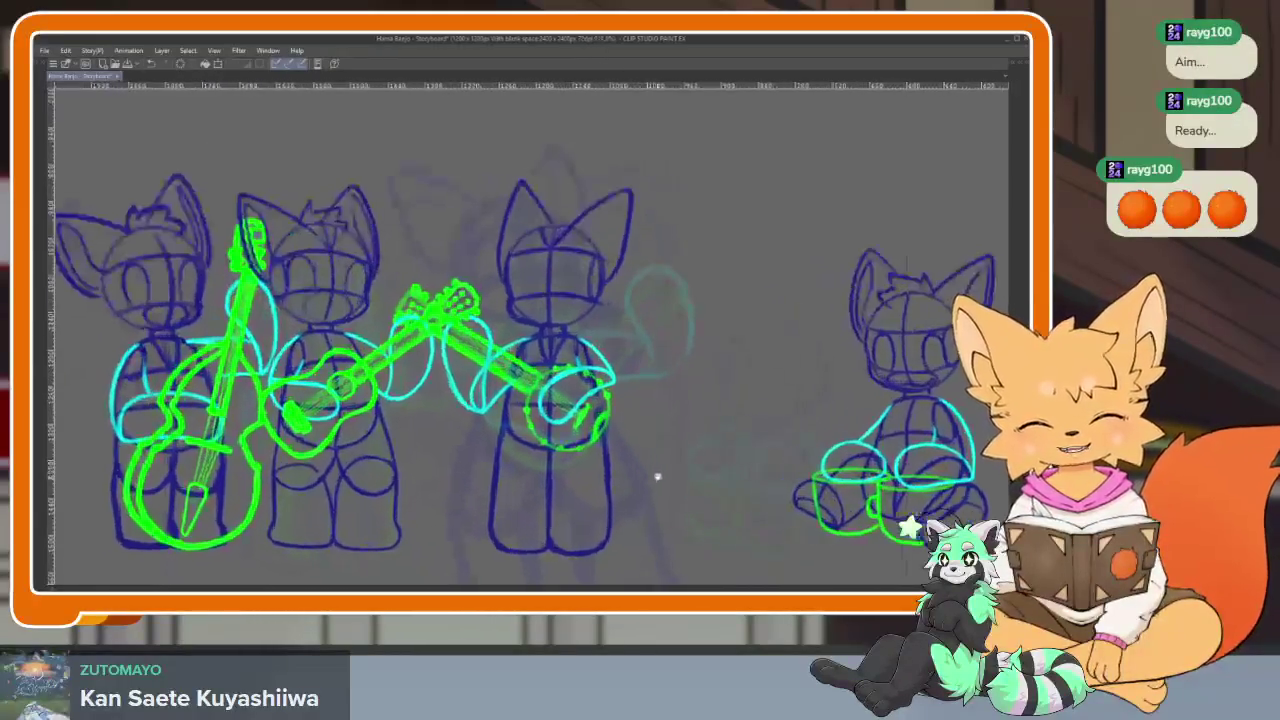
{"action": "scroll", "coordinate": [660, 467], "scroll_direction": "up", "scroll_amount": 1}
{"action": "key", "text": "Tab"}
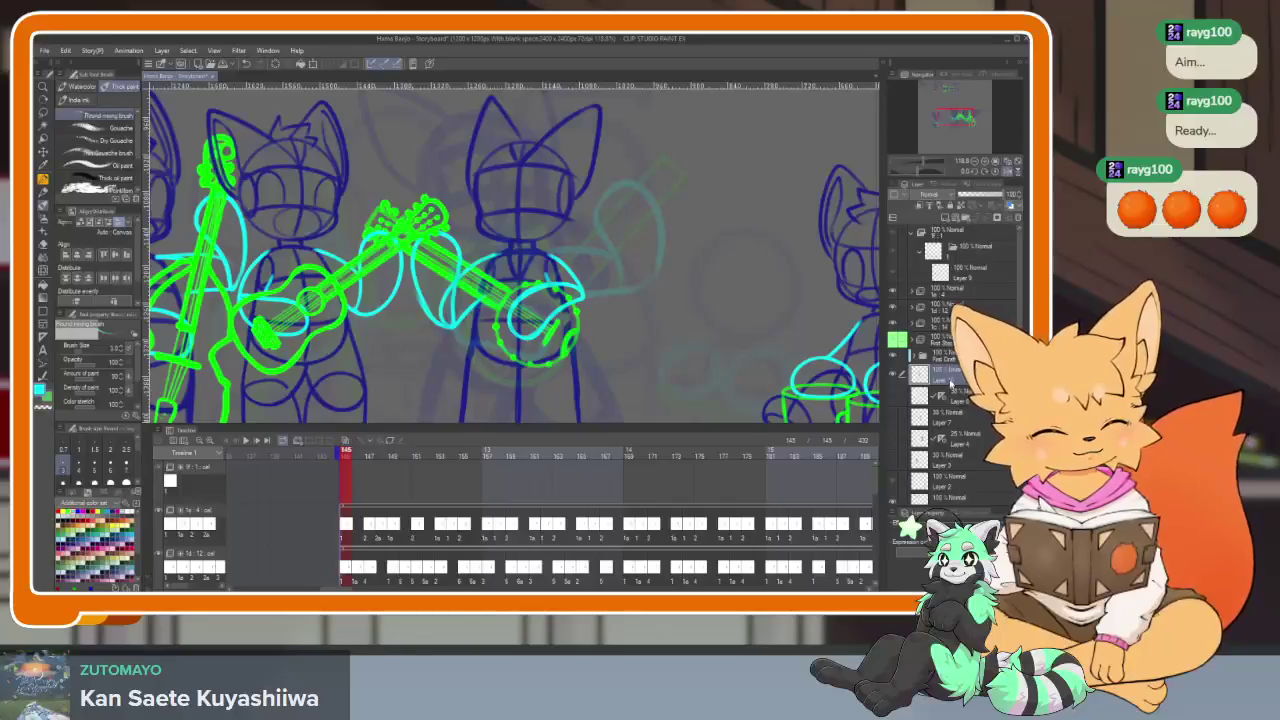
Toggle the guitar layer's visibility and review the full canvas without panels
{"action": "left_click", "coordinate": [894, 377]}
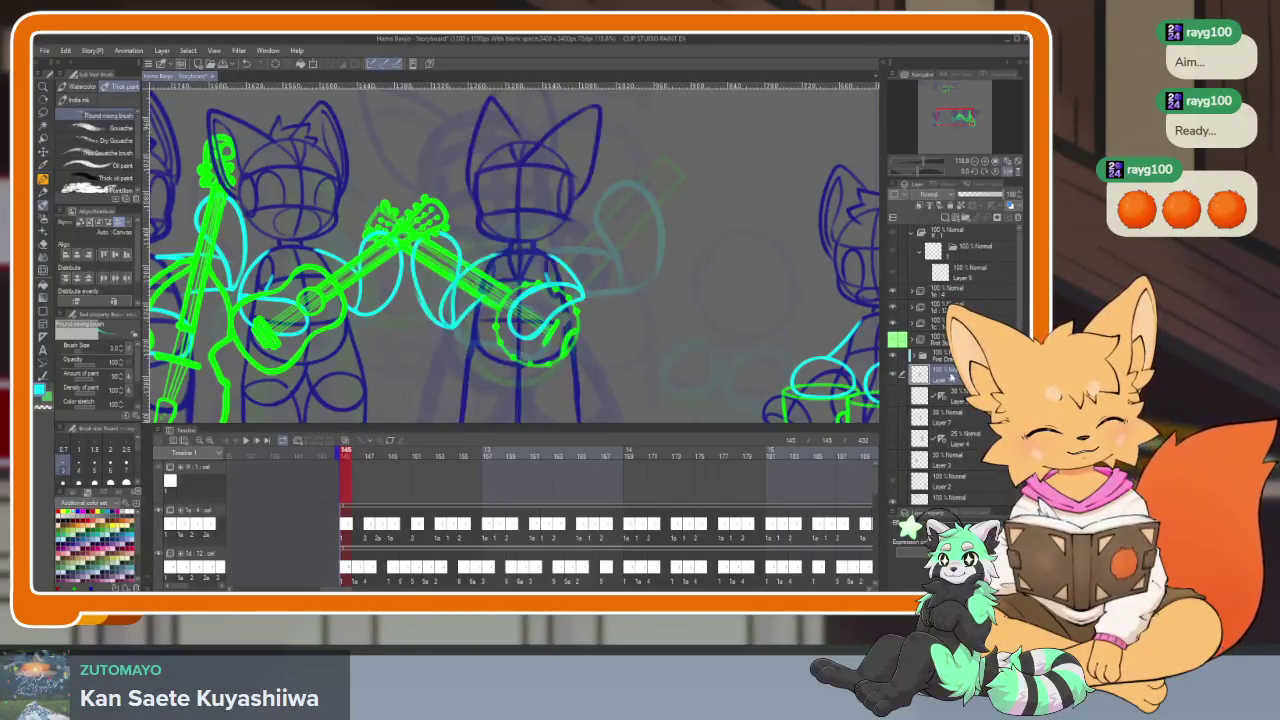
{"action": "key", "text": "Tab"}
{"action": "scroll", "coordinate": [700, 440], "scroll_direction": "down", "scroll_amount": 2}
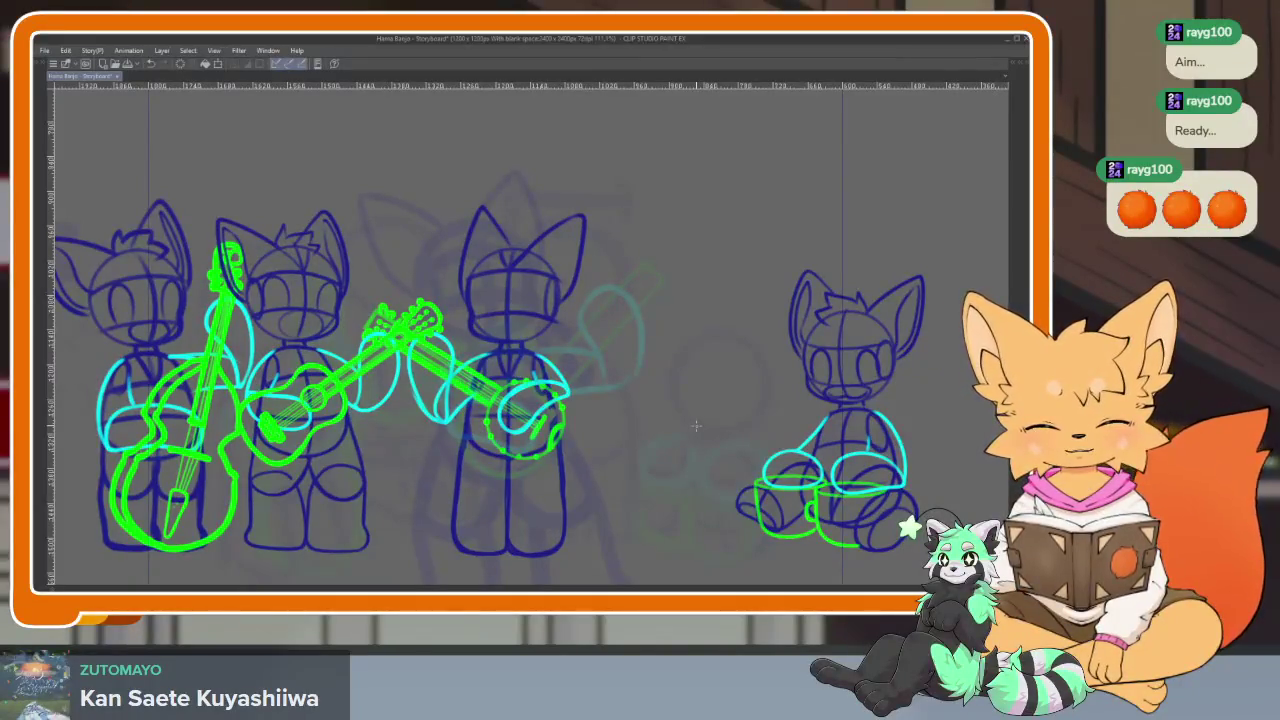
{"action": "scroll", "coordinate": [566, 435], "scroll_direction": "up", "scroll_amount": 3}
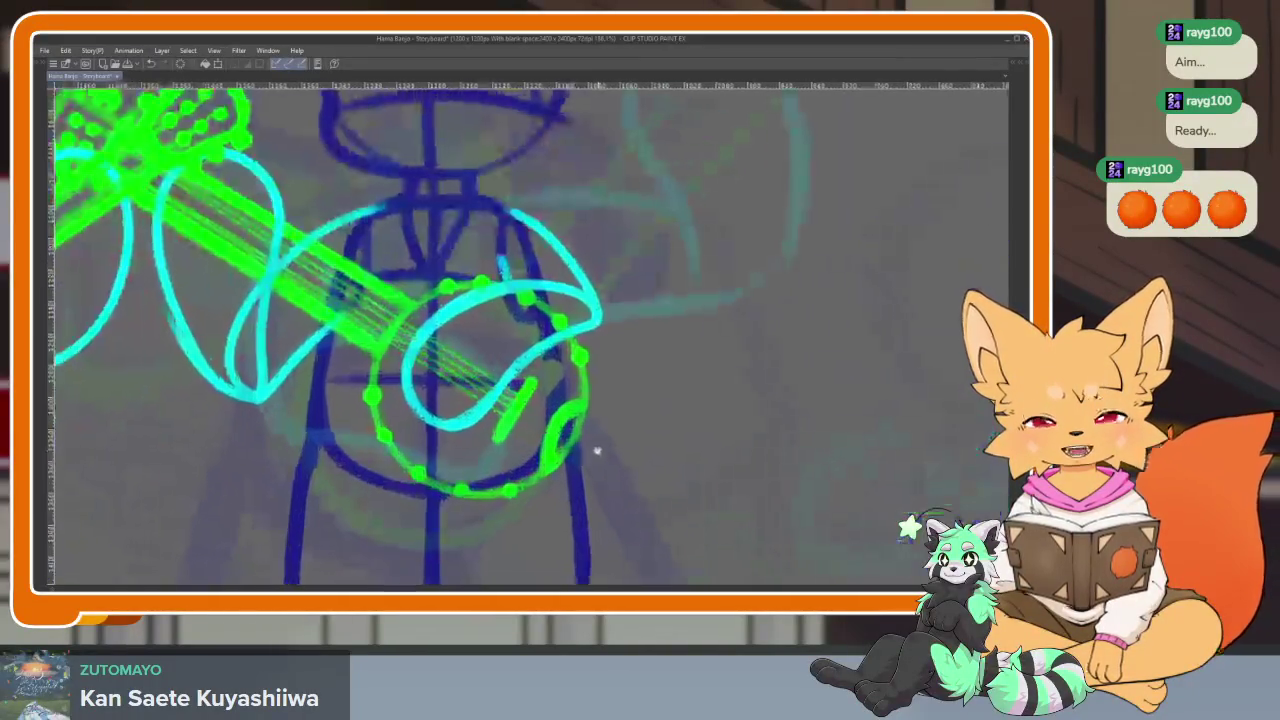
{"action": "scroll", "coordinate": [597, 460], "scroll_direction": "down", "scroll_amount": 3}
{"action": "scroll", "coordinate": [623, 437], "scroll_direction": "up", "scroll_amount": 2}
{"action": "scroll", "coordinate": [613, 421], "scroll_direction": "down", "scroll_amount": 2}
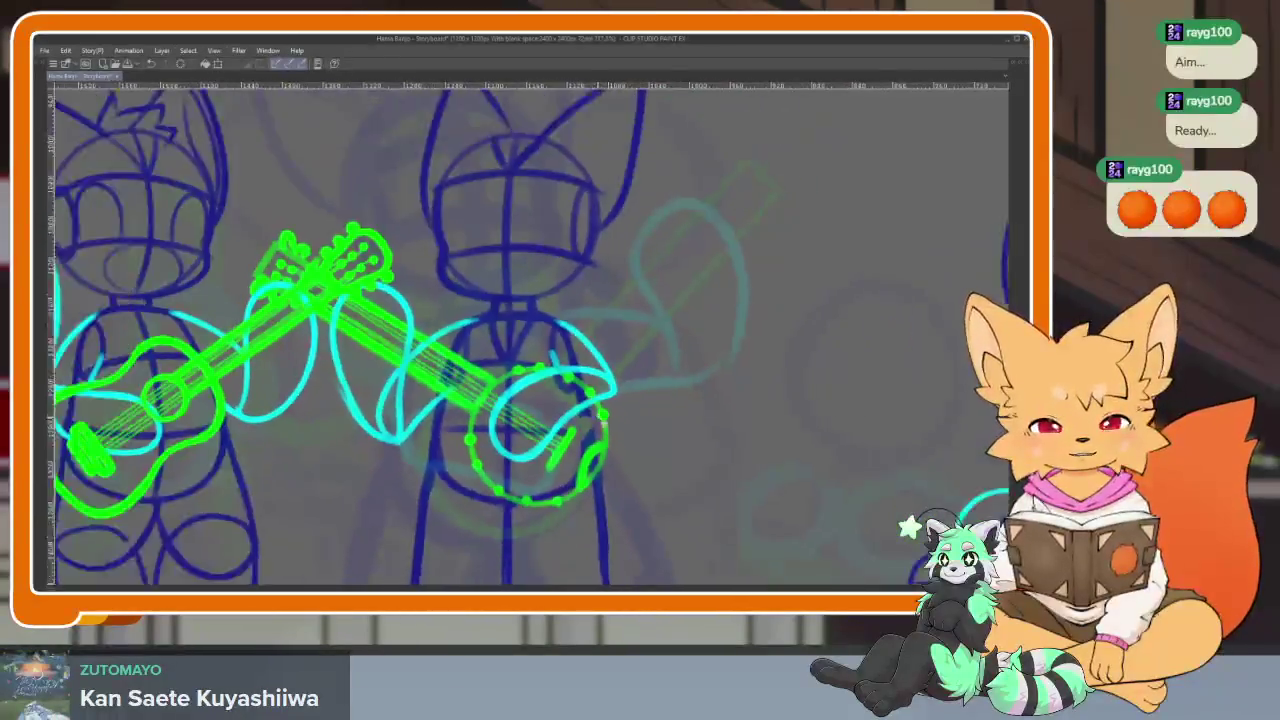
{"action": "scroll", "coordinate": [620, 425], "scroll_direction": "up", "scroll_amount": 2}
{"action": "scroll", "coordinate": [631, 423], "scroll_direction": "up", "scroll_amount": 1}
{"action": "scroll", "coordinate": [635, 445], "scroll_direction": "down", "scroll_amount": 2}
{"action": "scroll", "coordinate": [632, 440], "scroll_direction": "down", "scroll_amount": 1}
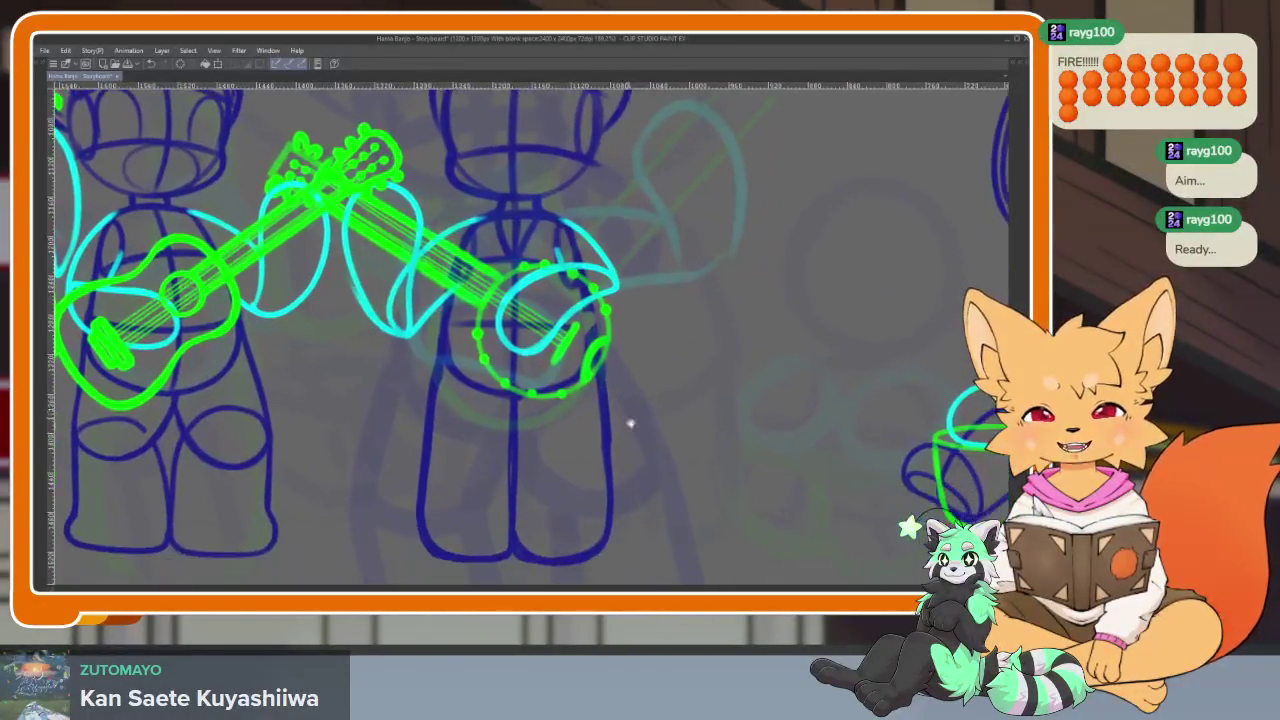
{"action": "scroll", "coordinate": [627, 428], "scroll_direction": "down", "scroll_amount": 1}
{"action": "scroll", "coordinate": [690, 425], "scroll_direction": "down", "scroll_amount": 1}
{"action": "scroll", "coordinate": [677, 434], "scroll_direction": "up", "scroll_amount": 1}
Select the banjo player's layer and turn its visibility off, leaving a faint ghost
{"action": "key", "text": "Tab"}
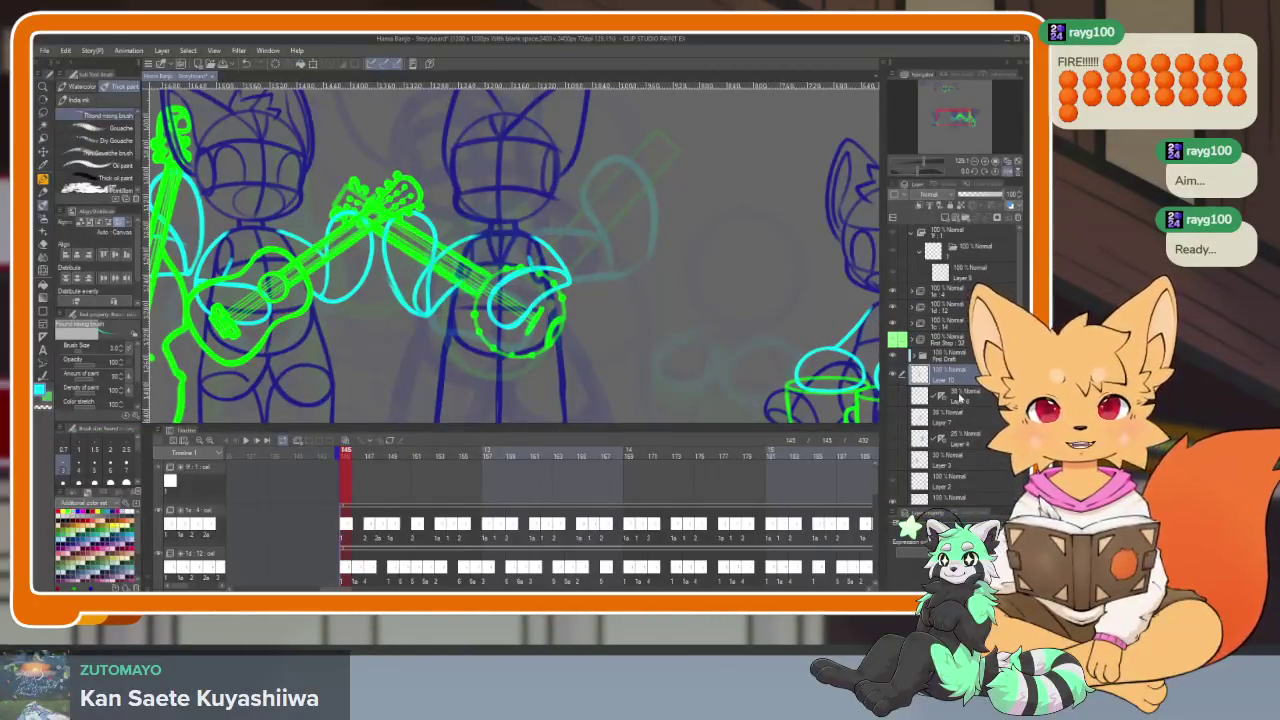
{"action": "left_click", "coordinate": [980, 272]}
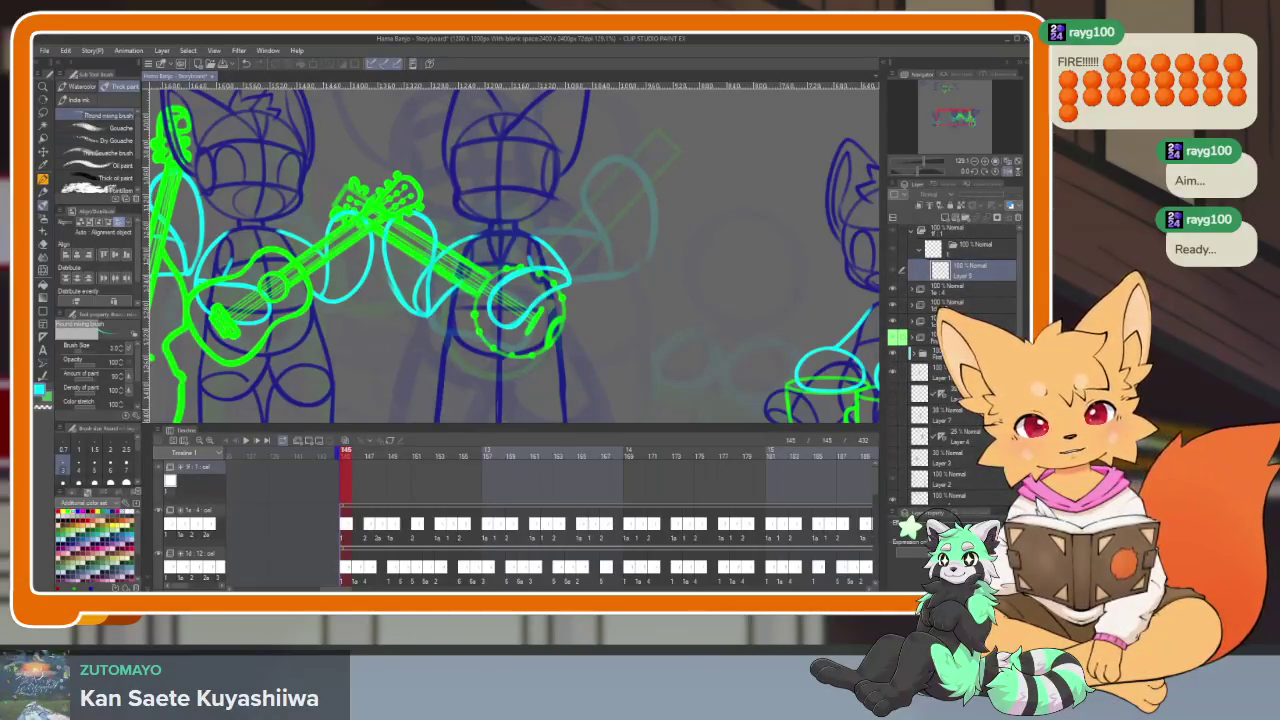
{"action": "left_click", "coordinate": [950, 371]}
{"action": "left_click", "coordinate": [980, 282]}
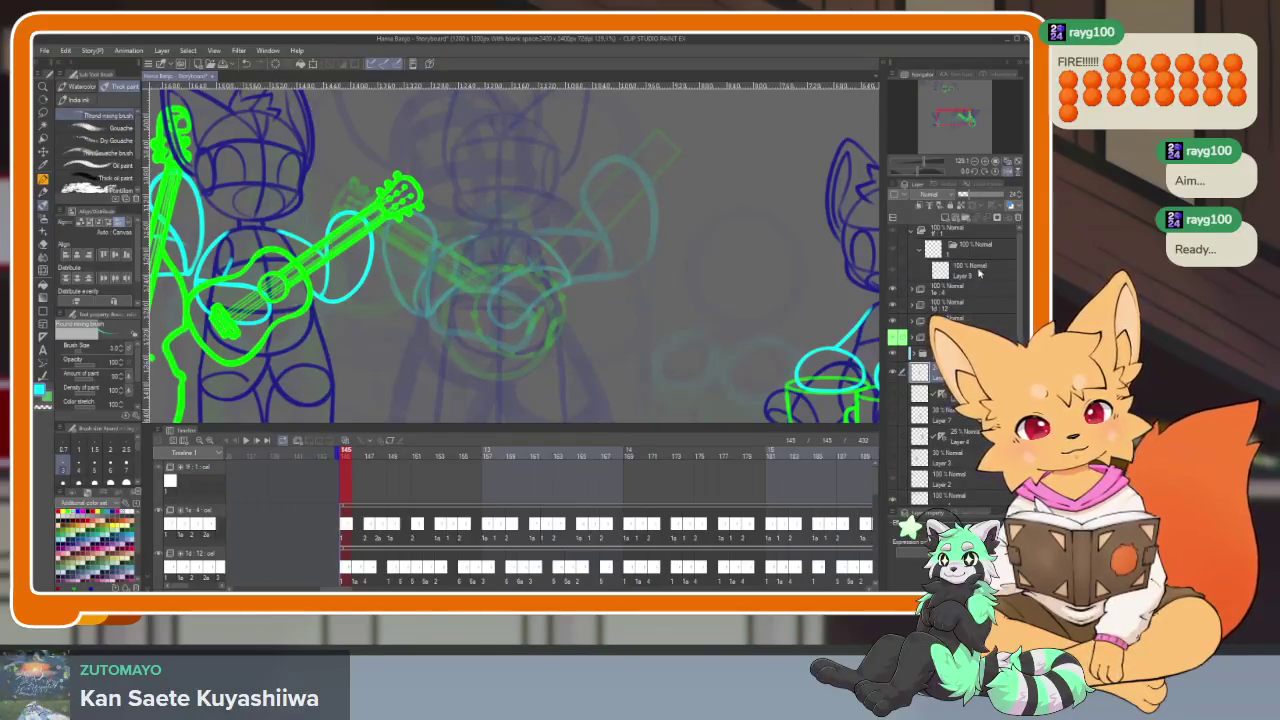
{"action": "key", "text": "Tab"}
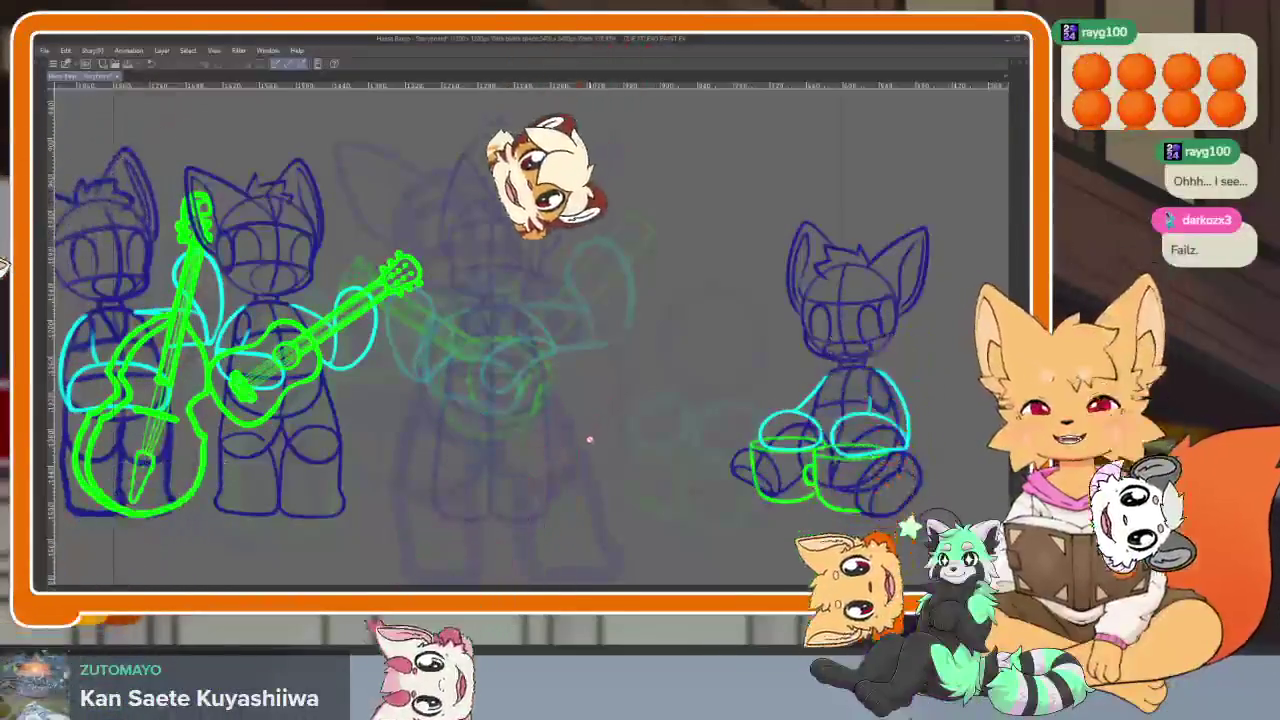
Toggle the palettes off and on, ending with tool, layer and timeline panels shown
{"action": "key", "text": "Tab"}
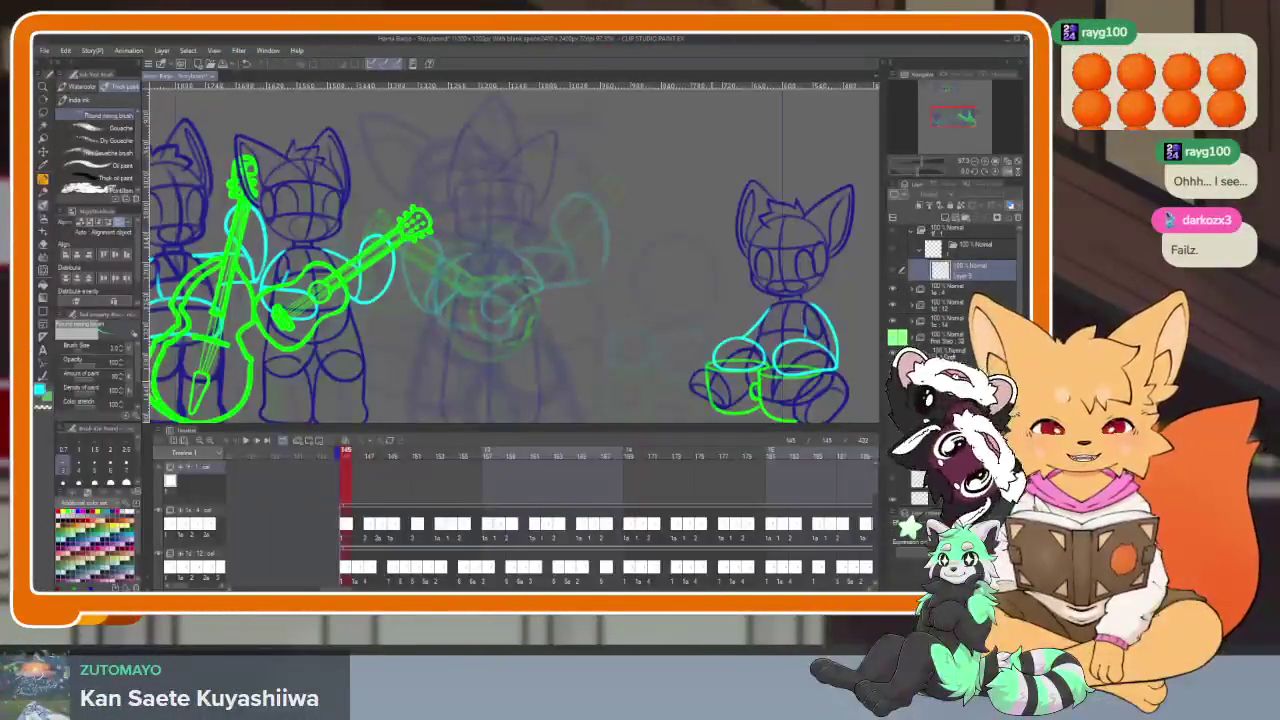
{"action": "key", "text": "Tab"}
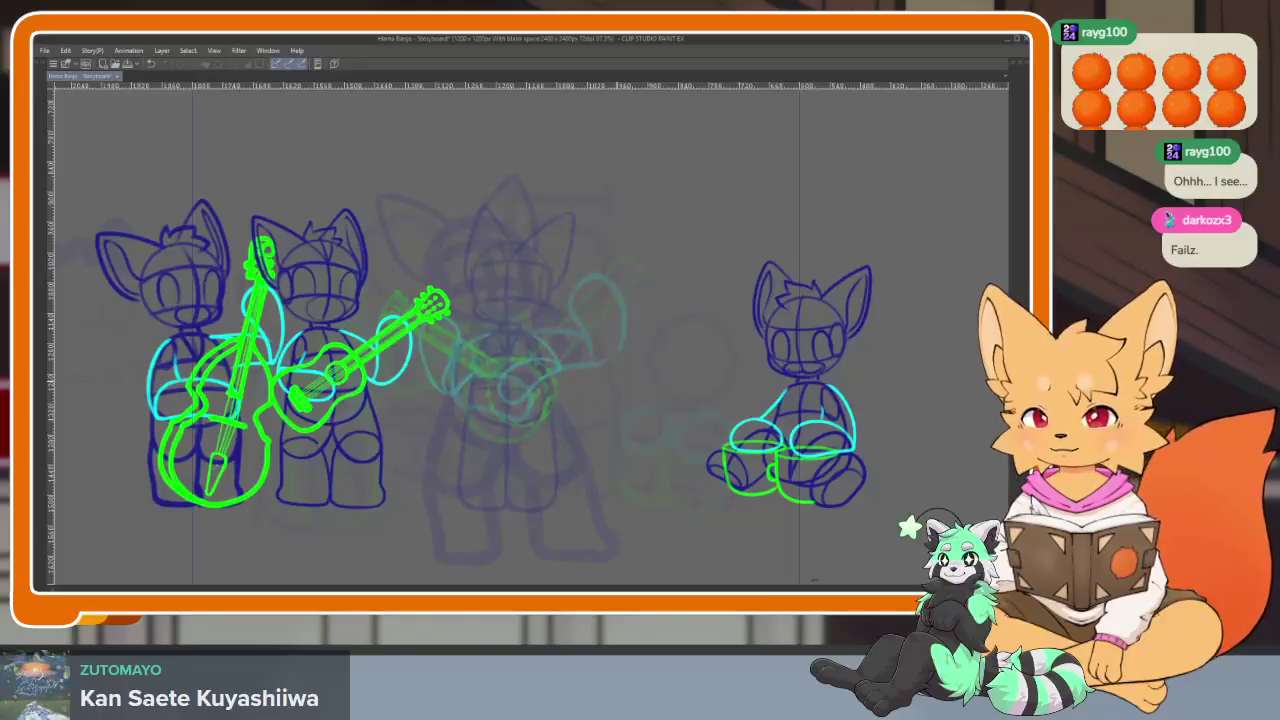
{"action": "key", "text": "Tab"}
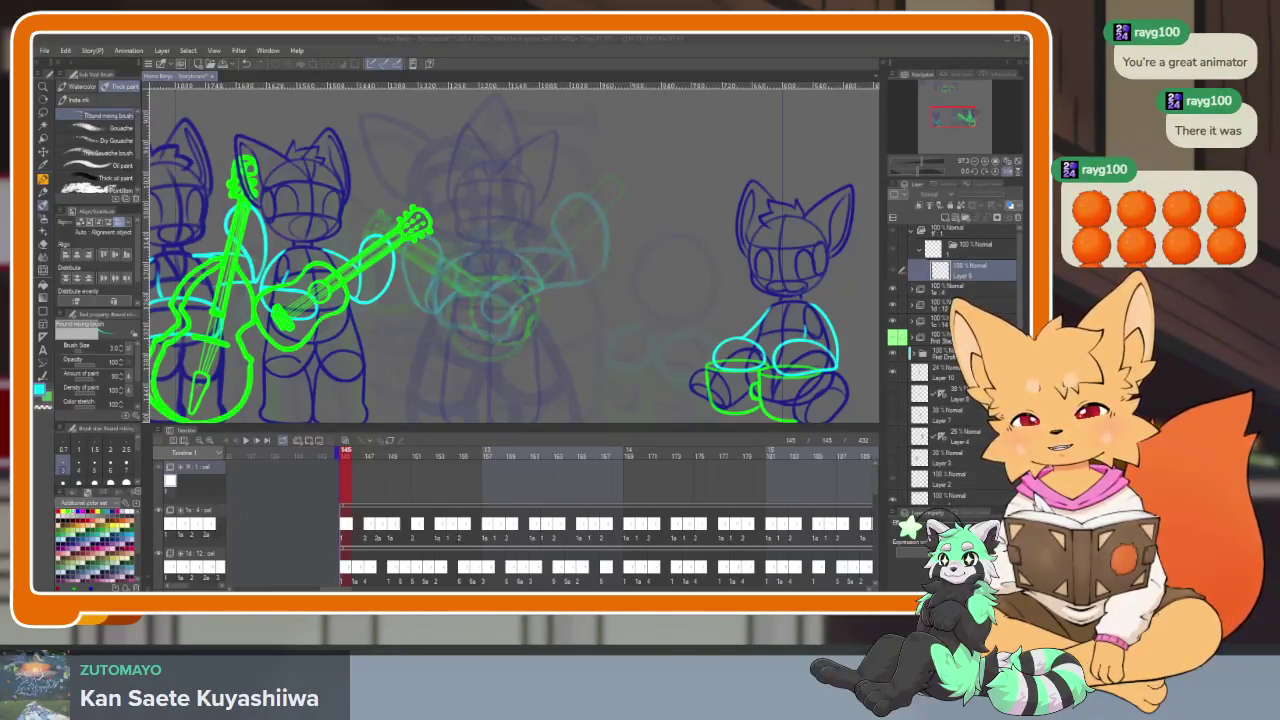
{"action": "left_click", "coordinate": [533, 44]}
{"action": "key", "text": "Tab"}
{"action": "scroll", "coordinate": [516, 430], "scroll_direction": "up", "scroll_amount": 2}
{"action": "scroll", "coordinate": [540, 432], "scroll_direction": "up", "scroll_amount": 2}
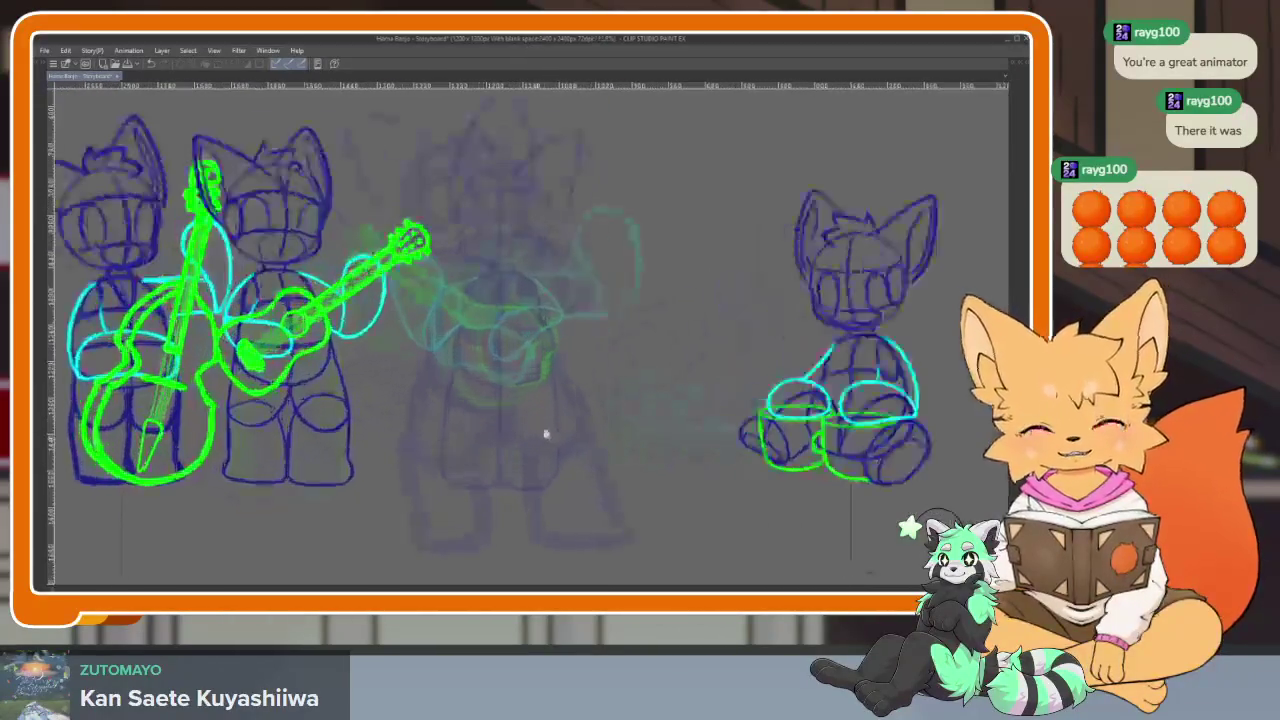
{"action": "scroll", "coordinate": [546, 433], "scroll_direction": "up", "scroll_amount": 1}
{"action": "scroll", "coordinate": [571, 449], "scroll_direction": "up", "scroll_amount": 1}
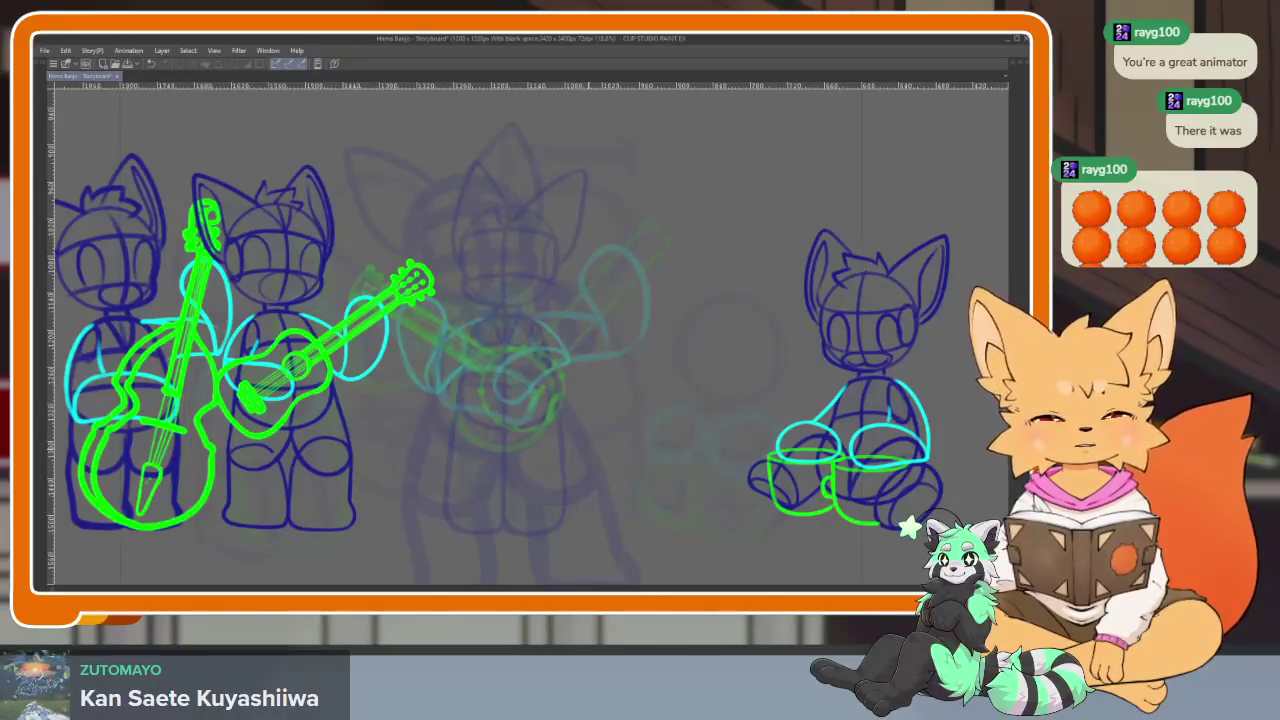
{"action": "scroll", "coordinate": [529, 457], "scroll_direction": "down", "scroll_amount": 2}
{"action": "scroll", "coordinate": [529, 457], "scroll_direction": "down", "scroll_amount": 2}
{"action": "scroll", "coordinate": [571, 400], "scroll_direction": "up", "scroll_amount": 3}
{"action": "scroll", "coordinate": [547, 443], "scroll_direction": "up", "scroll_amount": 2}
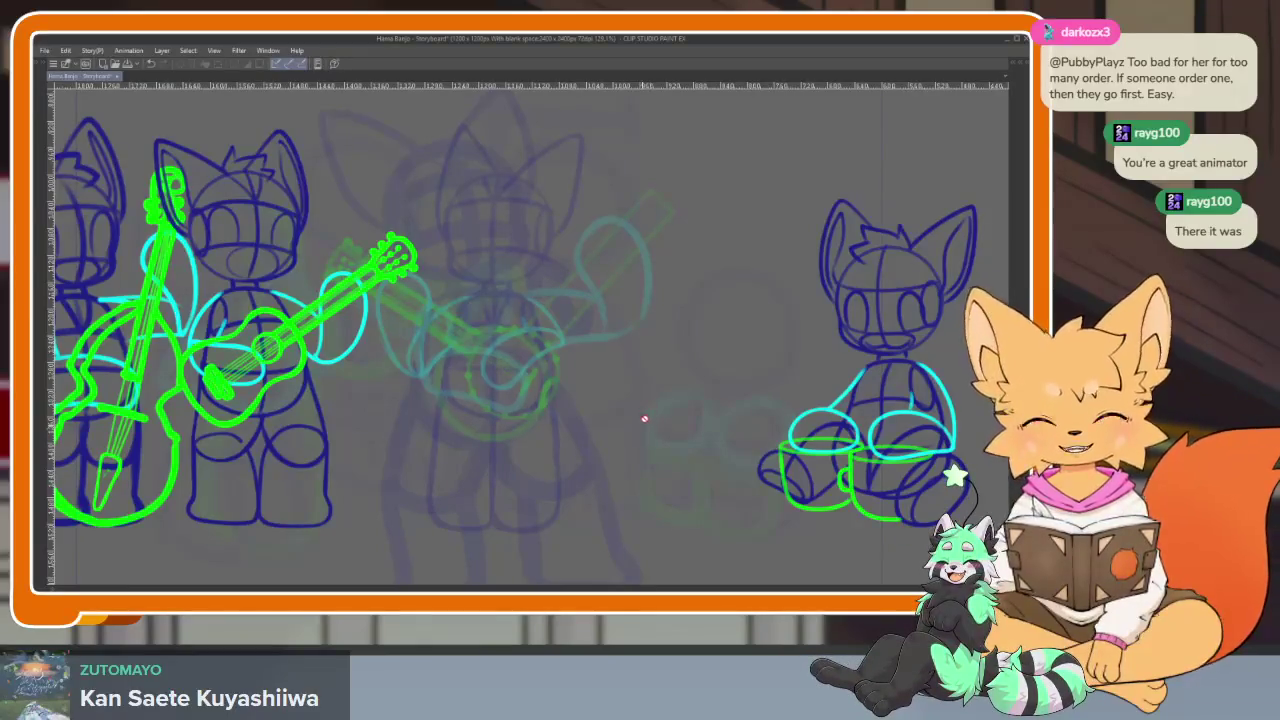
{"action": "key", "text": "Tab"}
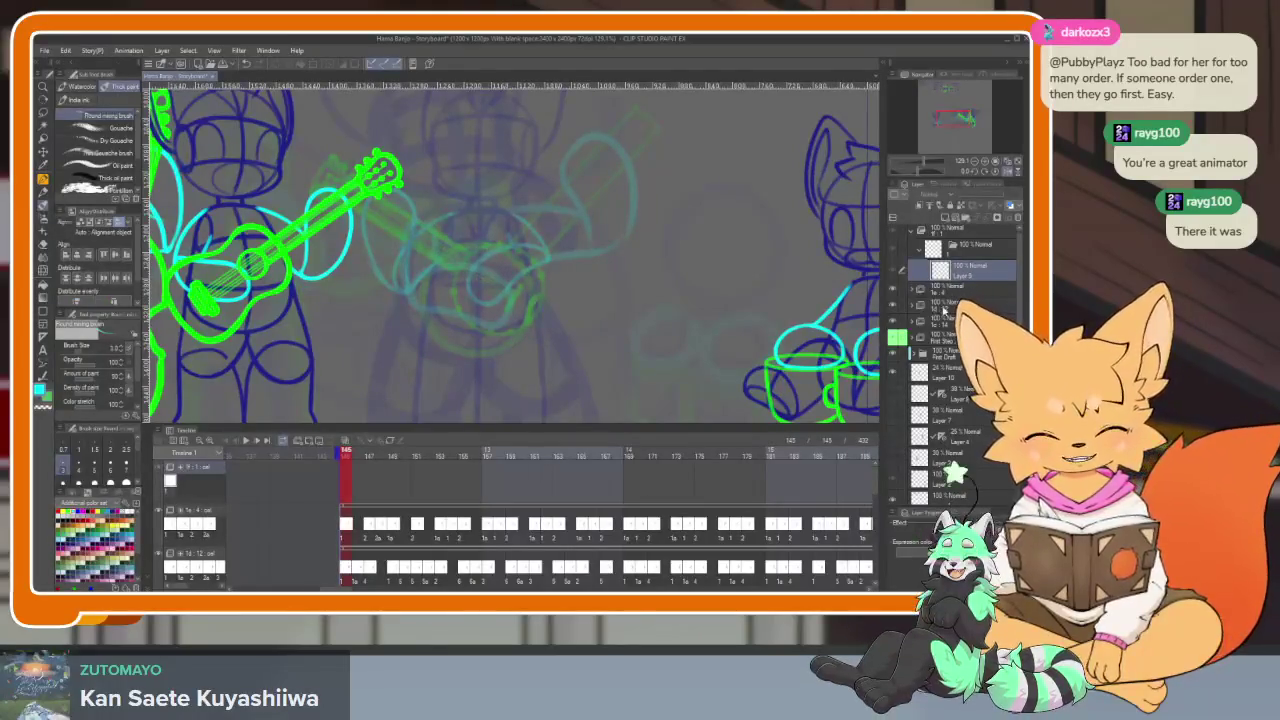
{"action": "right_click", "coordinate": [345, 488]}
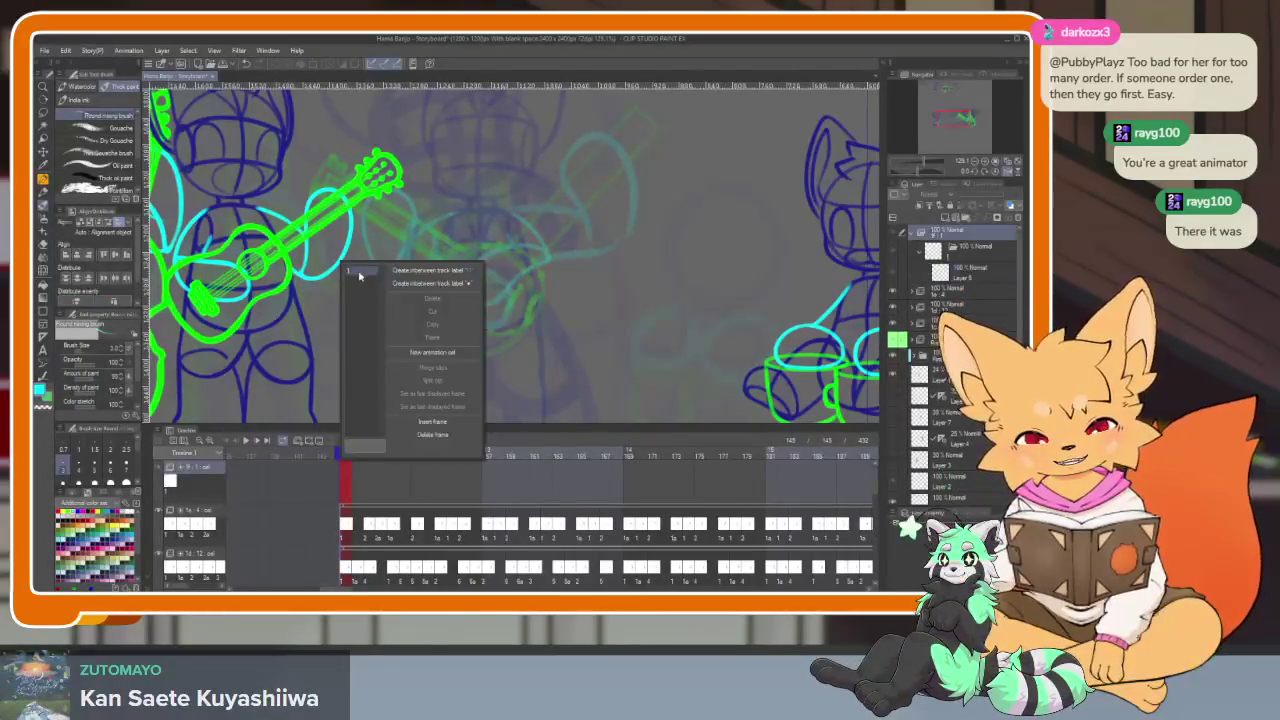
Hide the palettes and draw a short blue curve near the seated drummer
{"action": "key", "text": "Tab"}
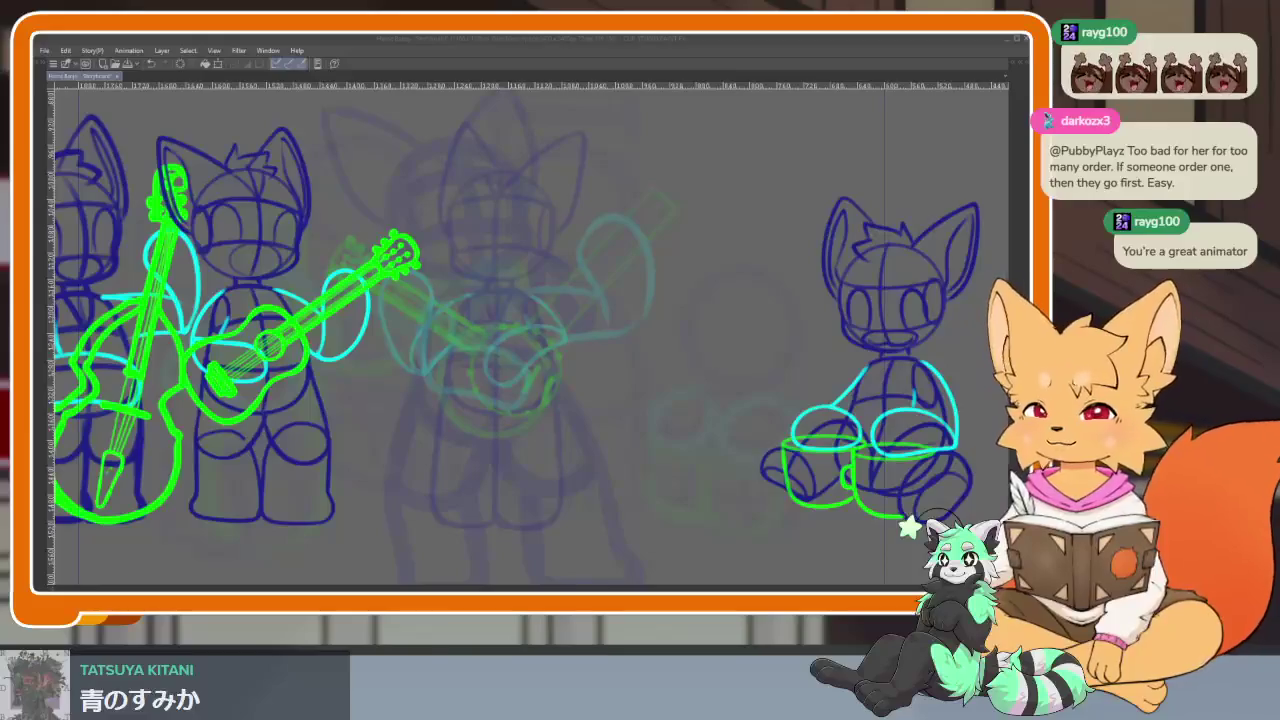
{"action": "mouse_move", "coordinate": [566, 428]}
{"action": "left_mouse_down"}
{"action": "mouse_move", "coordinate": [604, 405]}
{"action": "mouse_move", "coordinate": [660, 416]}
{"action": "mouse_move", "coordinate": [635, 421]}
{"action": "left_mouse_up"}
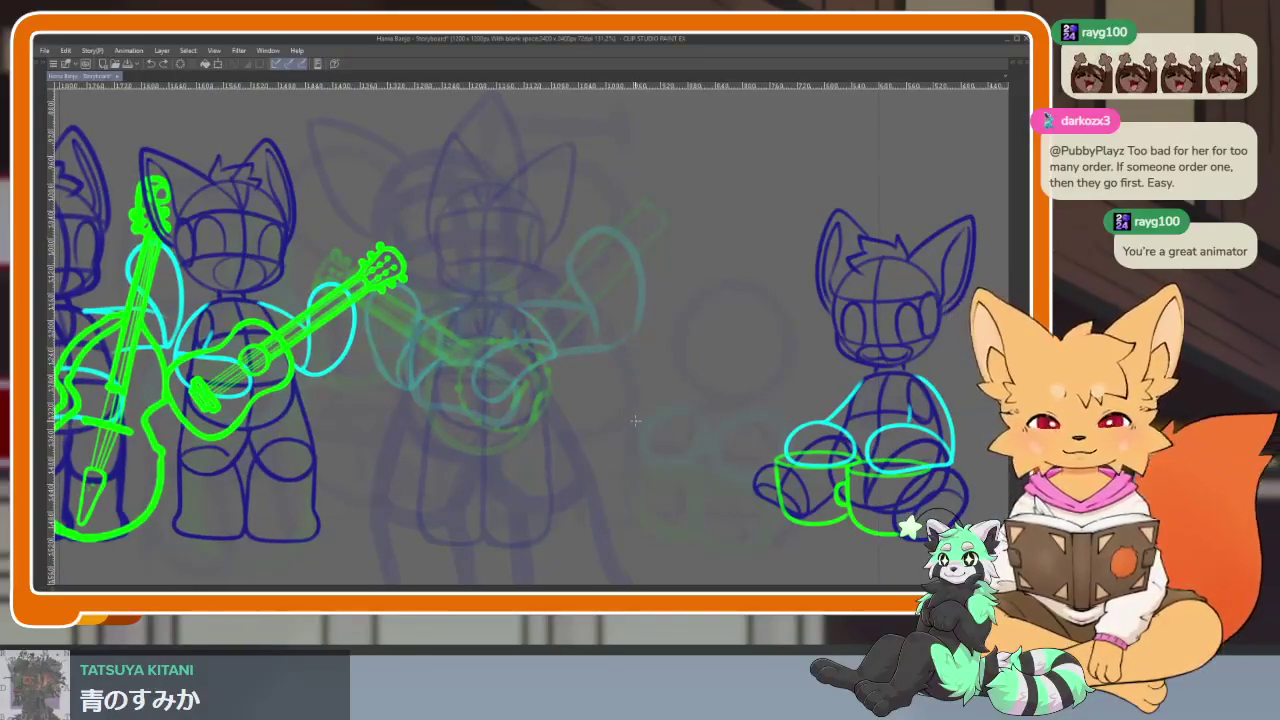
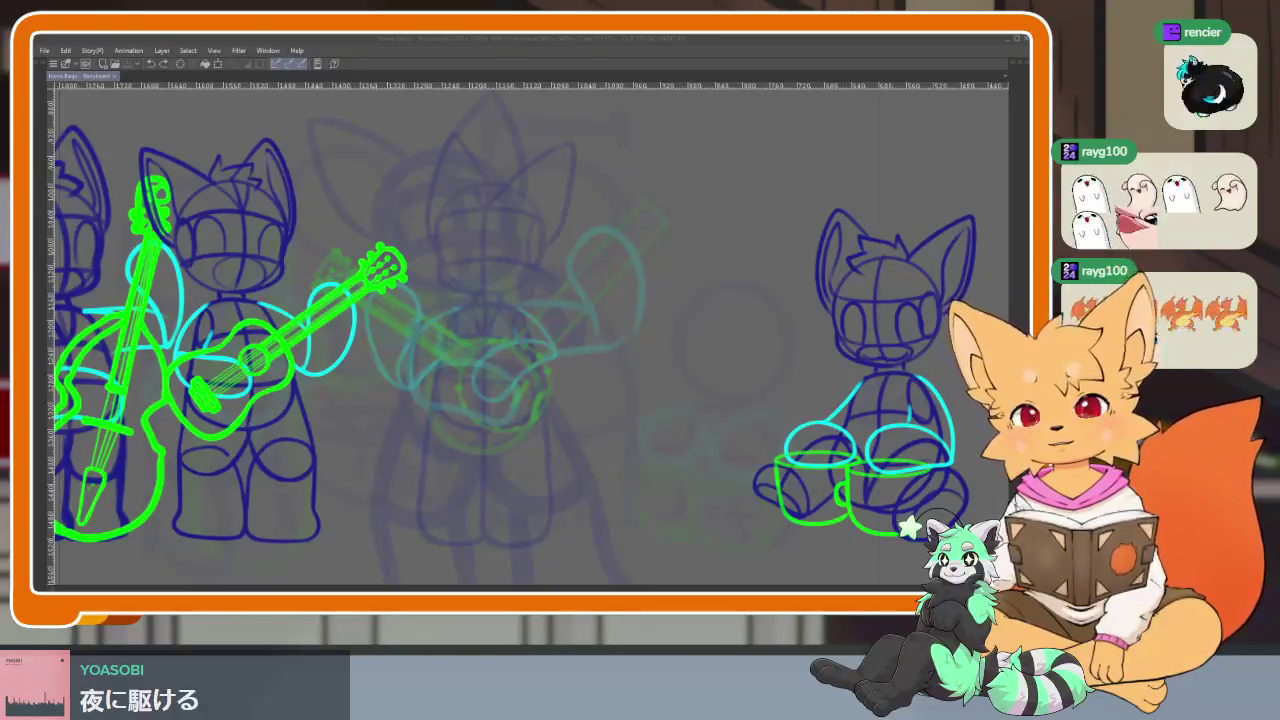
Undo a stray cyan stroke, fit the page in view, save, and restore all palettes
{"action": "left_click_drag", "start_coordinate": [587, 449], "coordinate": [615, 414]}
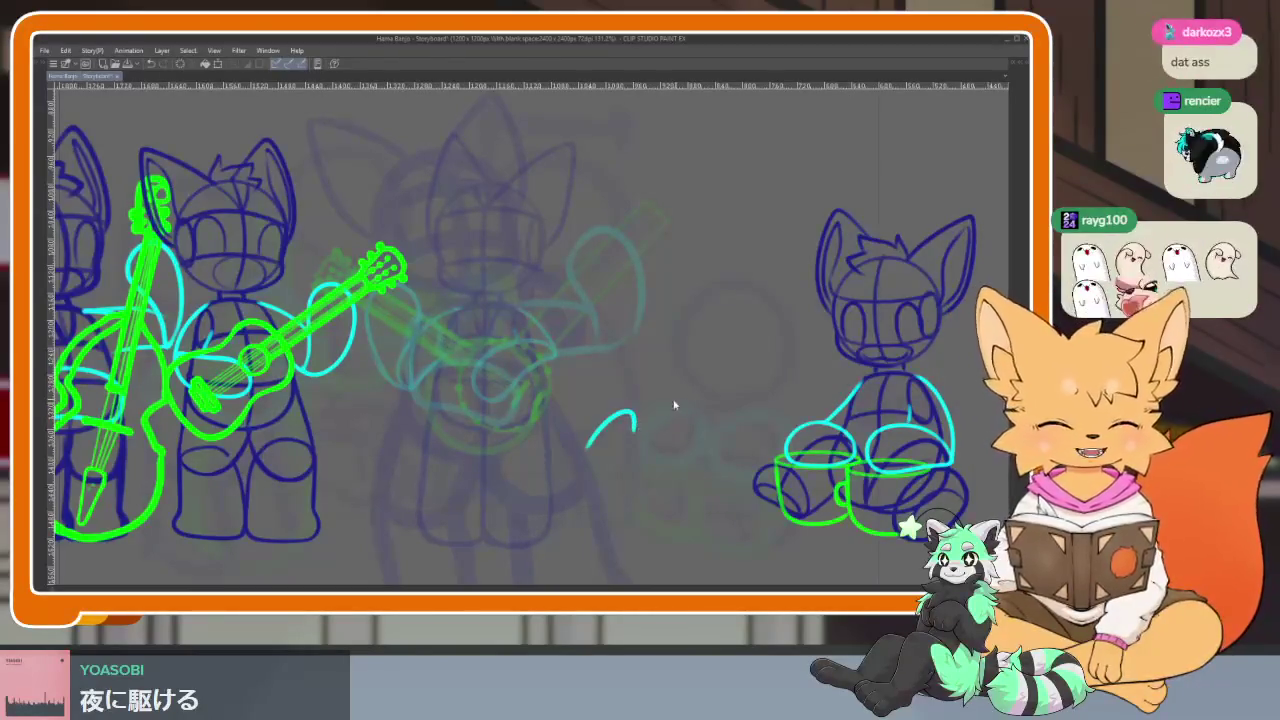
{"action": "key", "text": "ctrl+z"}
{"action": "scroll", "coordinate": [596, 435], "scroll_direction": "down", "scroll_amount": 2}
{"action": "scroll", "coordinate": [598, 437], "scroll_direction": "up", "scroll_amount": 2}
{"action": "scroll", "coordinate": [601, 438], "scroll_direction": "up", "scroll_amount": 1}
{"action": "scroll", "coordinate": [601, 438], "scroll_direction": "up", "scroll_amount": 2}
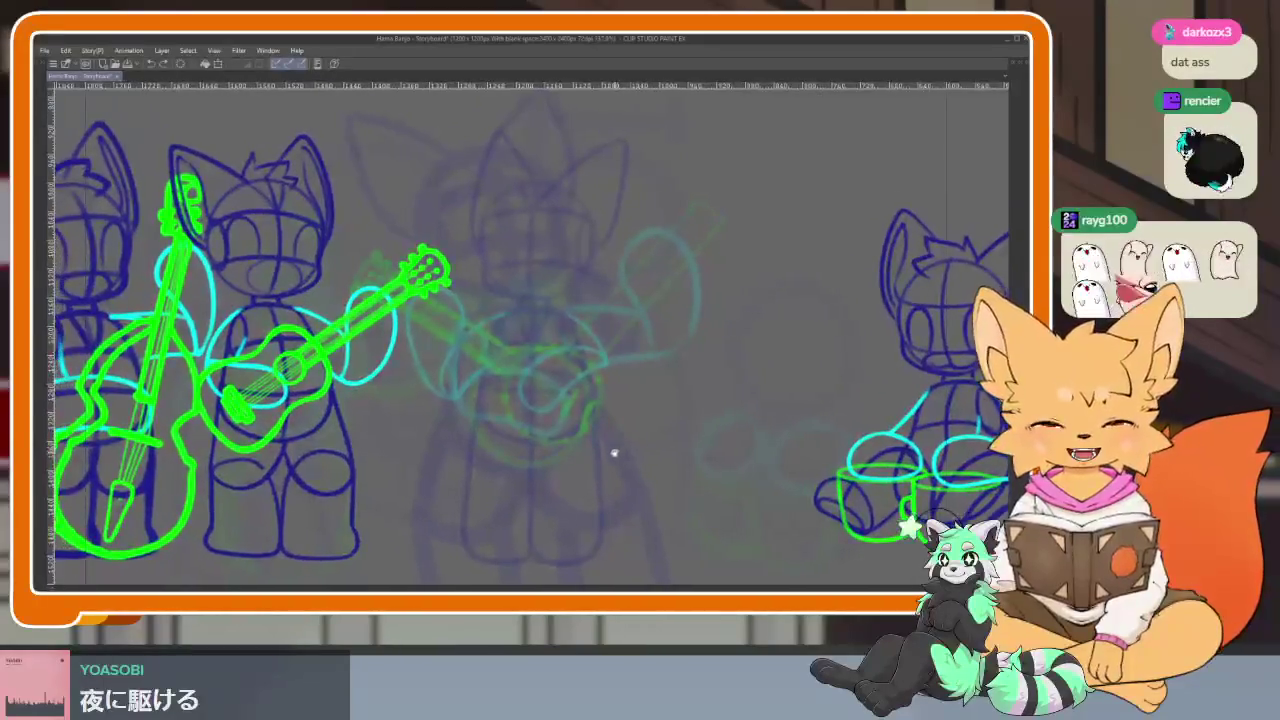
{"action": "scroll", "coordinate": [606, 448], "scroll_direction": "up", "scroll_amount": 2}
{"action": "scroll", "coordinate": [591, 451], "scroll_direction": "up", "scroll_amount": 1}
{"action": "scroll", "coordinate": [575, 452], "scroll_direction": "up", "scroll_amount": 1}
{"action": "scroll", "coordinate": [590, 412], "scroll_direction": "down", "scroll_amount": 1}
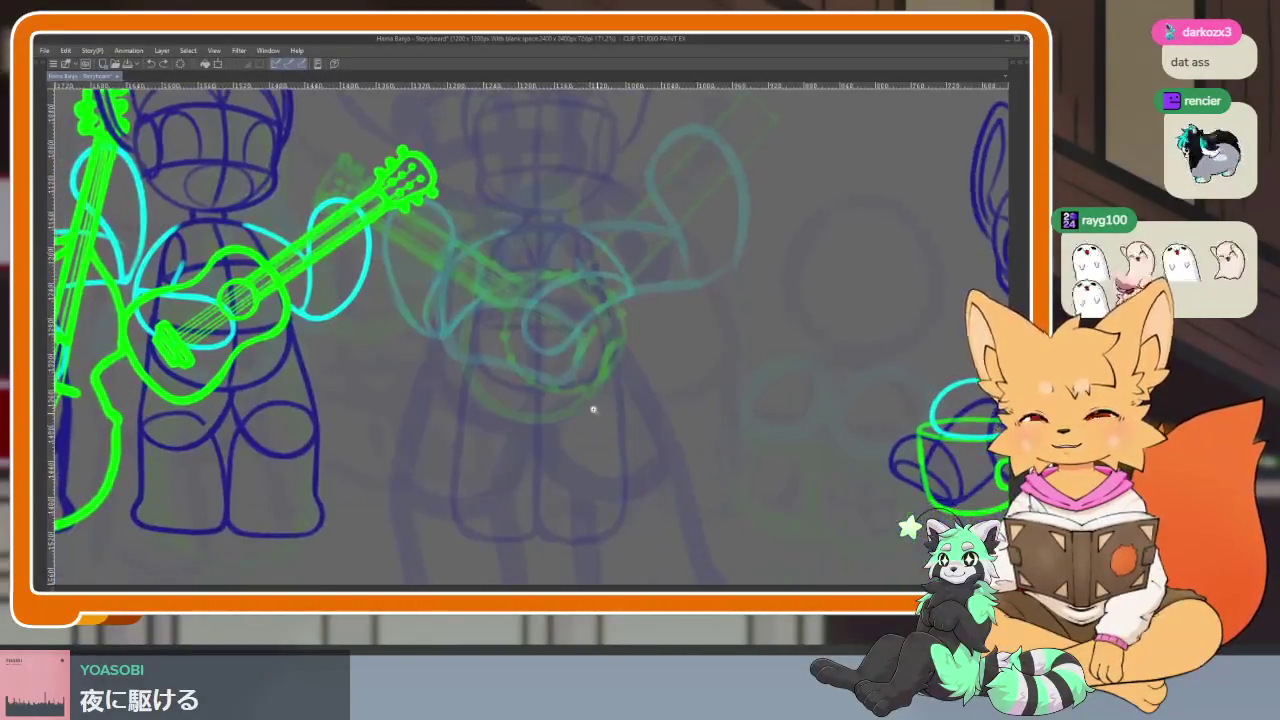
{"action": "scroll", "coordinate": [596, 416], "scroll_direction": "down", "scroll_amount": 2}
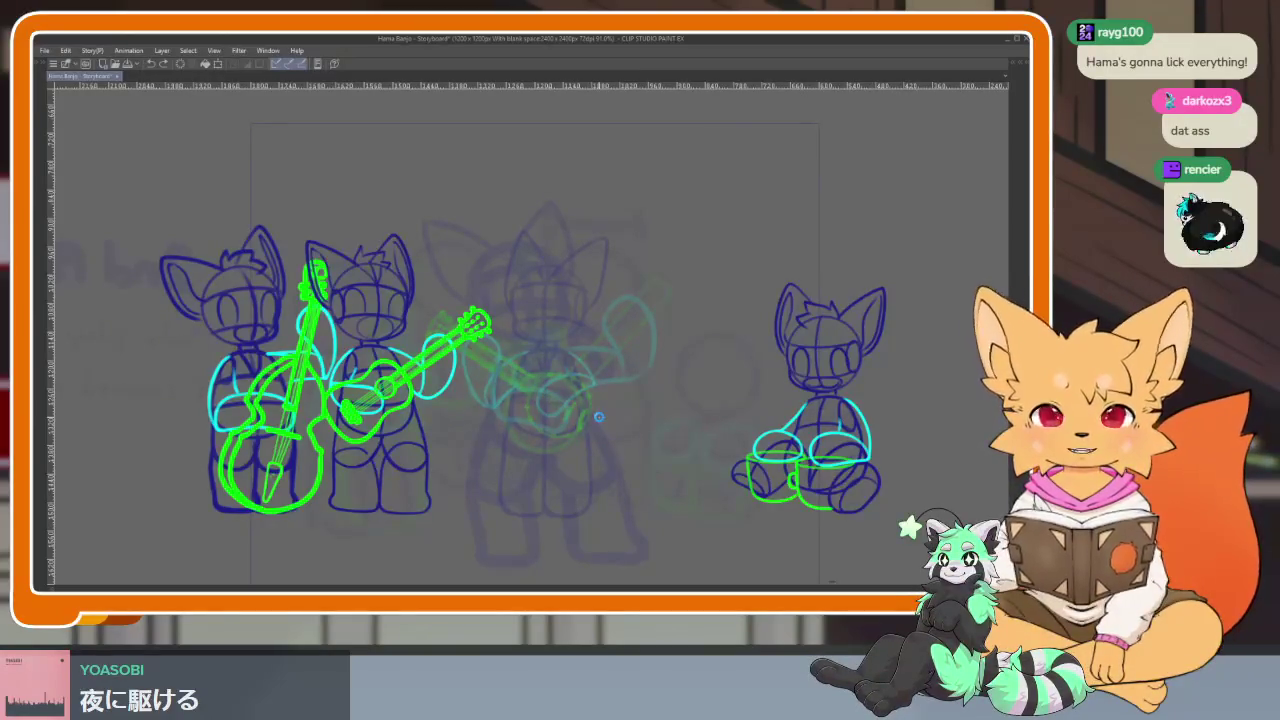
{"action": "key", "text": "ctrl+s"}
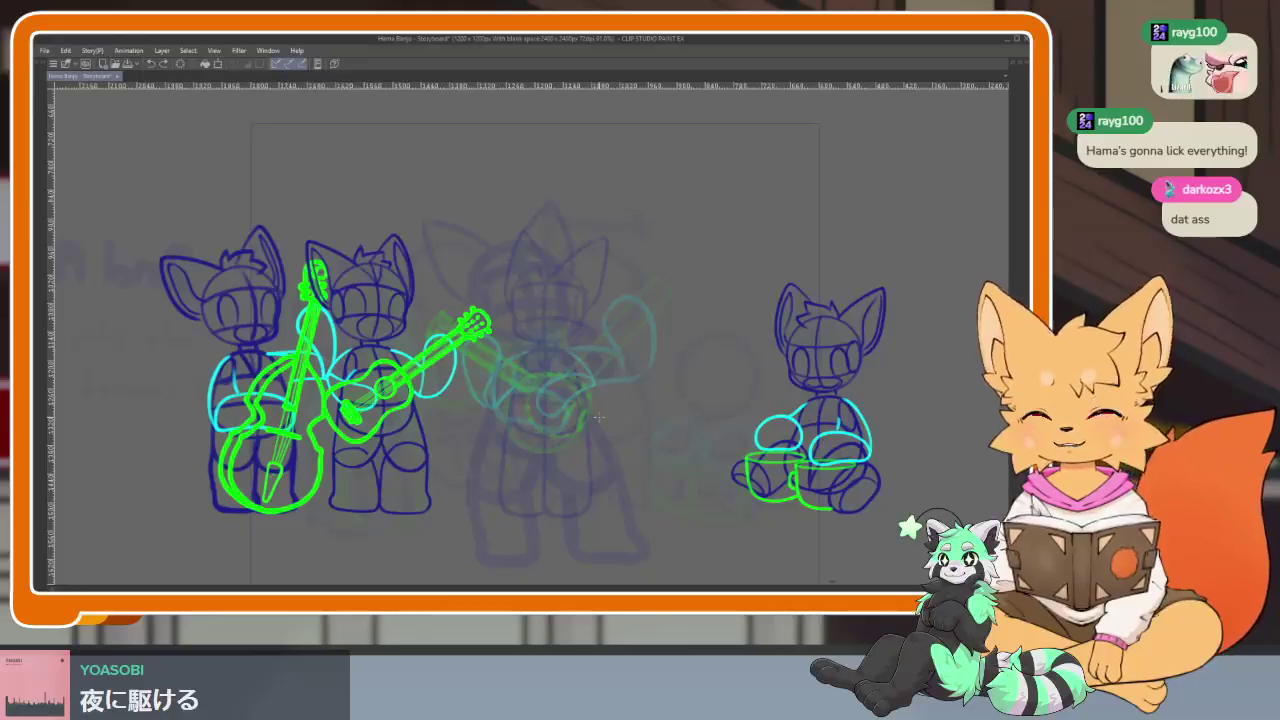
{"action": "key", "text": "Tab"}
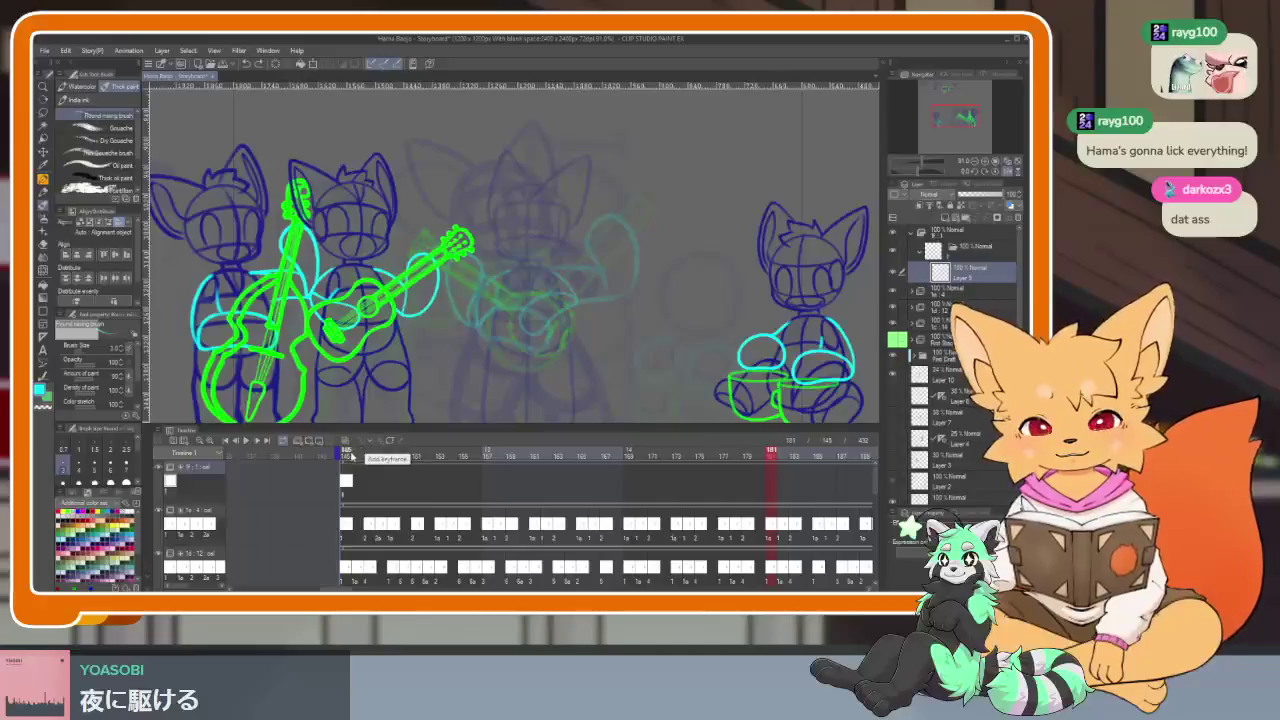
Add rough cels 2 and 3 at frames 150 and 155, then play back from frame 145
{"action": "left_click", "coordinate": [346, 457]}
{"action": "mouse_move", "coordinate": [346, 457]}
{"action": "left_mouse_down"}
{"action": "mouse_move", "coordinate": [430, 452]}
{"action": "mouse_move", "coordinate": [360, 456]}
{"action": "mouse_move", "coordinate": [416, 453]}
{"action": "mouse_move", "coordinate": [405, 454]}
{"action": "left_mouse_up"}
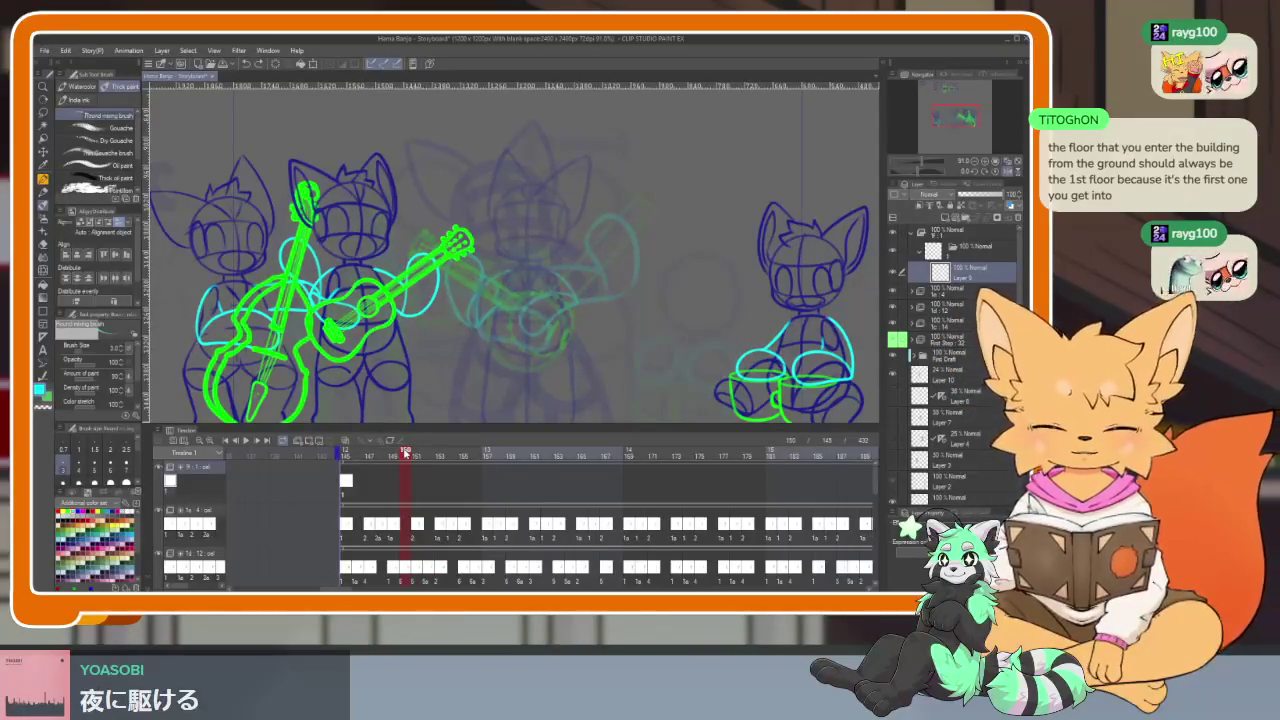
{"action": "key", "text": "ctrl+shift+n"}
{"action": "left_click_drag", "start_coordinate": [391, 456], "coordinate": [489, 456]}
{"action": "key", "text": "ctrl+shift+n"}
{"action": "key", "text": "ctrl+shift+n"}
{"action": "key", "text": "ctrl+shift+n"}
{"action": "left_click", "coordinate": [344, 456]}
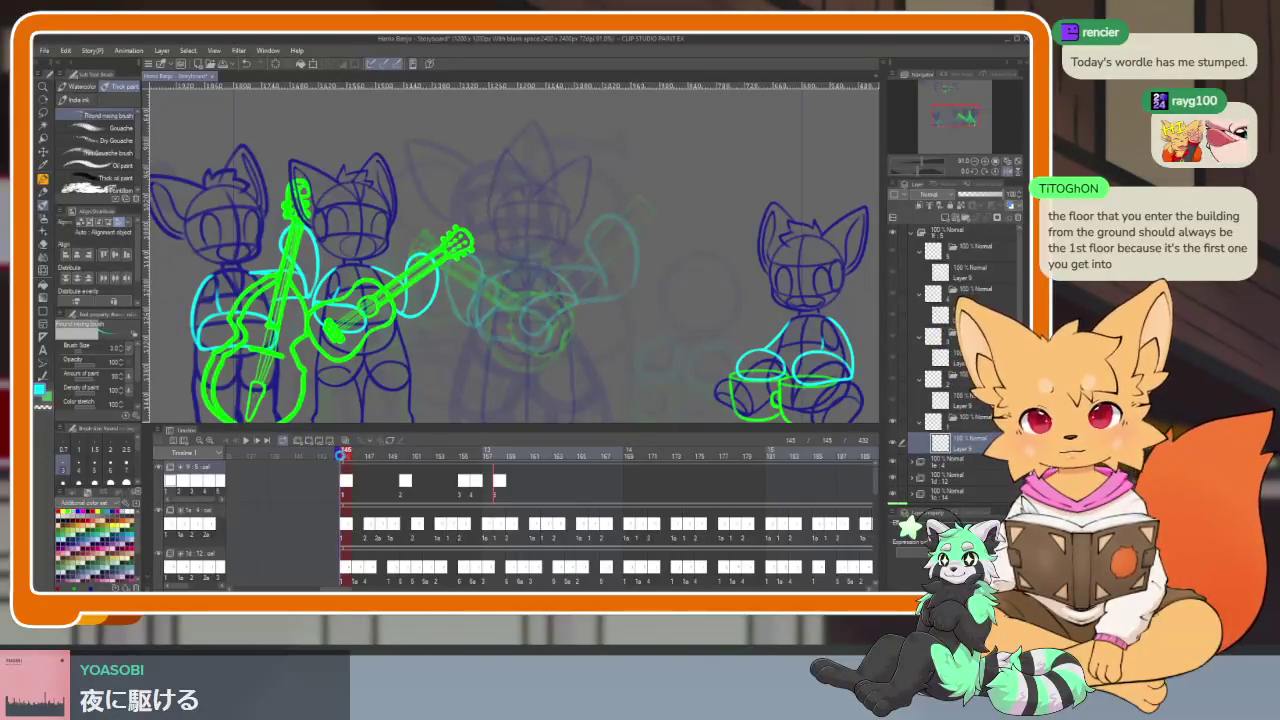
{"action": "key", "text": "space"}
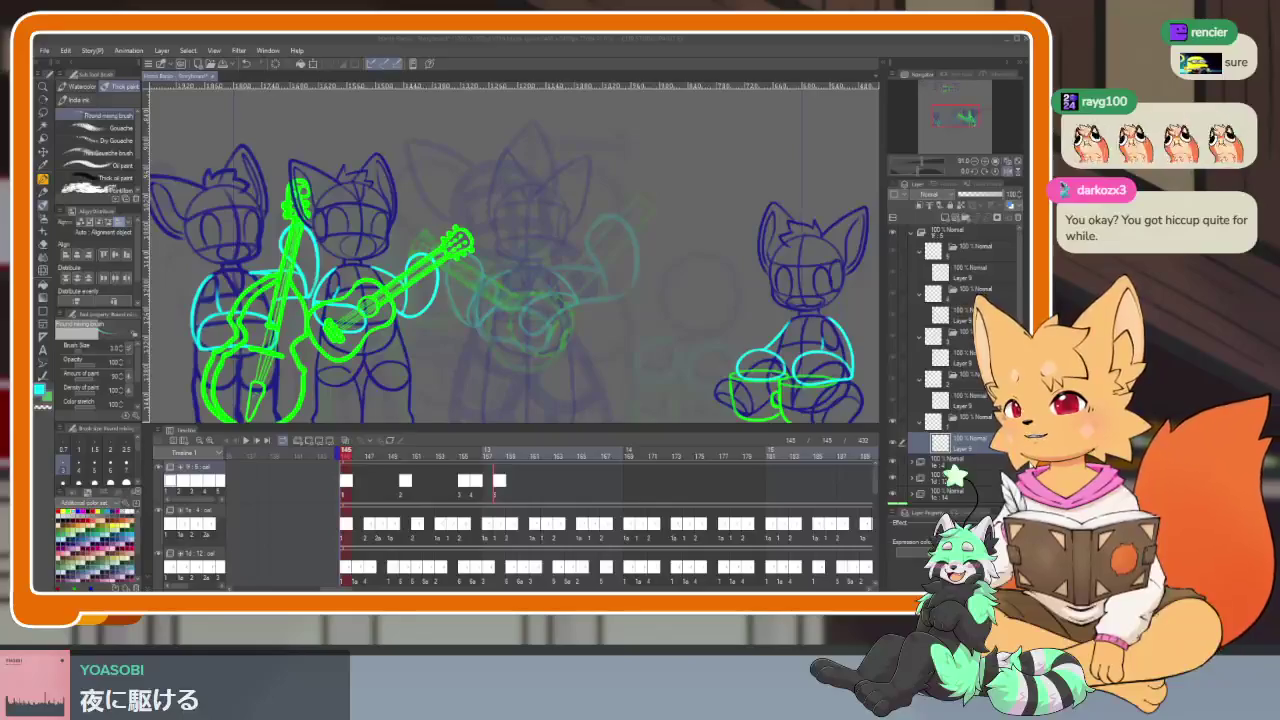
Bring the browser window with today's NYT Wordle to the front
{"action": "key", "text": "alt+Tab"}
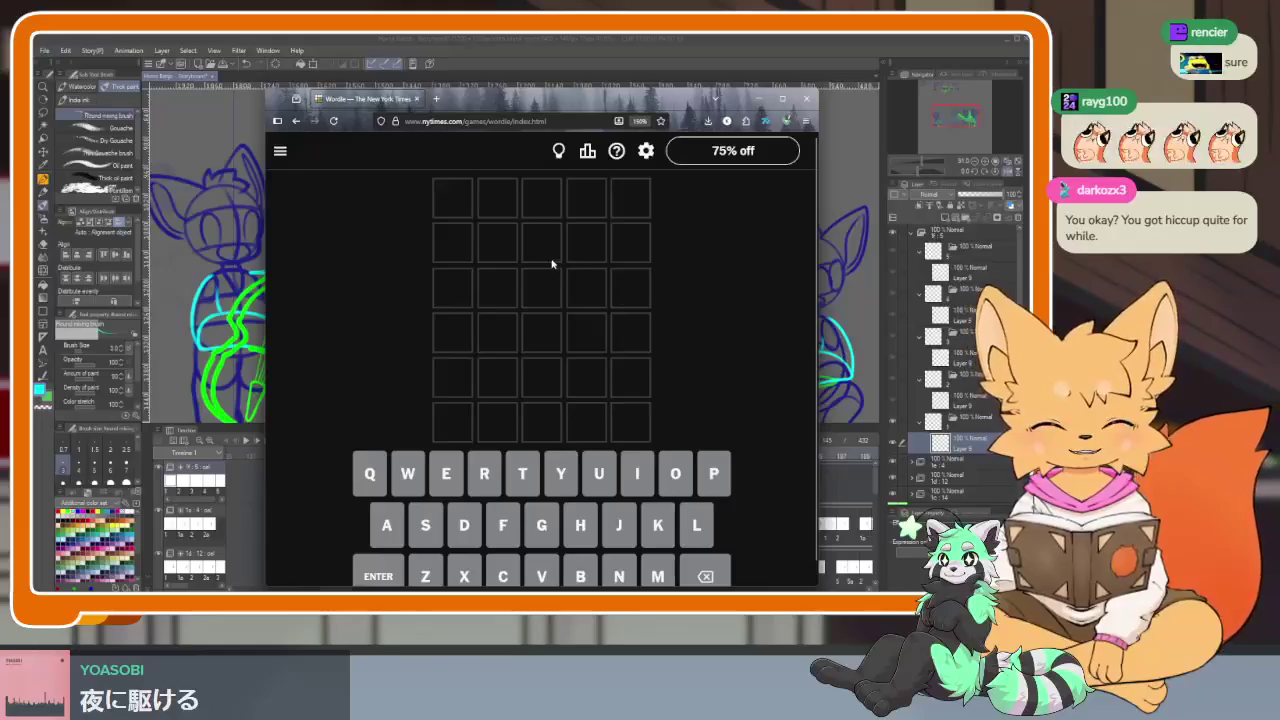
Enter PIANO and then ARMED as the first two Wordle guesses
{"action": "type", "text": "piano"}
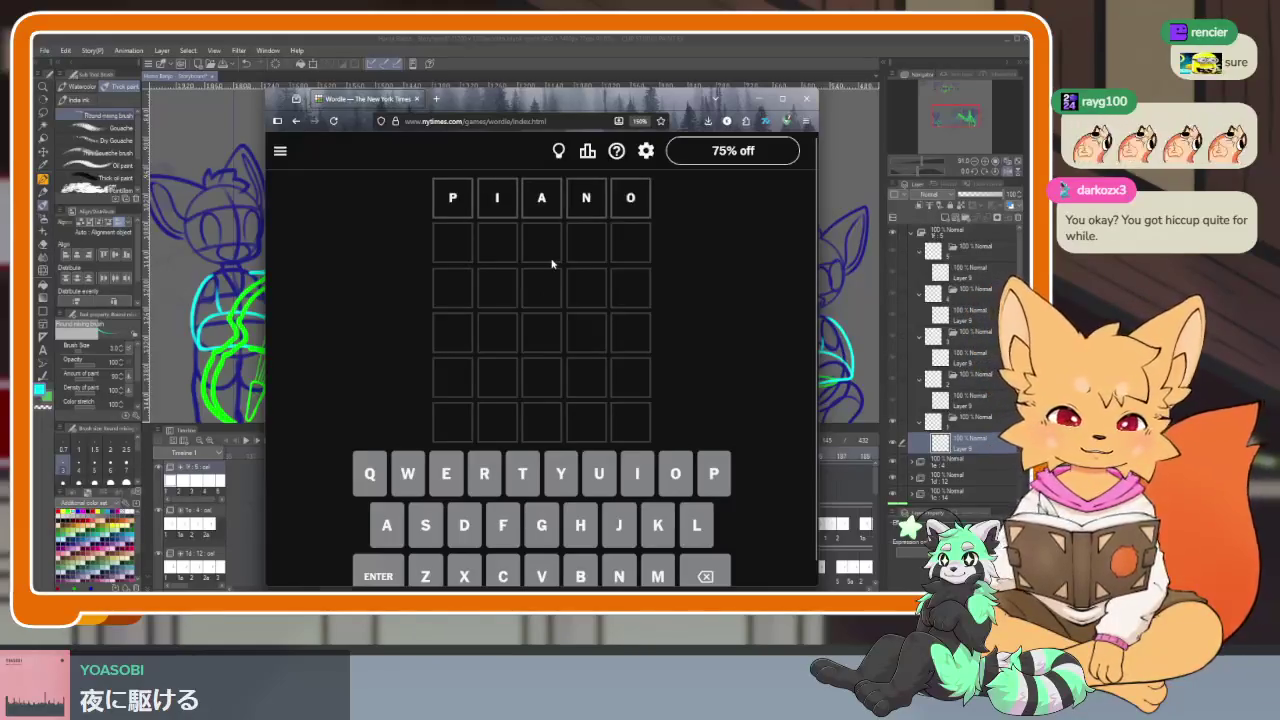
{"action": "key", "text": "Return"}
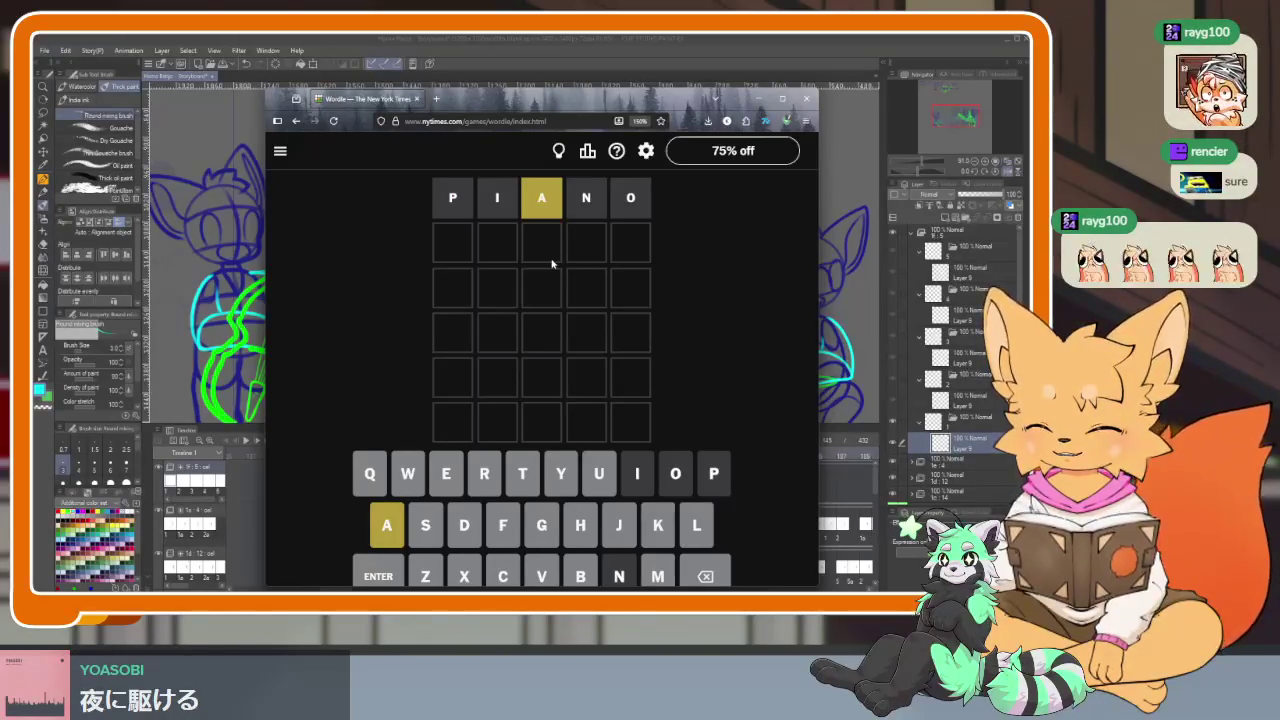
{"action": "type", "text": "armed"}
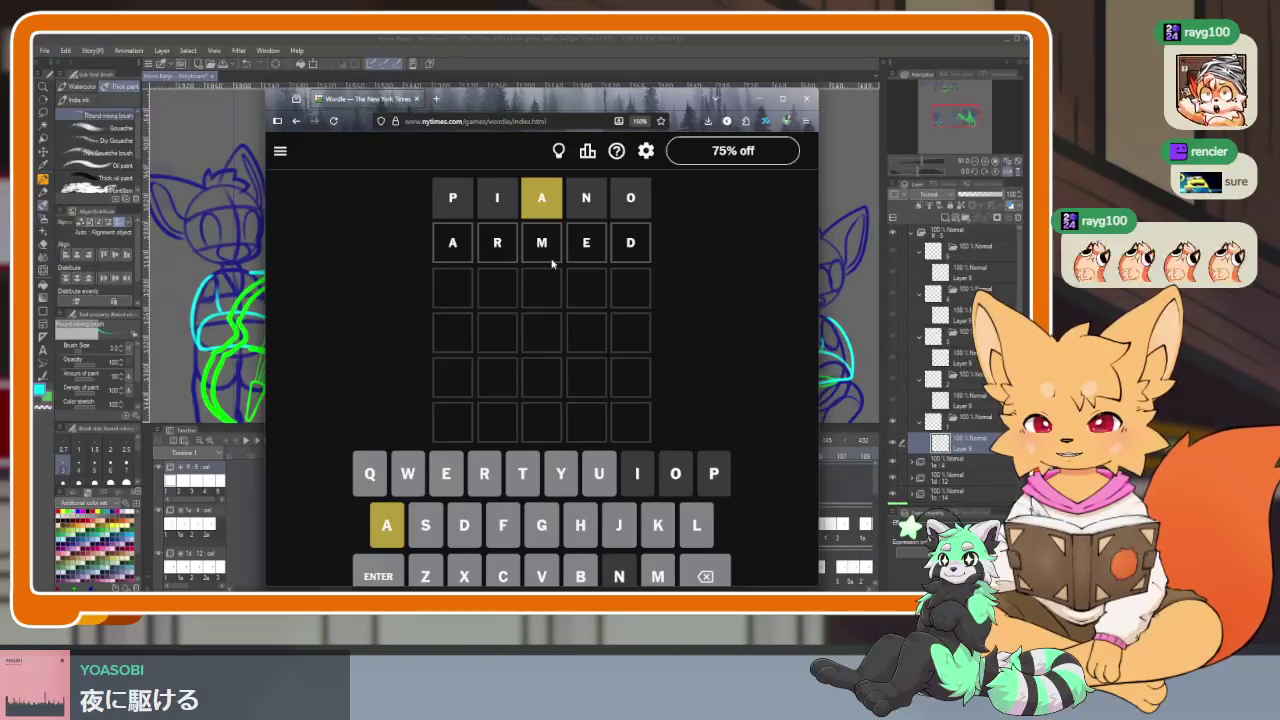
{"action": "key", "text": "Return"}
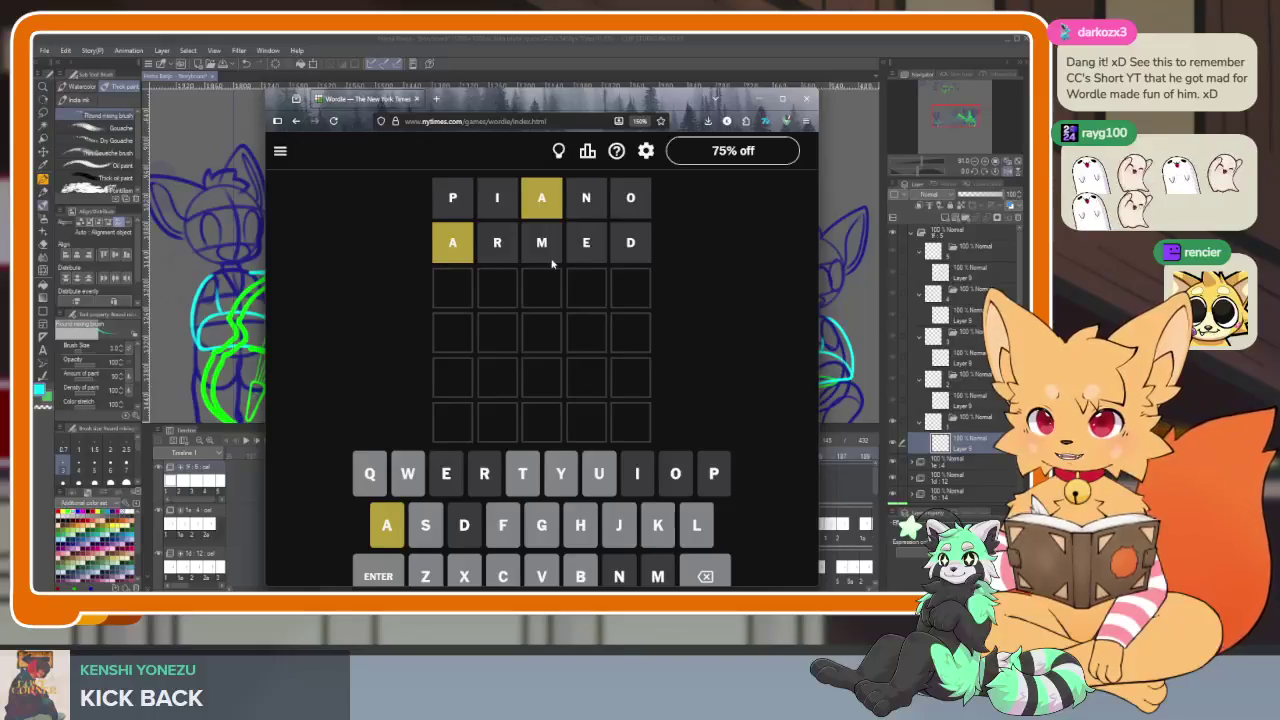
Submit HALTS as the third guess, then type WAT in row four and delete the T
{"action": "type", "text": "halts"}
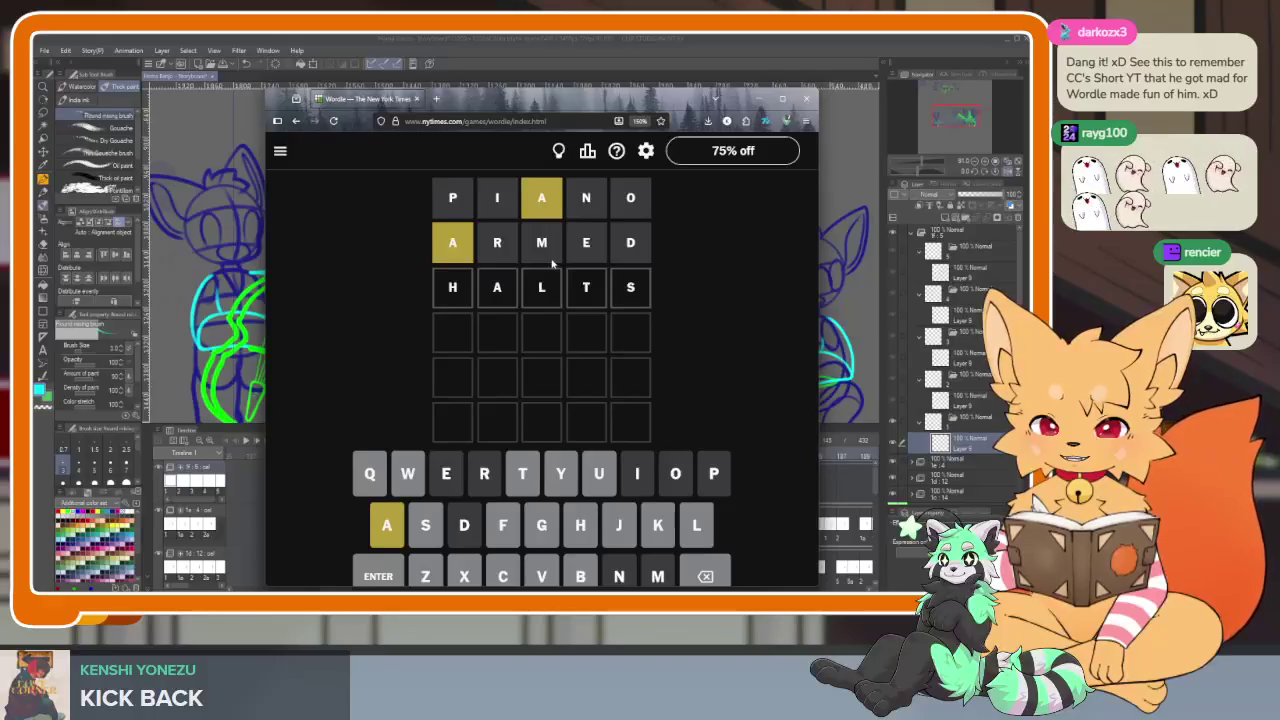
{"action": "key", "text": "Return"}
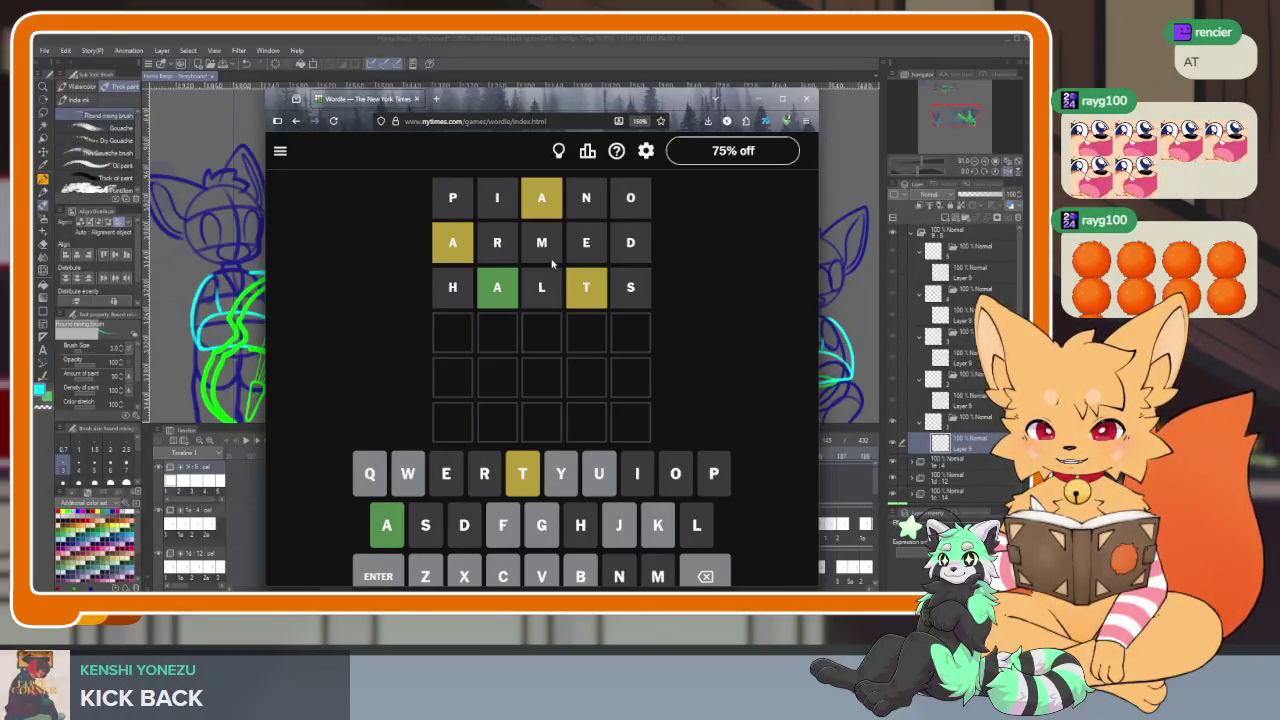
{"action": "type", "text": "wa"}
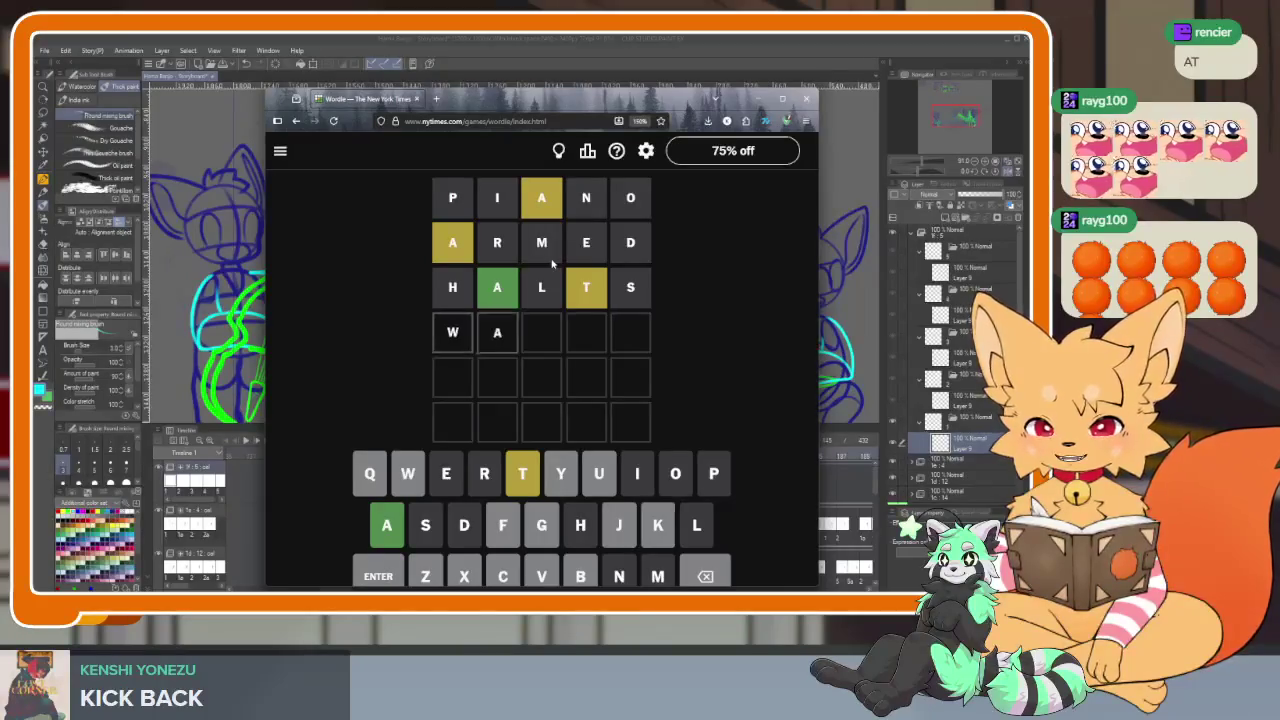
{"action": "type", "text": "t"}
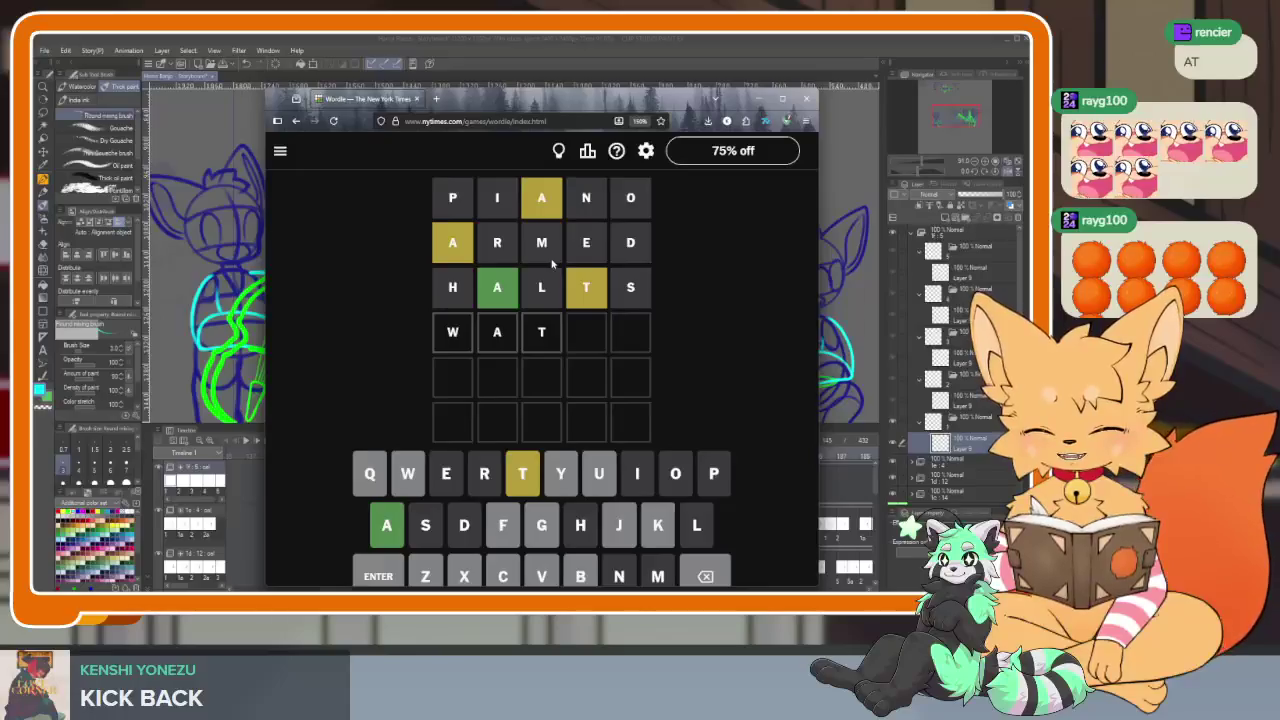
{"action": "key", "text": "BackSpace"}
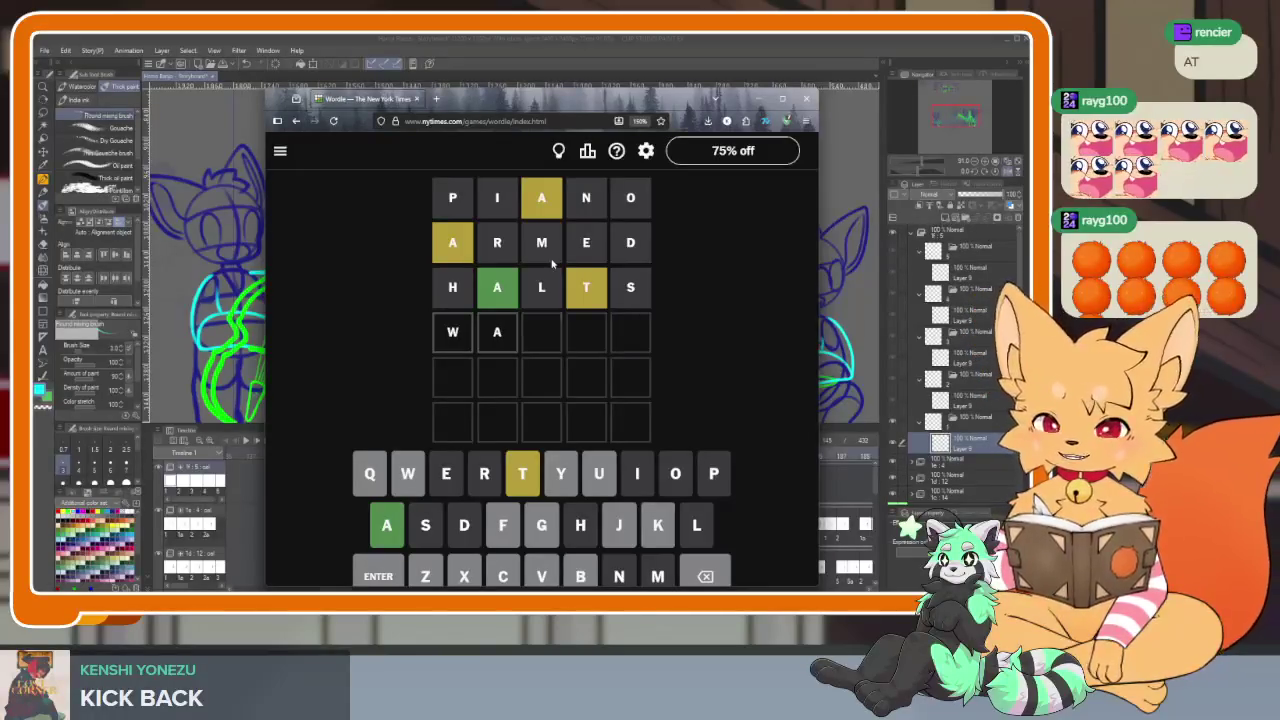
Correct row four to TAUTY and submit it, then type TANNY in row five
{"action": "key", "text": "BackSpace"}
{"action": "key", "text": "BackSpace"}
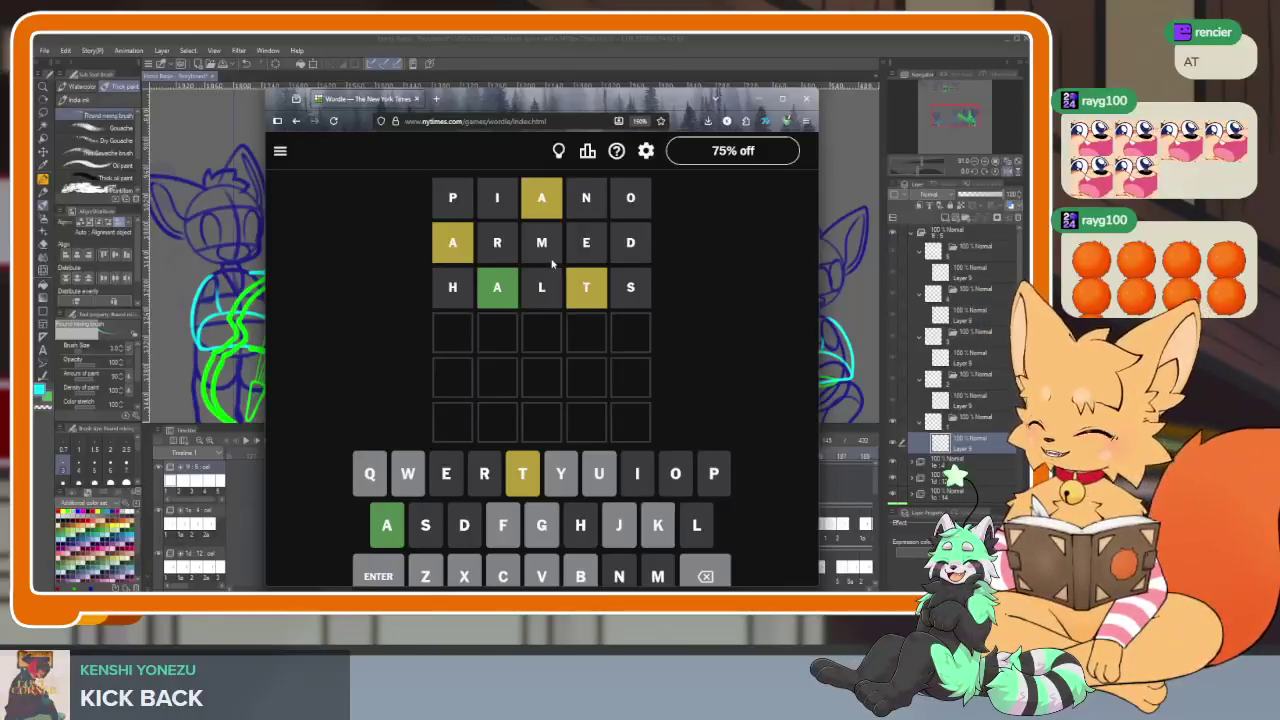
{"action": "type", "text": "ta"}
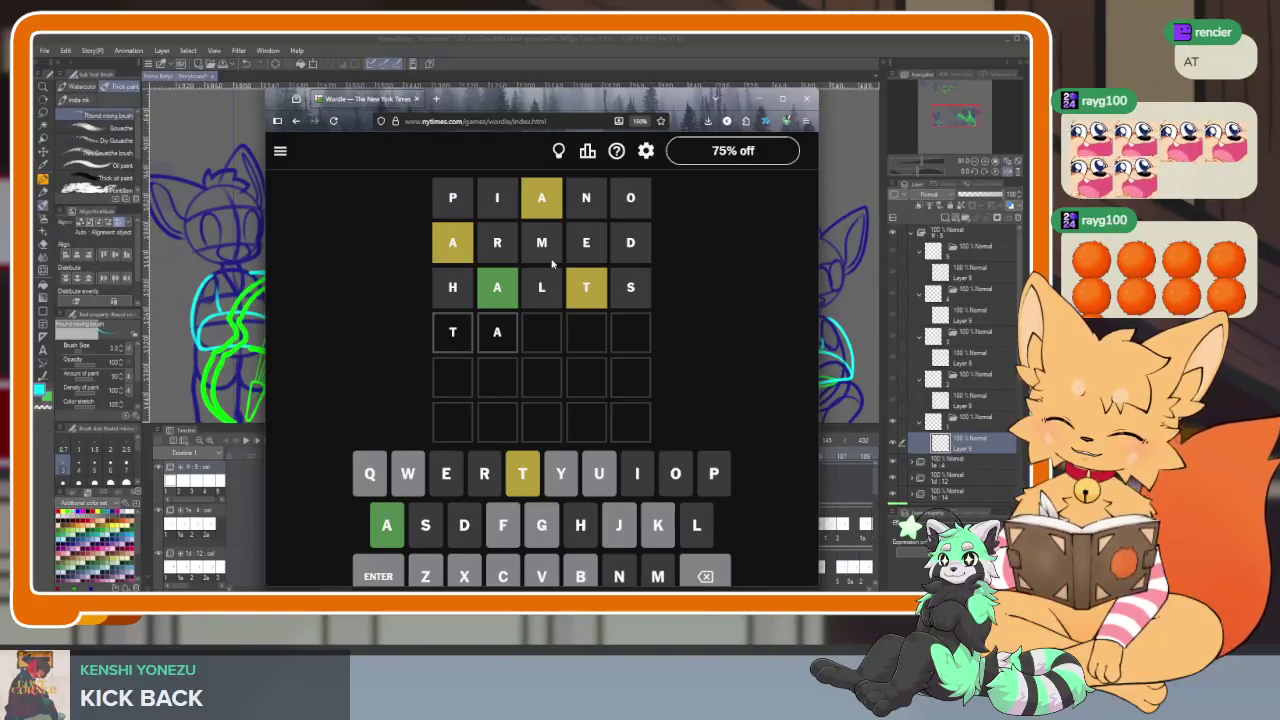
{"action": "type", "text": "ux"}
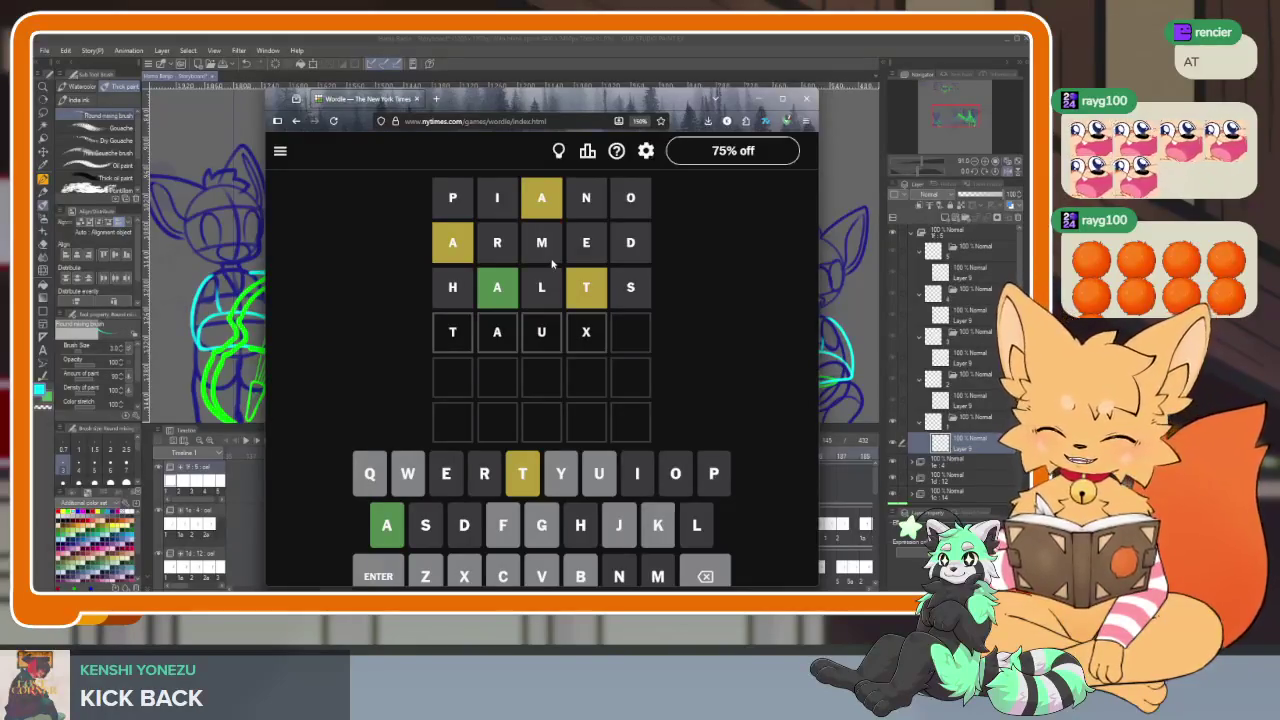
{"action": "key", "text": "BackSpace"}
{"action": "key", "text": "BackSpace"}
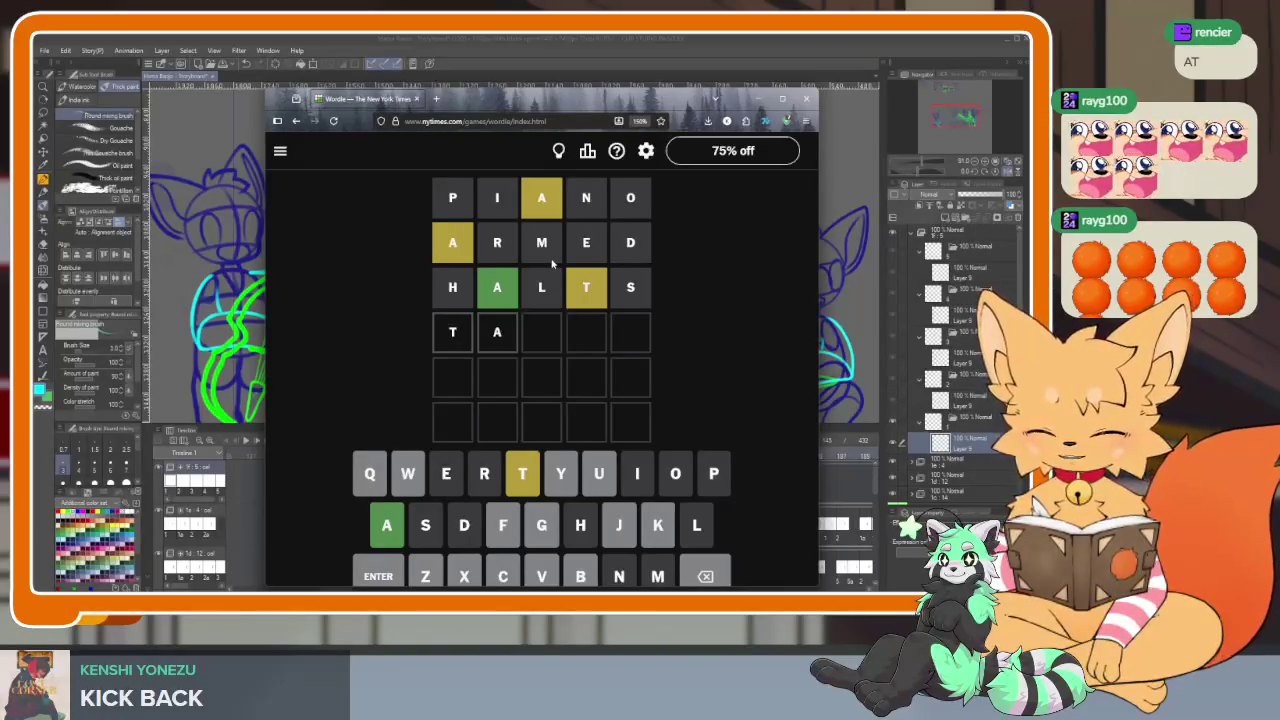
{"action": "type", "text": "u"}
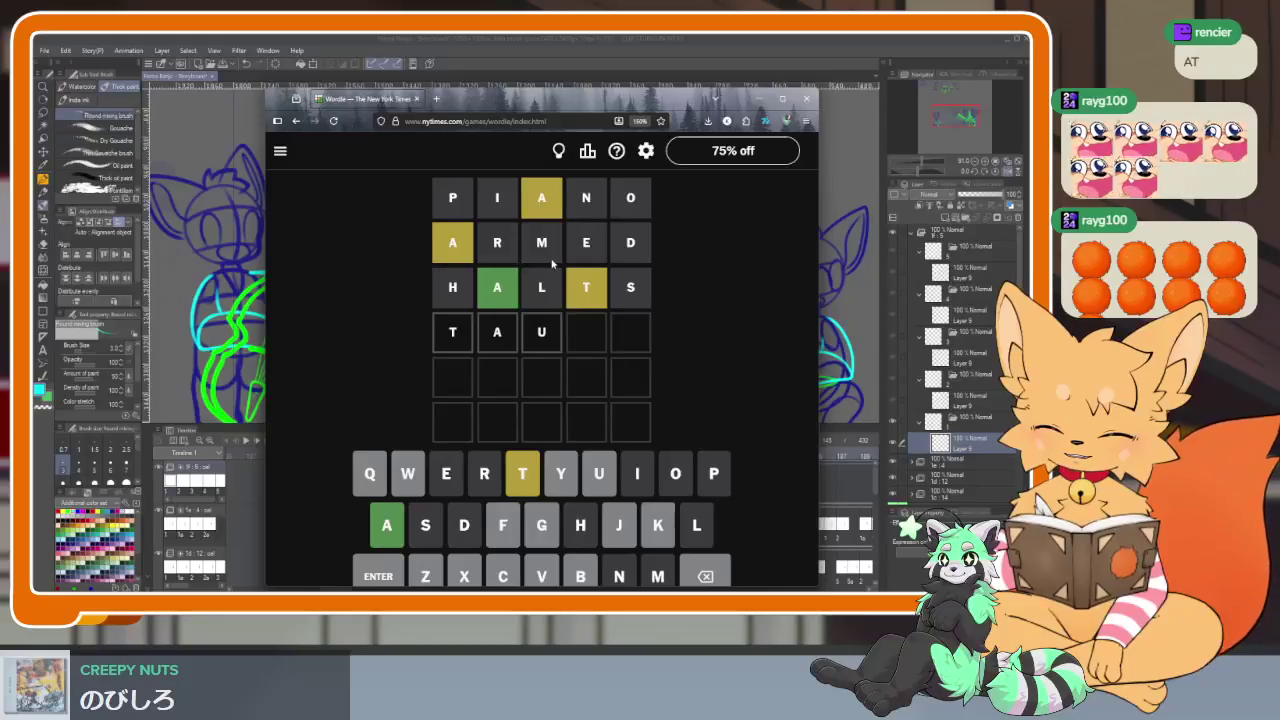
{"action": "type", "text": "t"}
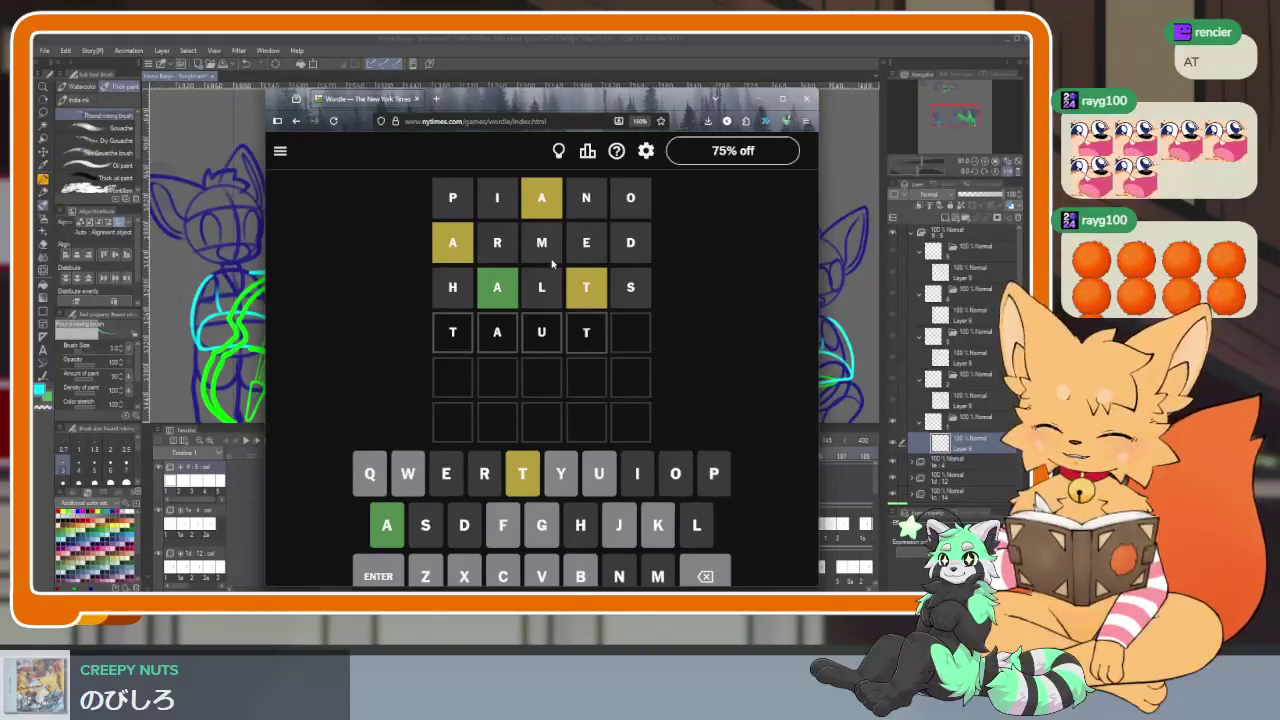
{"action": "type", "text": "y"}
{"action": "key", "text": "apostrophe"}
{"action": "key", "text": "Escape"}
{"action": "key", "text": "Return"}
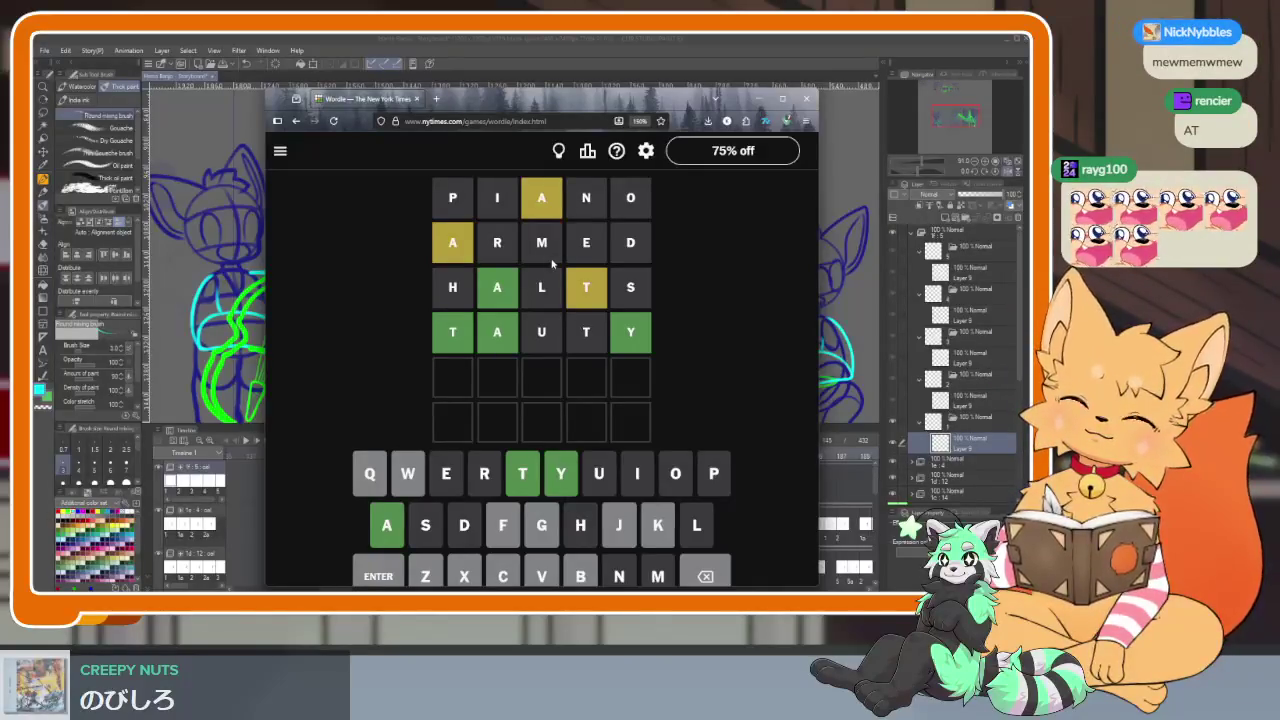
{"action": "type", "text": "tanny"}
Revise the fifth row from TANNY to TACKY and submit it
{"action": "key", "text": "BackSpace"}
{"action": "type", "text": "y"}
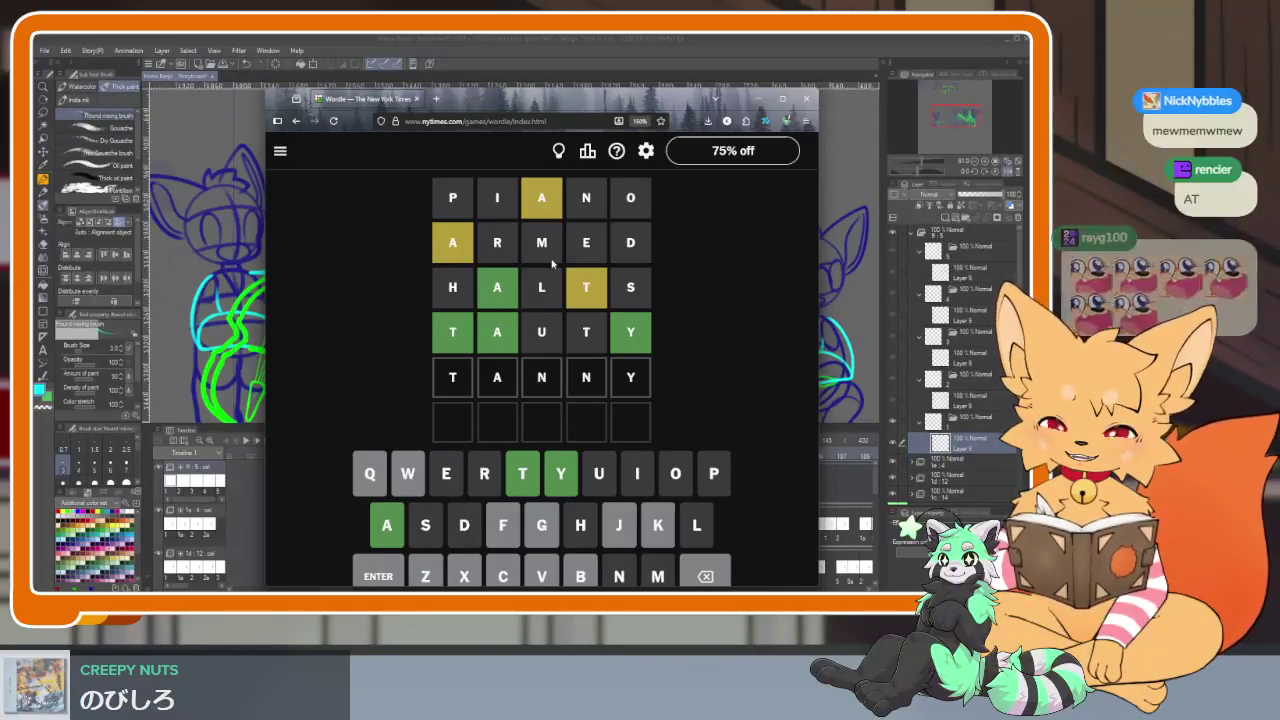
{"action": "key", "text": "BackSpace"}
{"action": "key", "text": "BackSpace"}
{"action": "key", "text": "BackSpace"}
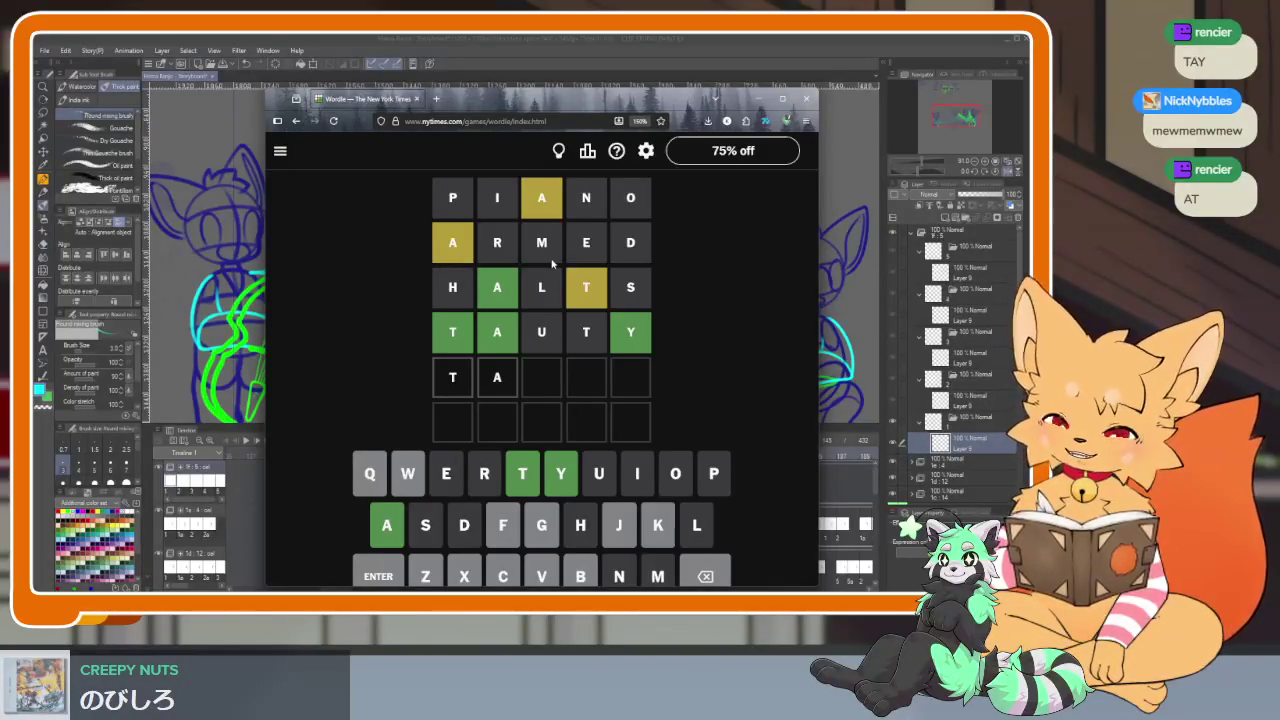
{"action": "type", "text": "ffy"}
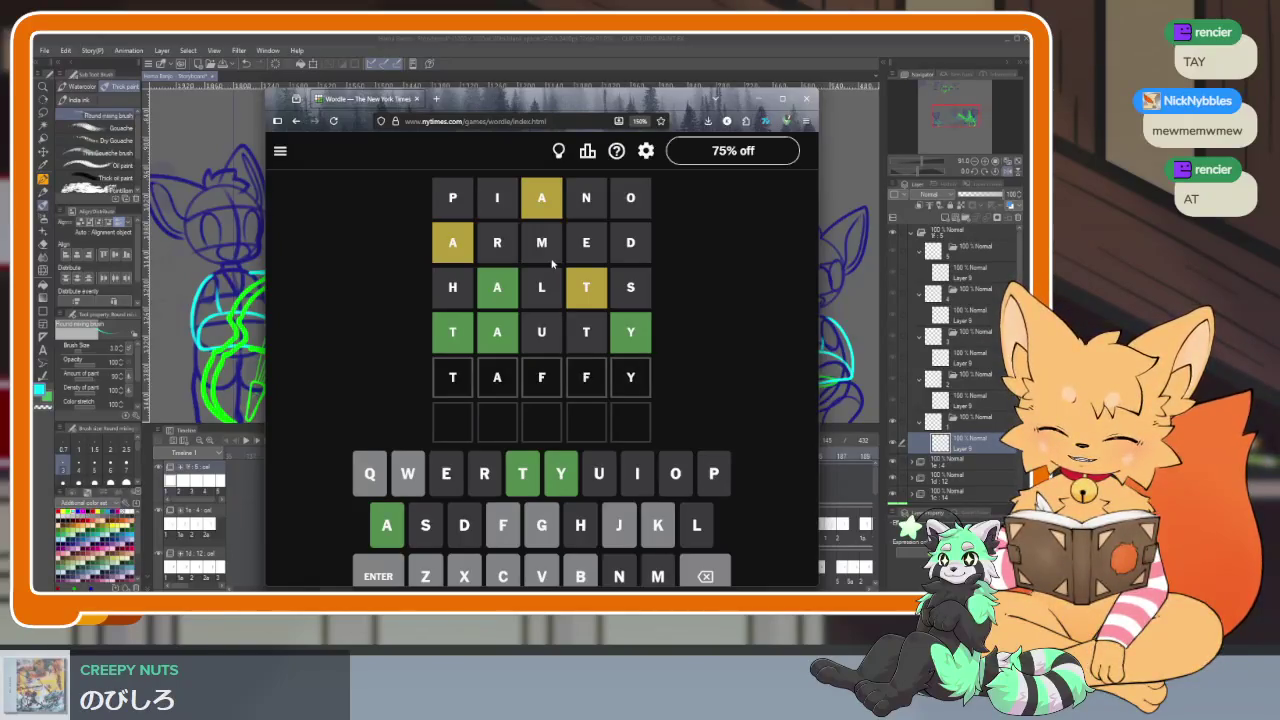
{"action": "key", "text": "BackSpace"}
{"action": "key", "text": "BackSpace"}
{"action": "key", "text": "BackSpace"}
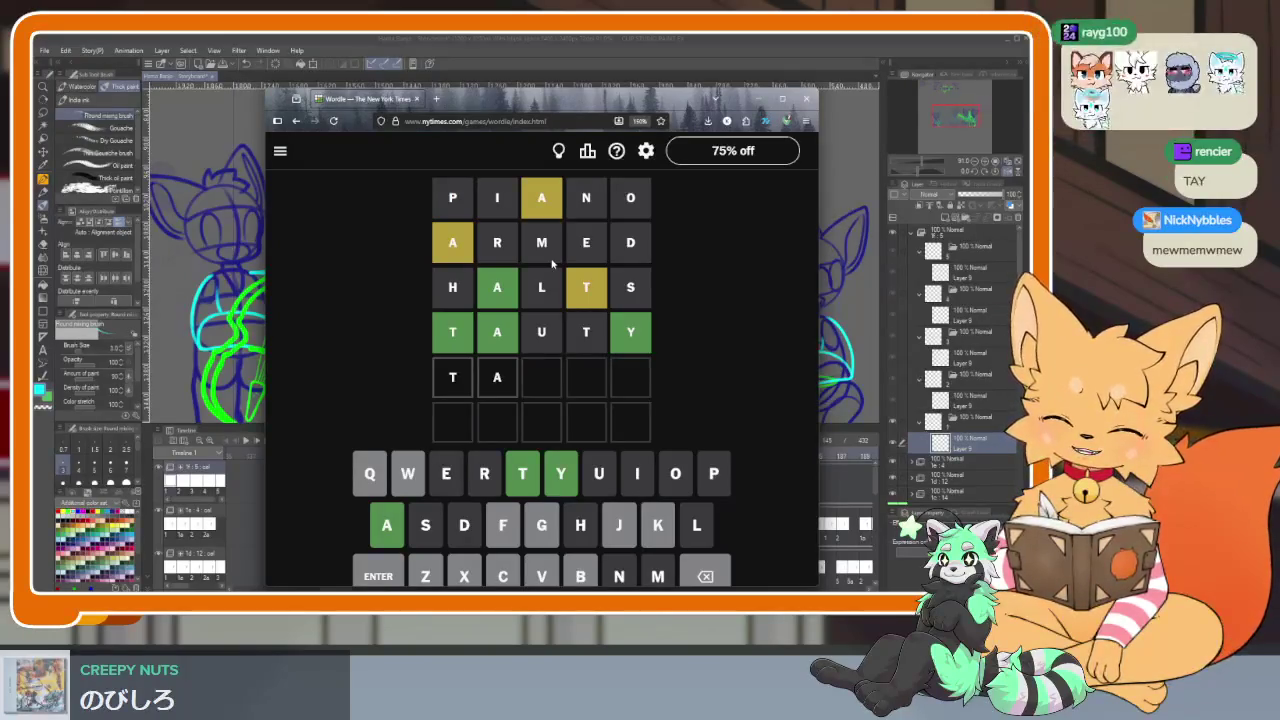
{"action": "type", "text": "cky"}
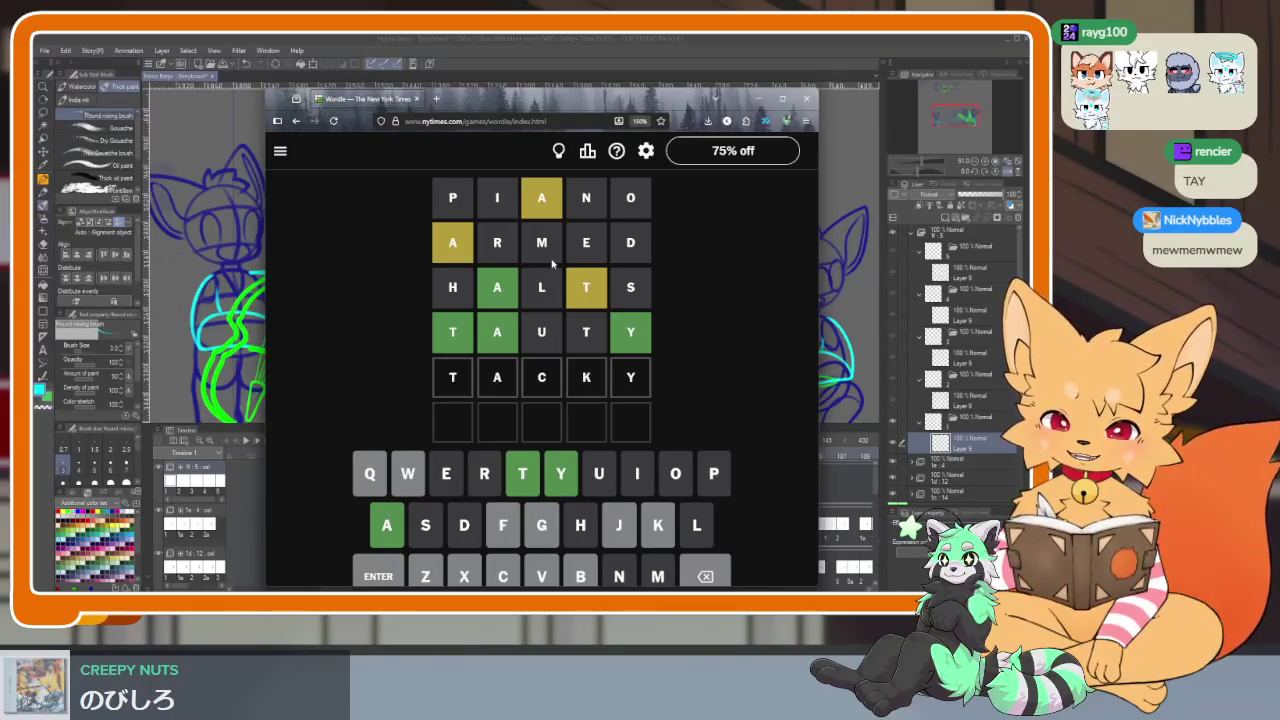
{"action": "key", "text": "Return"}
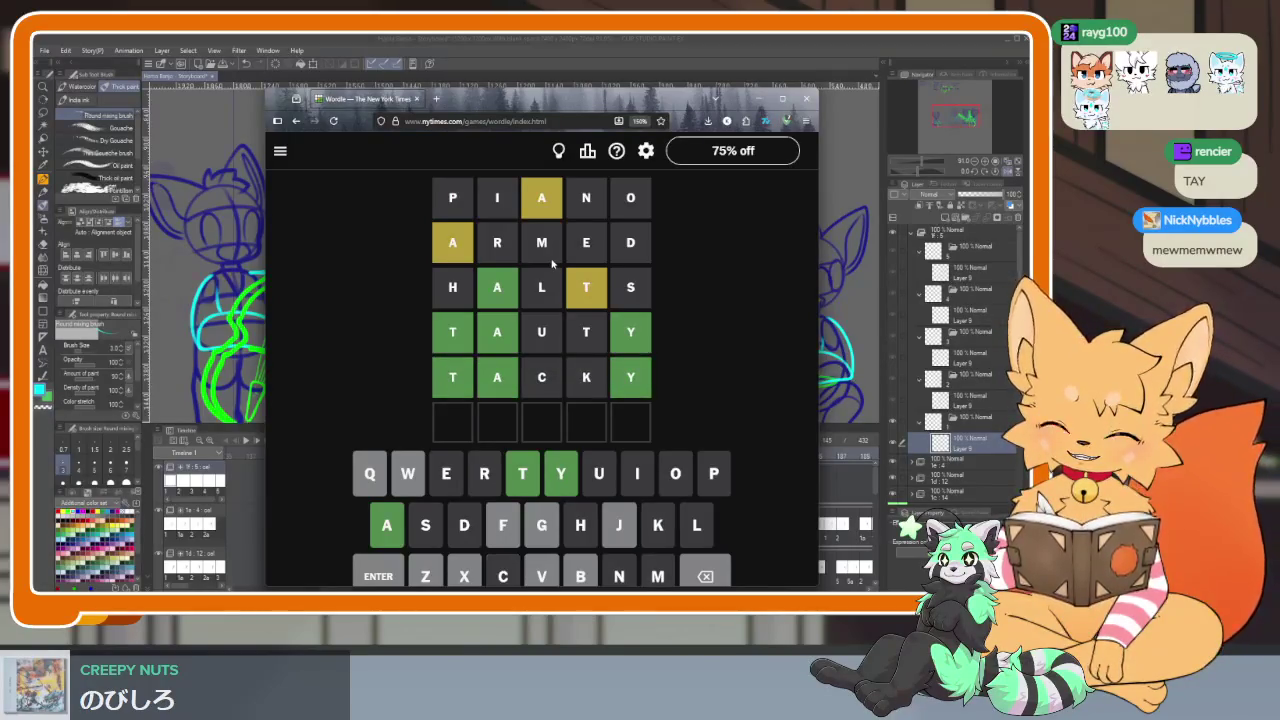
Enter TAFFY as the sixth and final guess after fixing mistyped letters
{"action": "type", "text": "ta"}
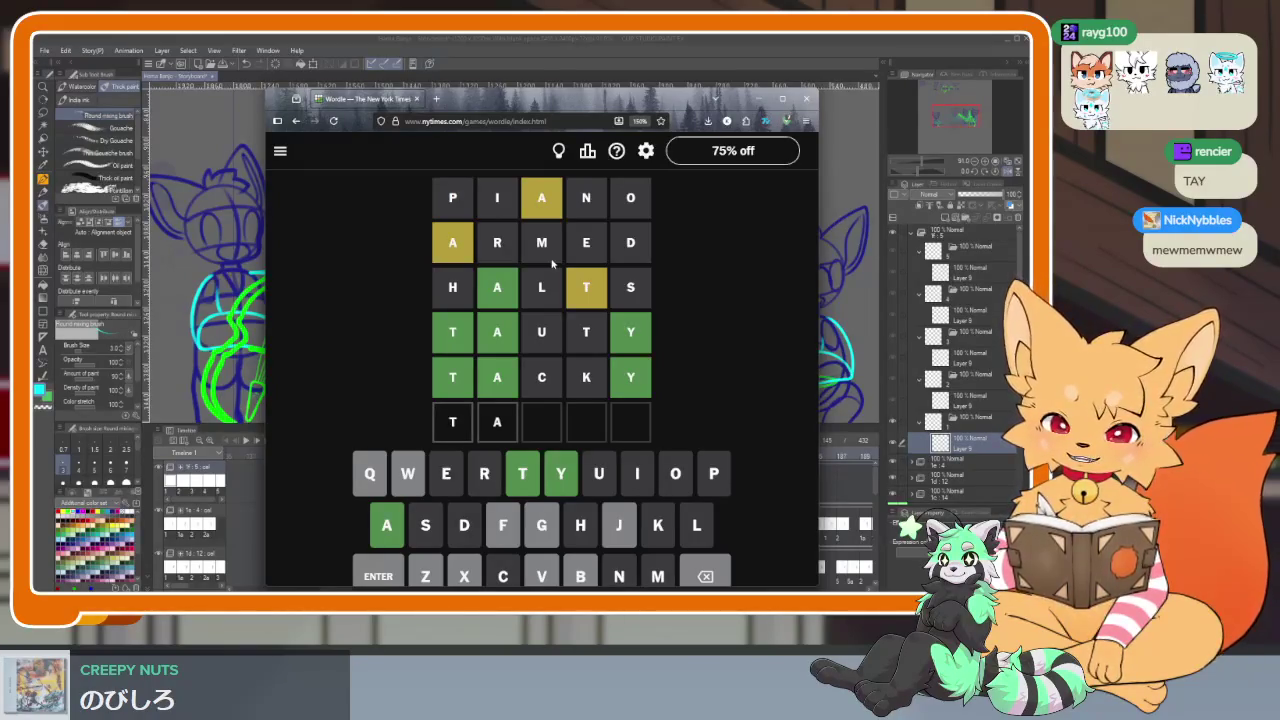
{"action": "type", "text": "ff"}
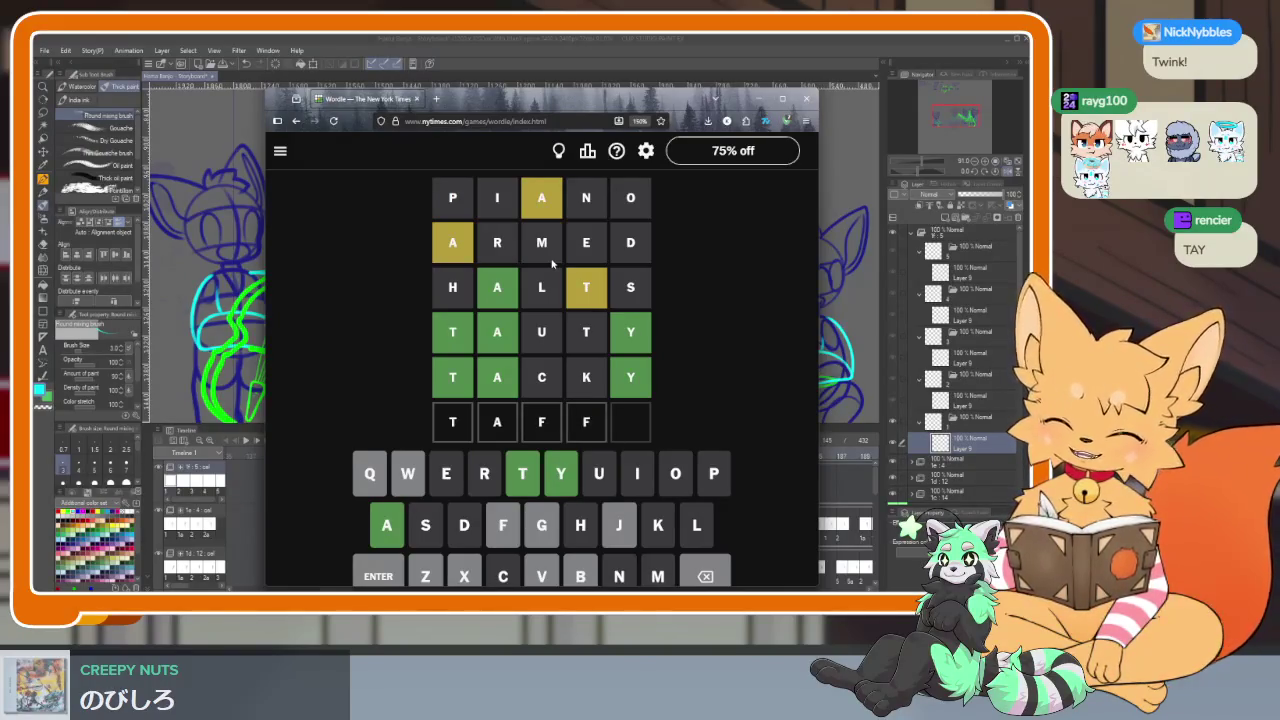
{"action": "type", "text": "y"}
{"action": "key", "text": "BackSpace"}
{"action": "type", "text": "y"}
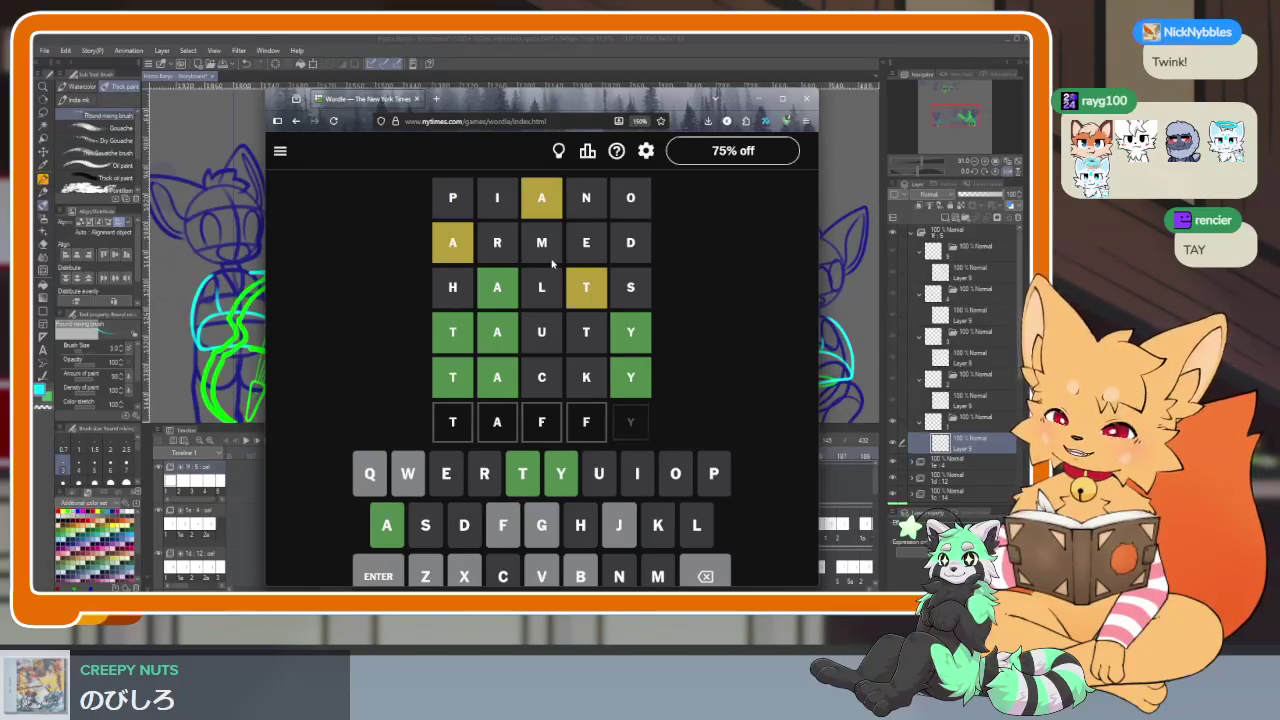
{"action": "key", "text": "BackSpace"}
{"action": "key", "text": "BackSpace"}
{"action": "key", "text": "BackSpace"}
{"action": "type", "text": "nny"}
{"action": "key", "text": "BackSpace"}
{"action": "key", "text": "BackSpace"}
{"action": "key", "text": "BackSpace"}
{"action": "type", "text": "ffy"}
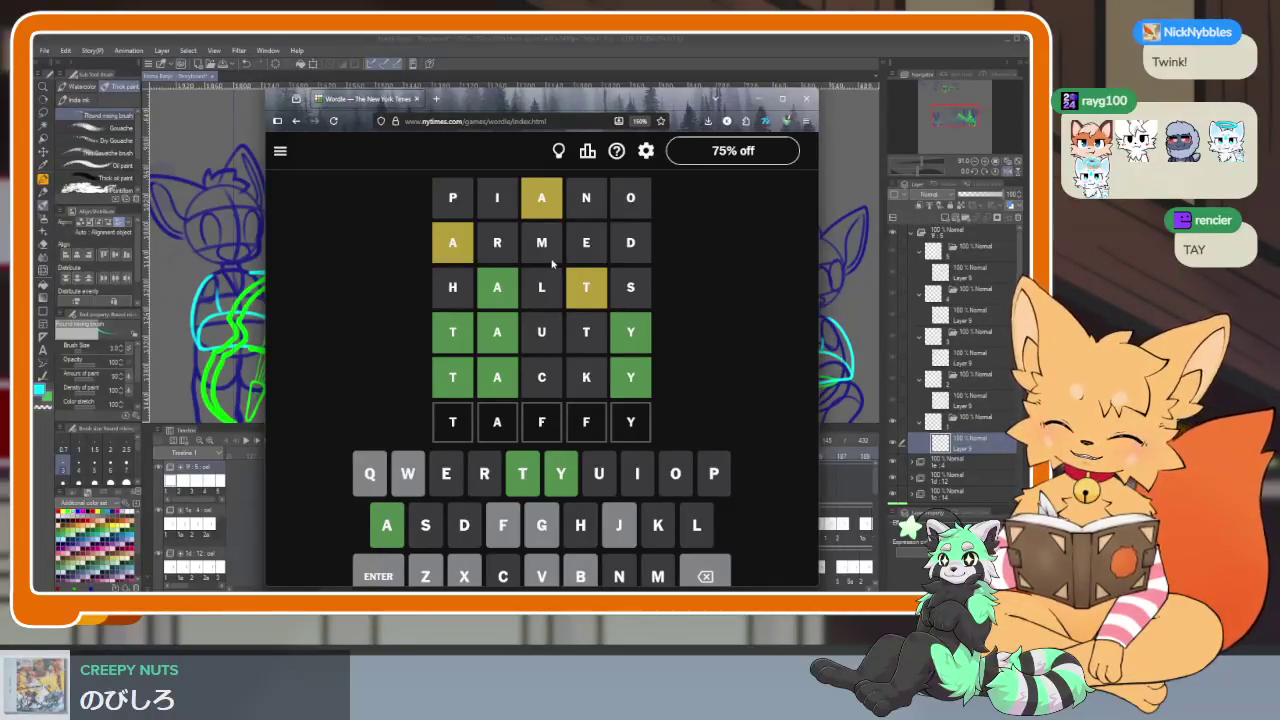
{"action": "key", "text": "Return"}
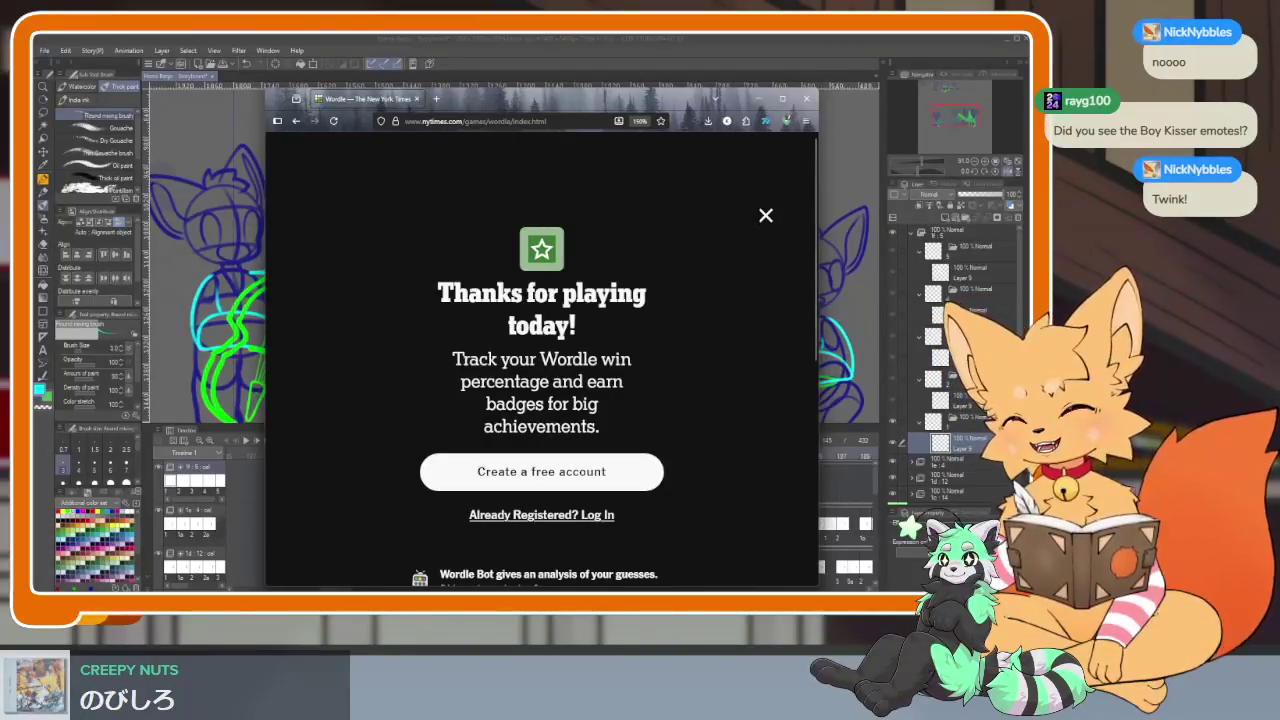
Close the 'Thanks for playing' modal showing TABBY, then close the Wordle window
{"action": "left_click", "coordinate": [765, 217]}
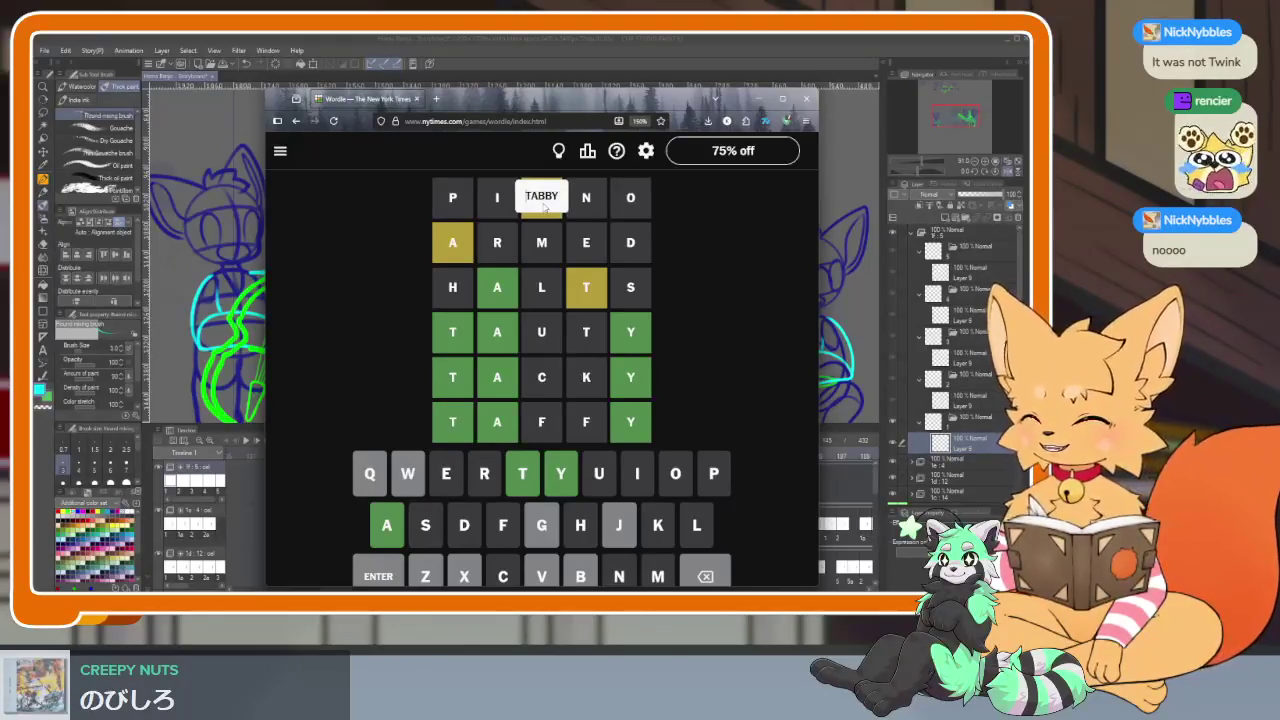
{"action": "left_click", "coordinate": [805, 100]}
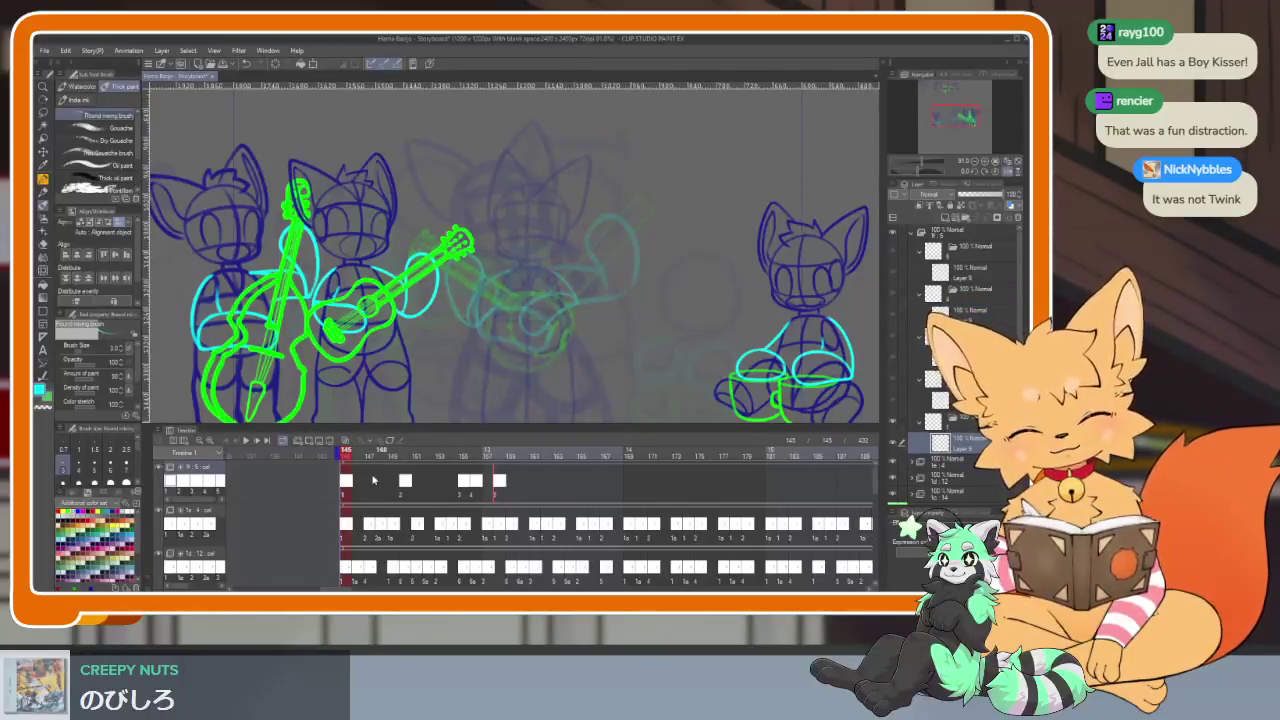
Scrub frames 151–165 and add a new Track 1 cel at frame 163
{"action": "left_click_drag", "start_coordinate": [346, 456], "coordinate": [453, 453]}
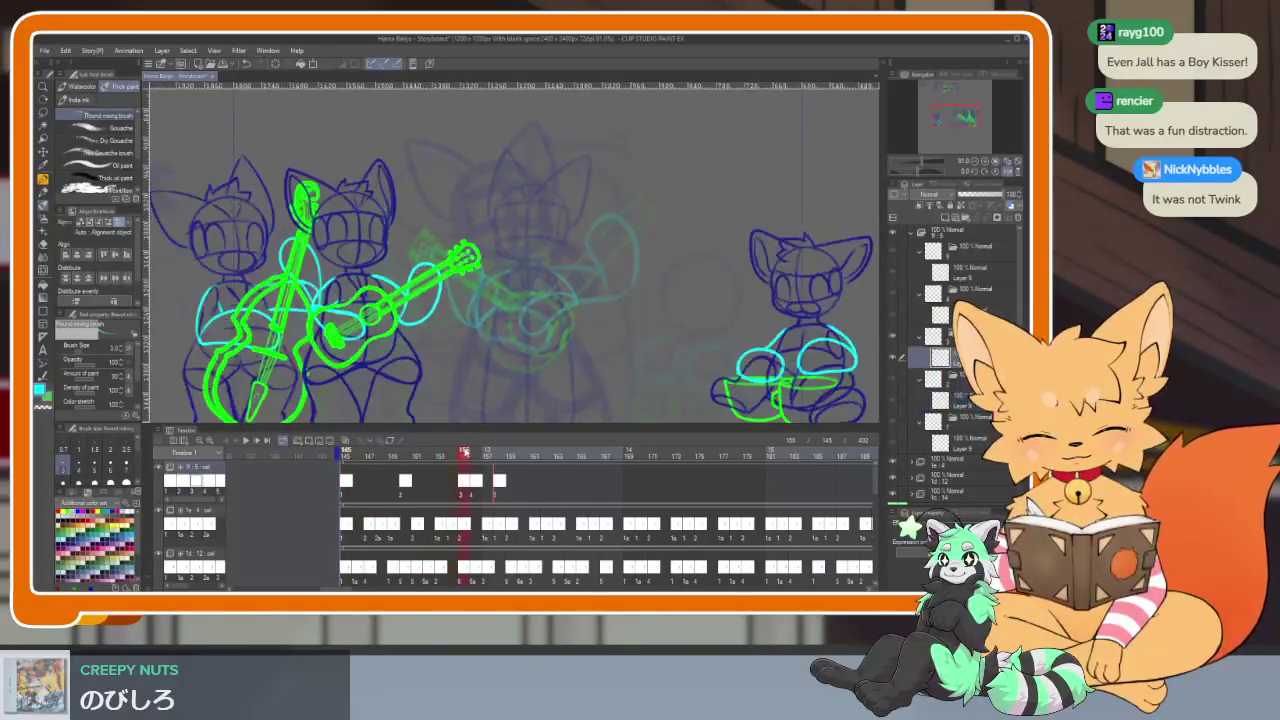
{"action": "left_click_drag", "start_coordinate": [453, 453], "coordinate": [564, 458]}
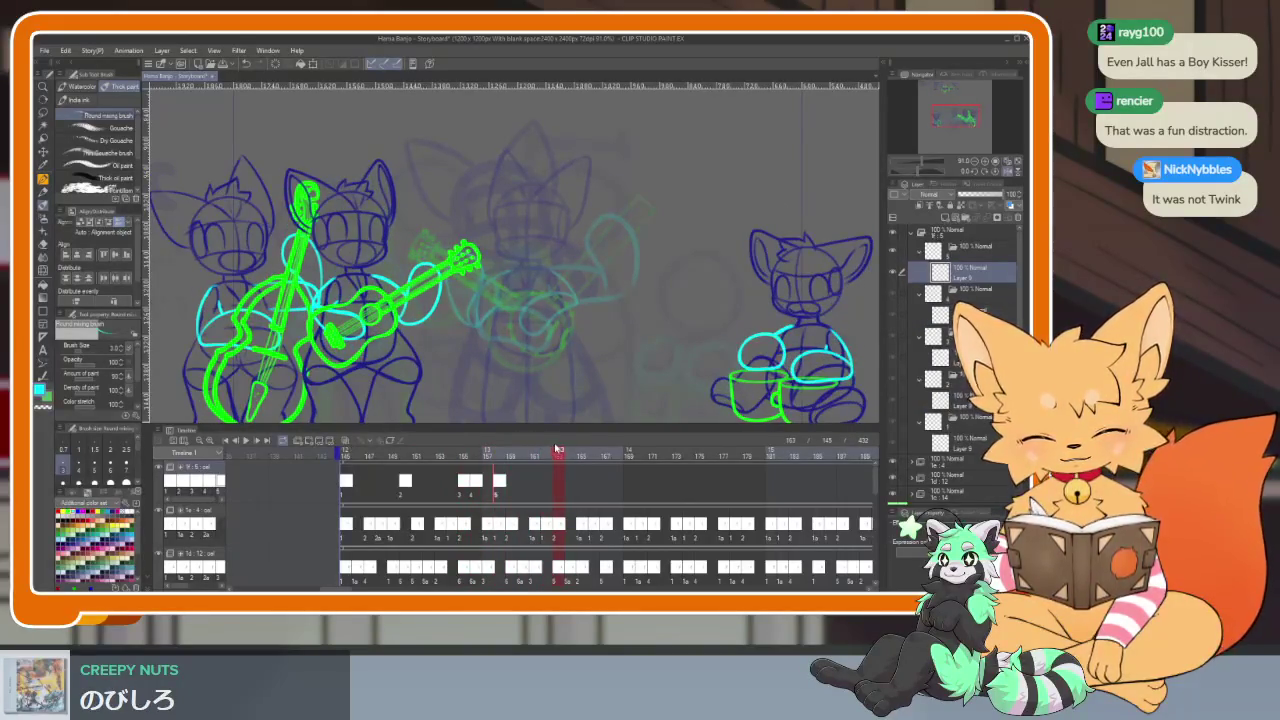
{"action": "key", "text": "ctrl+shift+alt+n"}
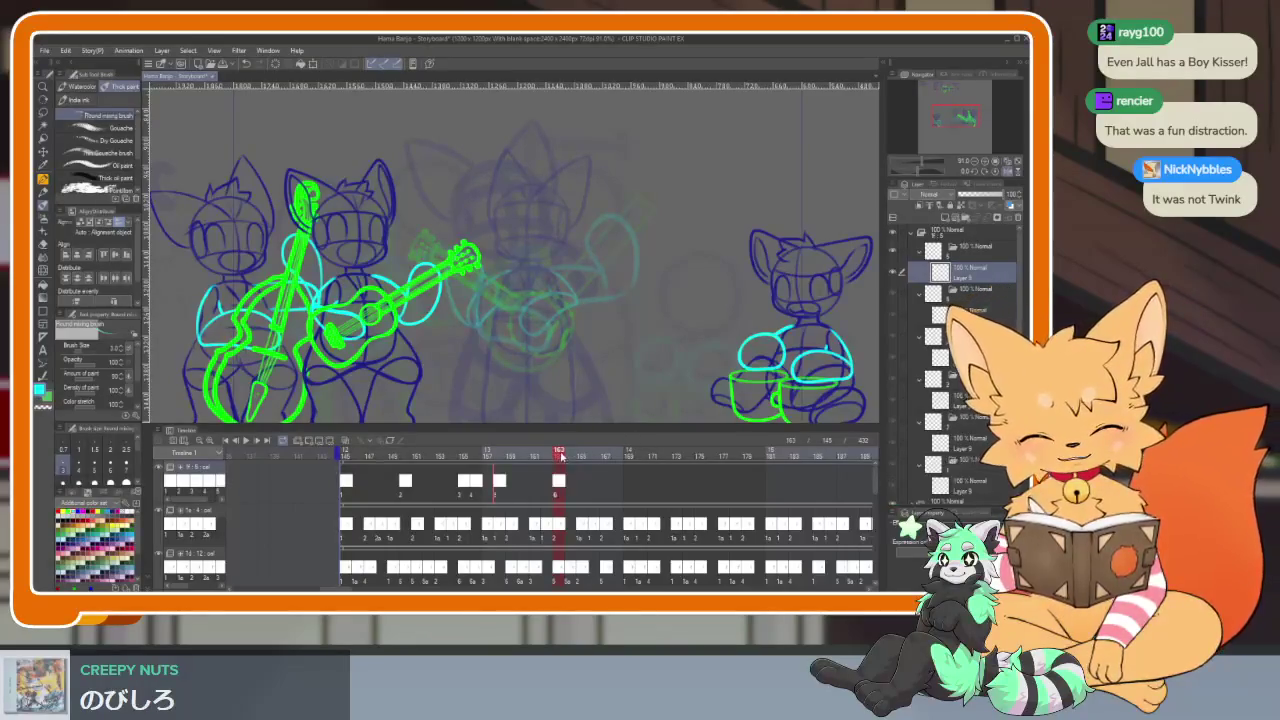
{"action": "mouse_move", "coordinate": [560, 456]}
{"action": "left_mouse_down"}
{"action": "mouse_move", "coordinate": [797, 451]}
{"action": "mouse_move", "coordinate": [773, 453]}
{"action": "left_mouse_up"}
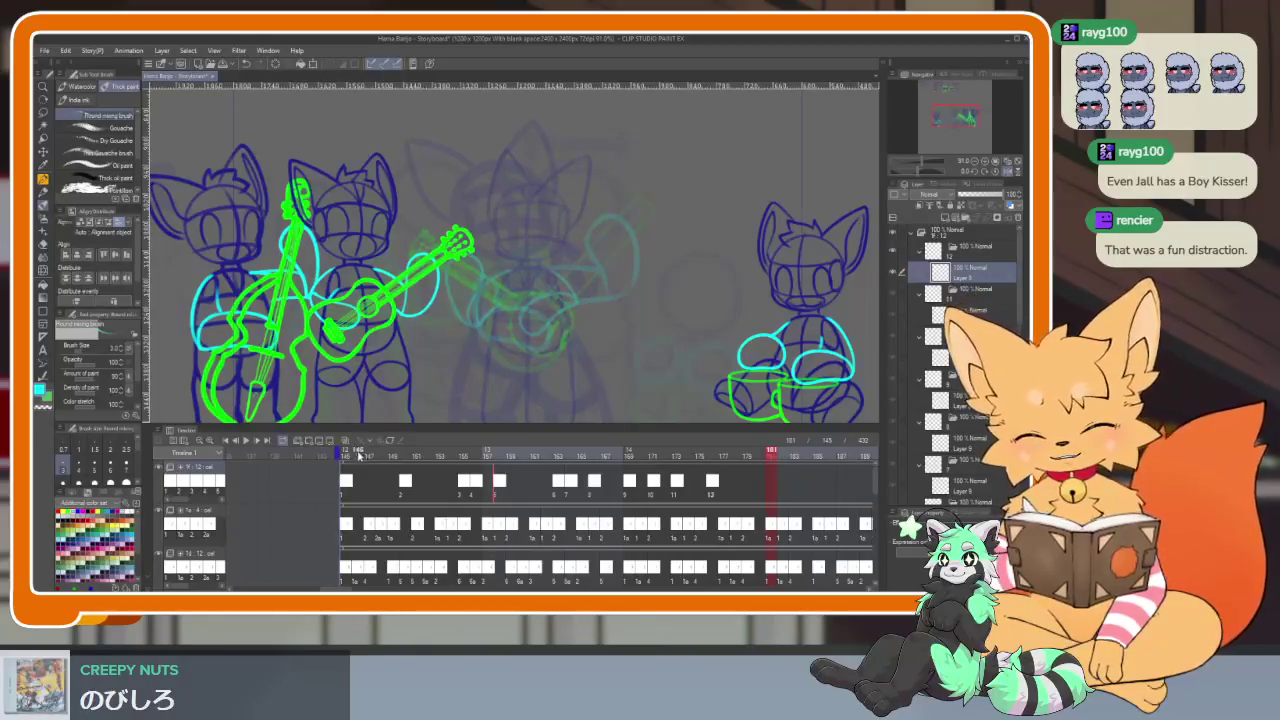
{"action": "left_click_drag", "start_coordinate": [358, 455], "coordinate": [340, 454]}
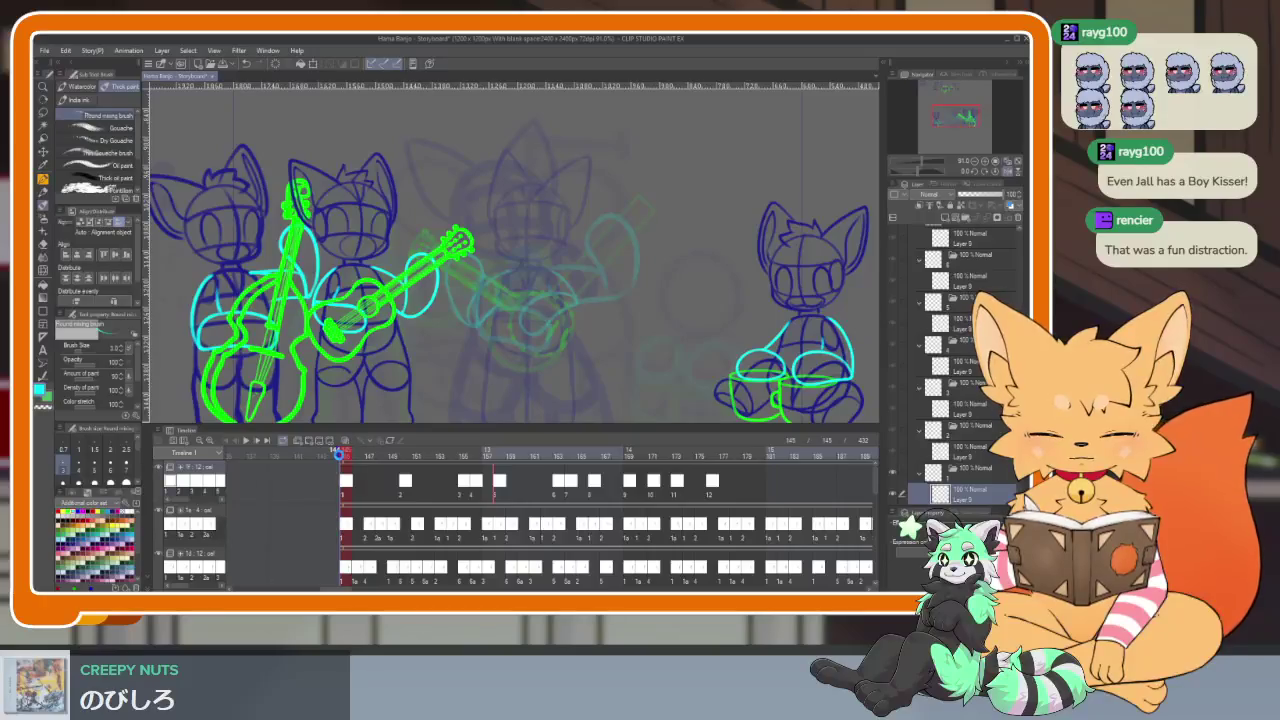
{"action": "key", "text": "space"}
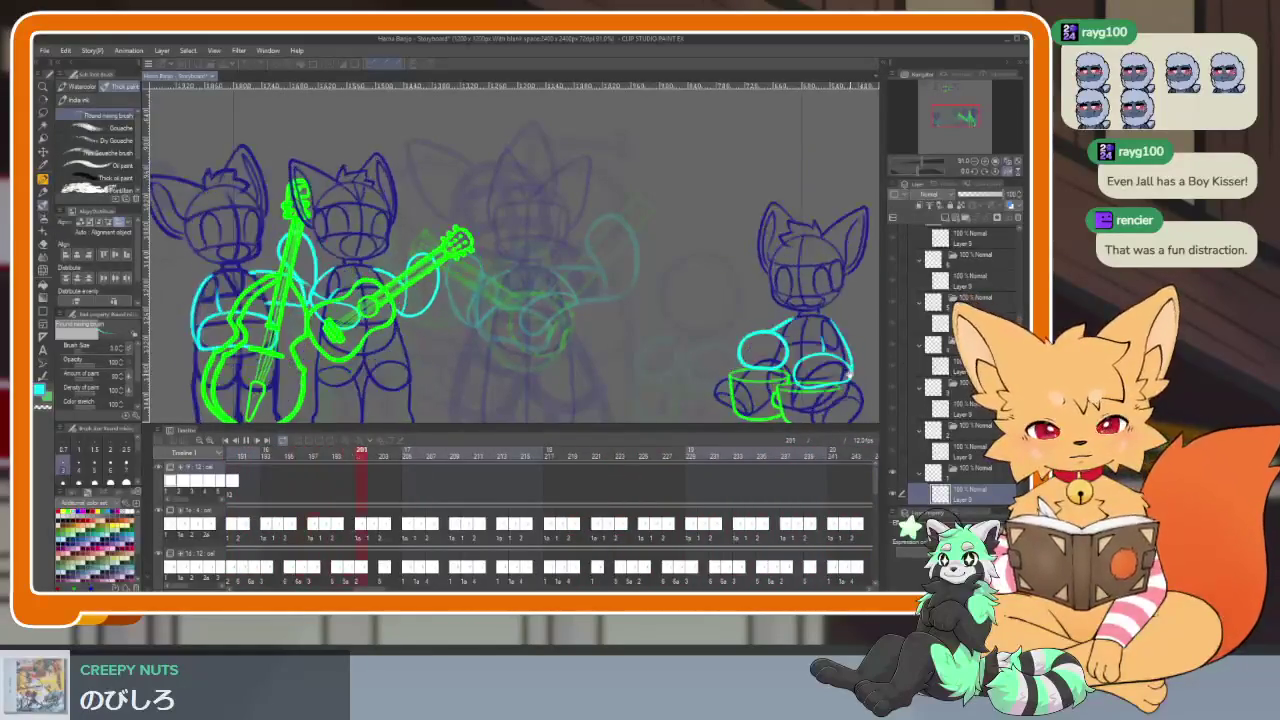
{"action": "key", "text": "space"}
{"action": "scroll", "coordinate": [409, 501], "scroll_direction": "left", "scroll_amount": 10}
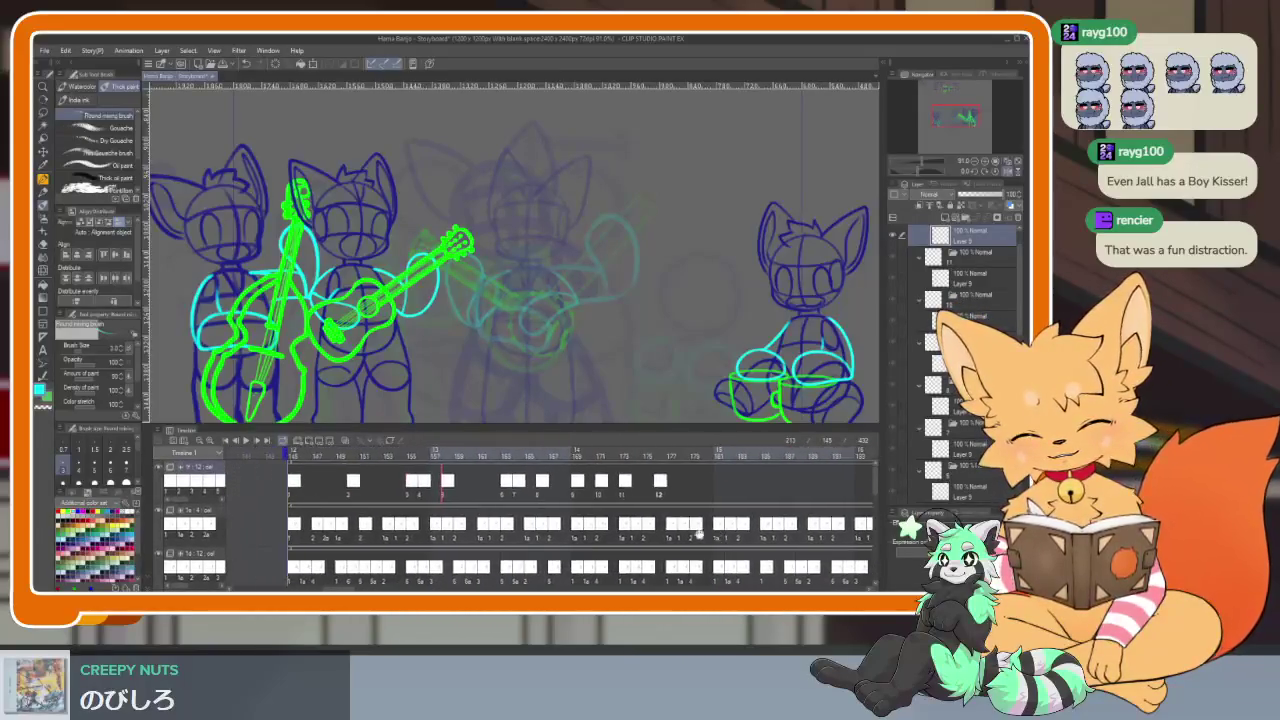
{"action": "scroll", "coordinate": [668, 505], "scroll_direction": "right", "scroll_amount": 1}
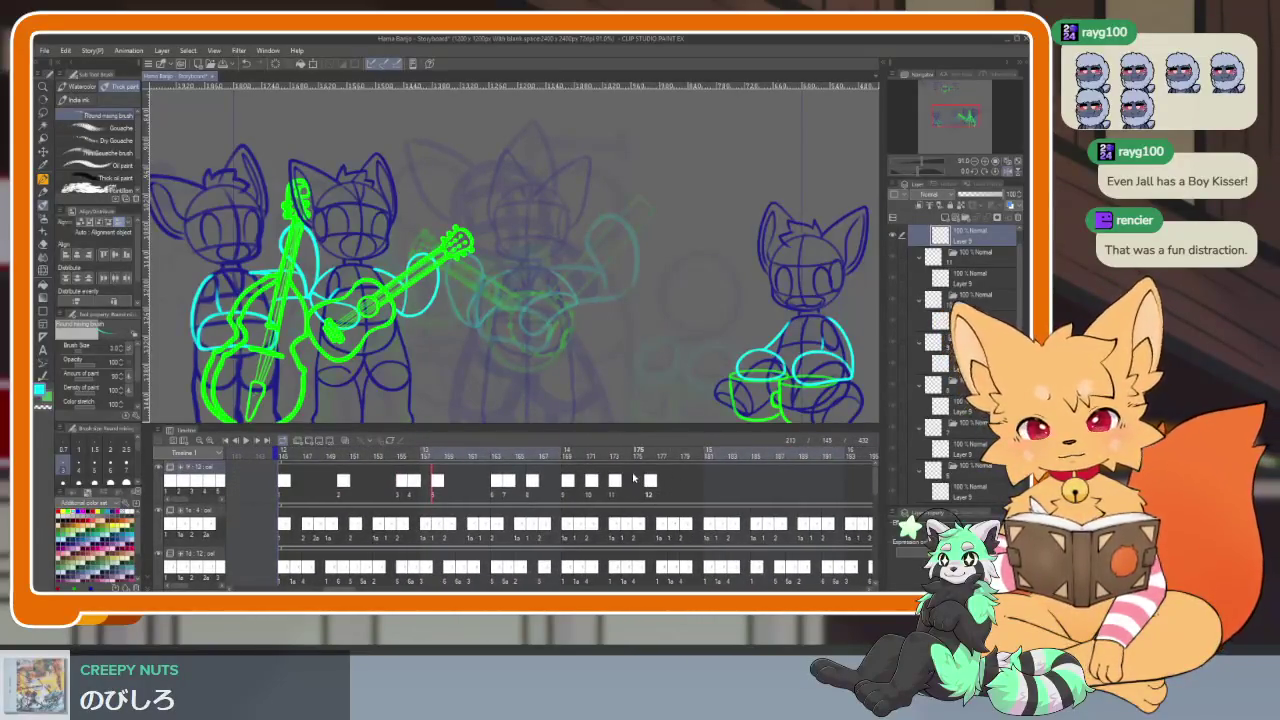
{"action": "left_click", "coordinate": [284, 455]}
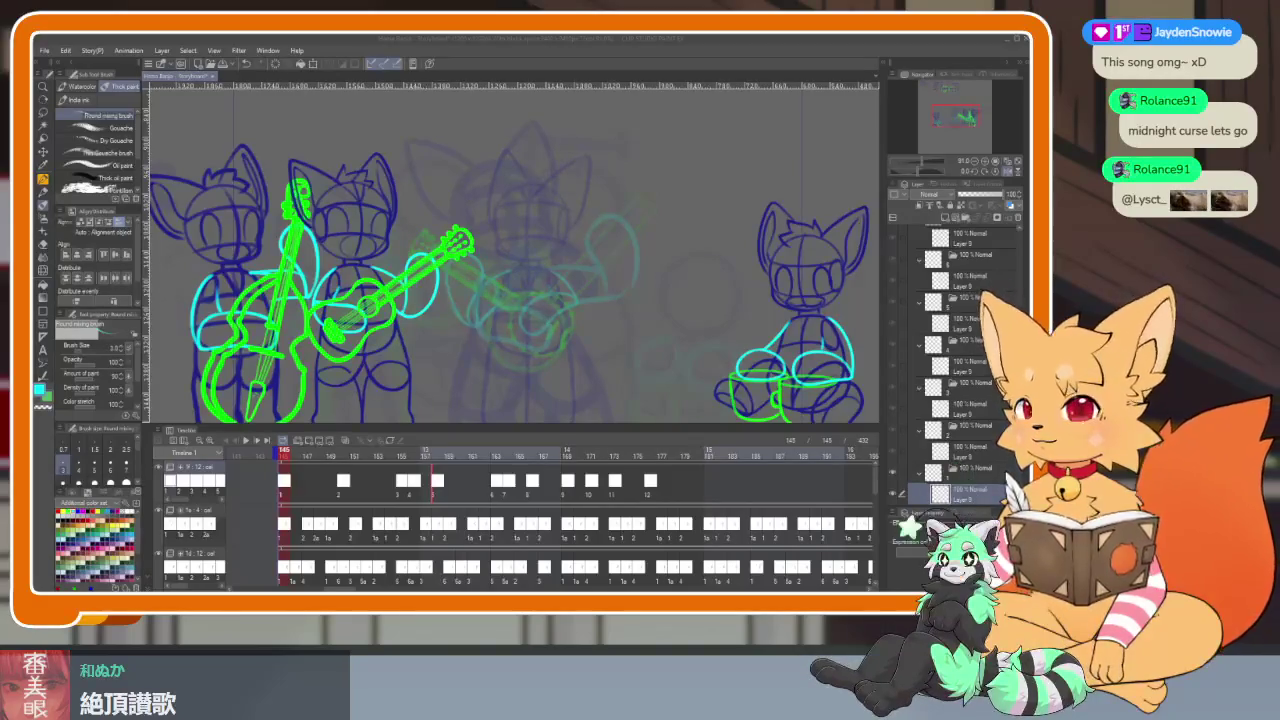
{"action": "left_click", "coordinate": [424, 60]}
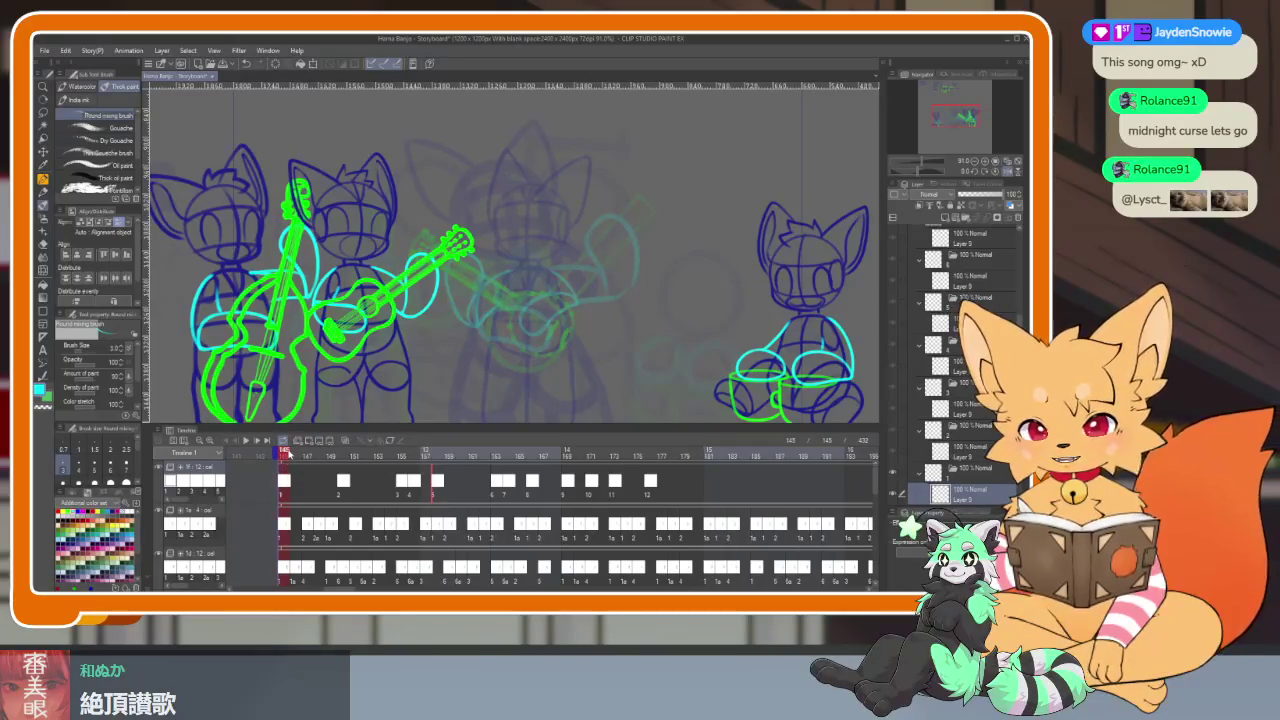
{"action": "key", "text": "space"}
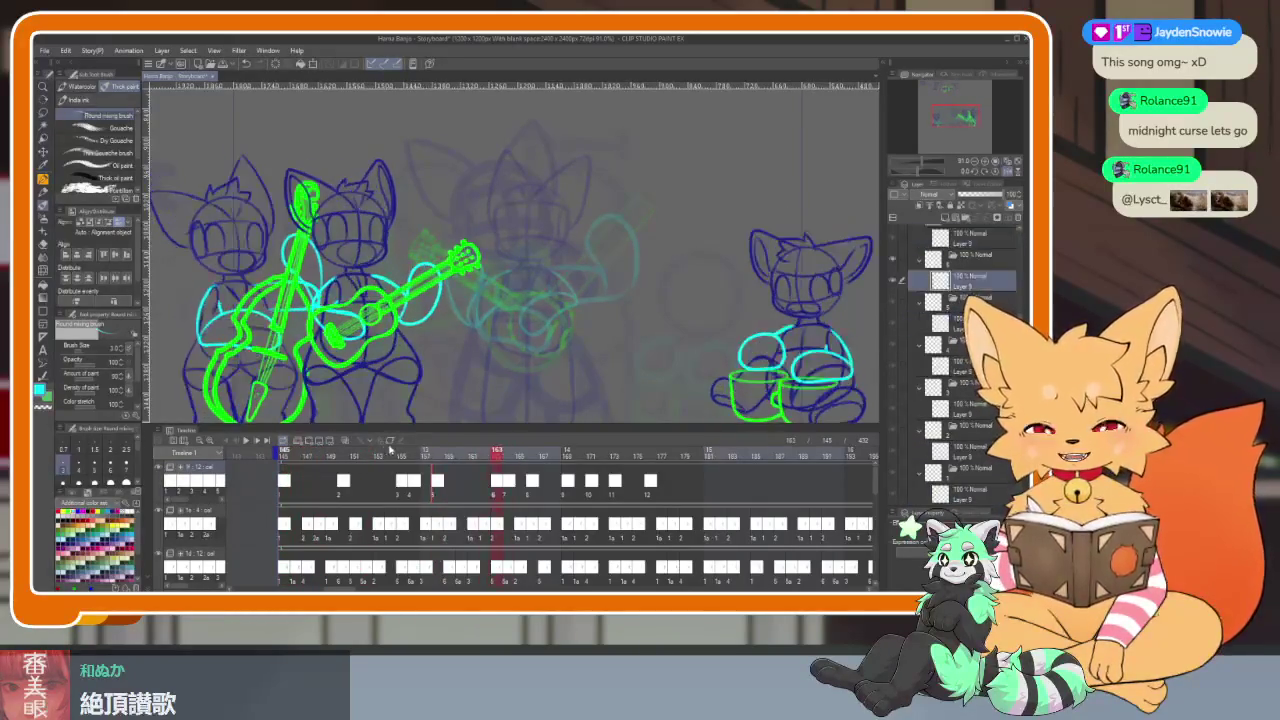
{"action": "left_click", "coordinate": [285, 443]}
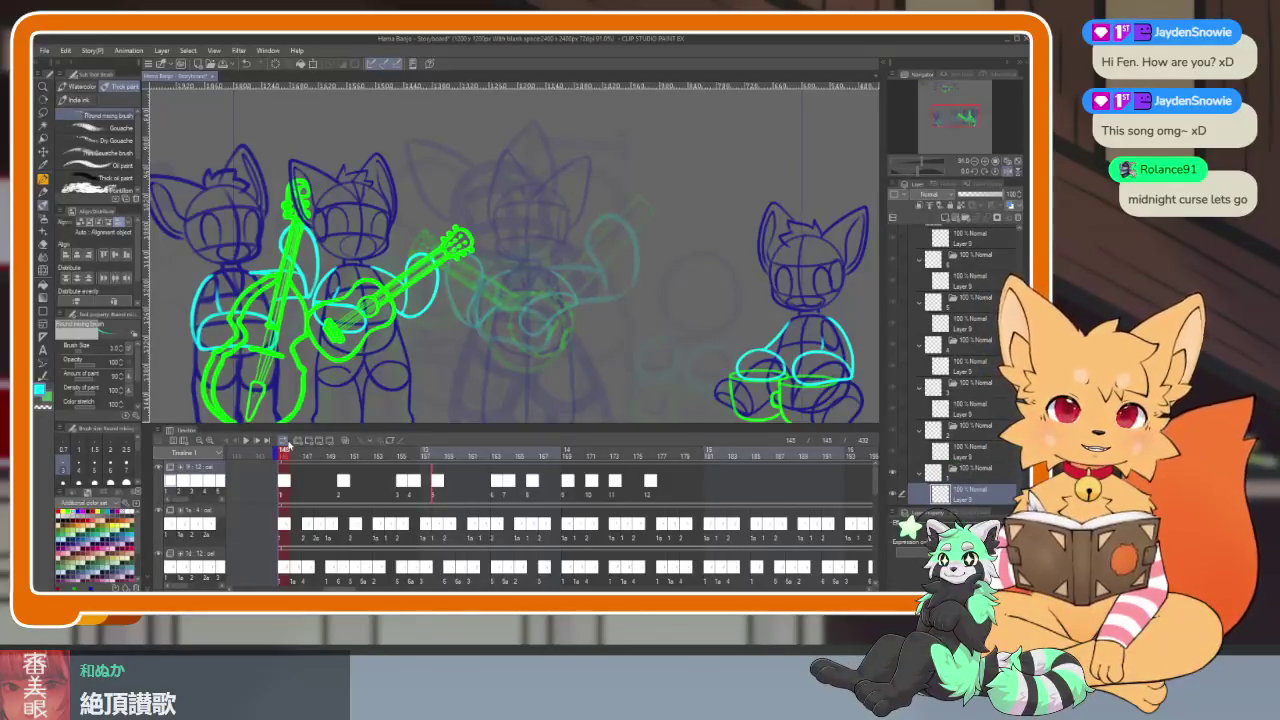
{"action": "key", "text": "space"}
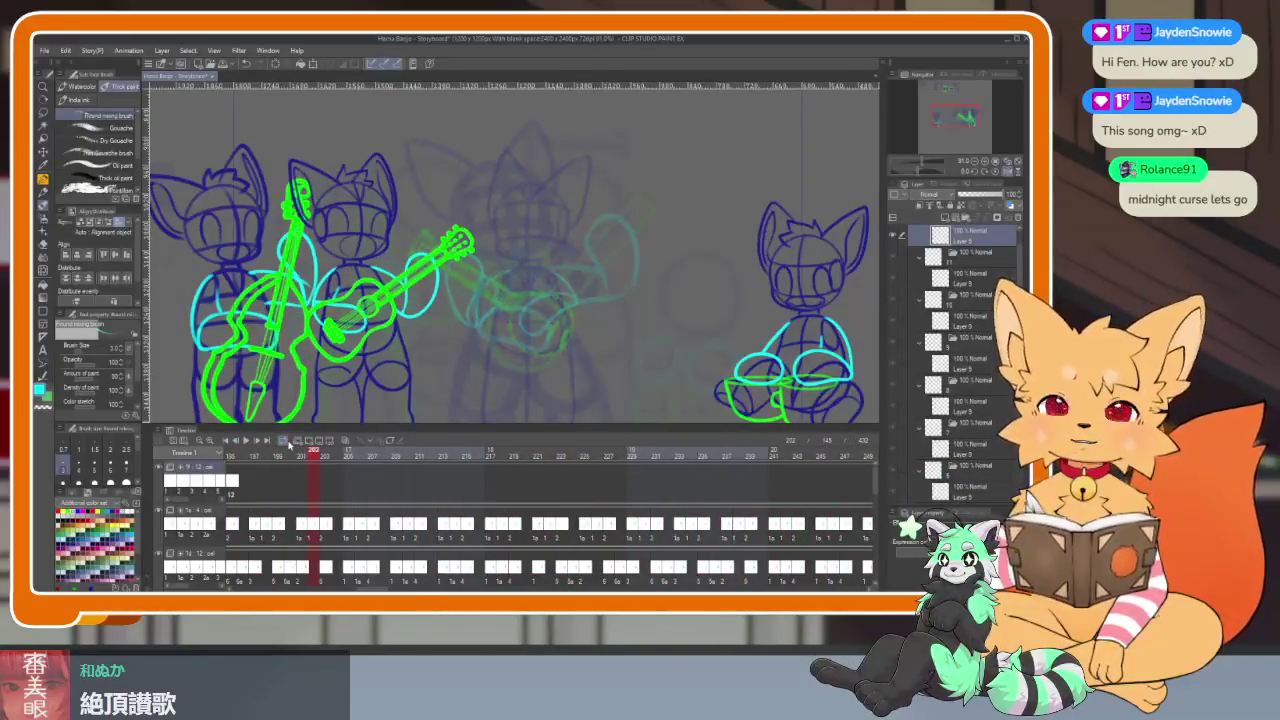
{"action": "left_click", "coordinate": [229, 446]}
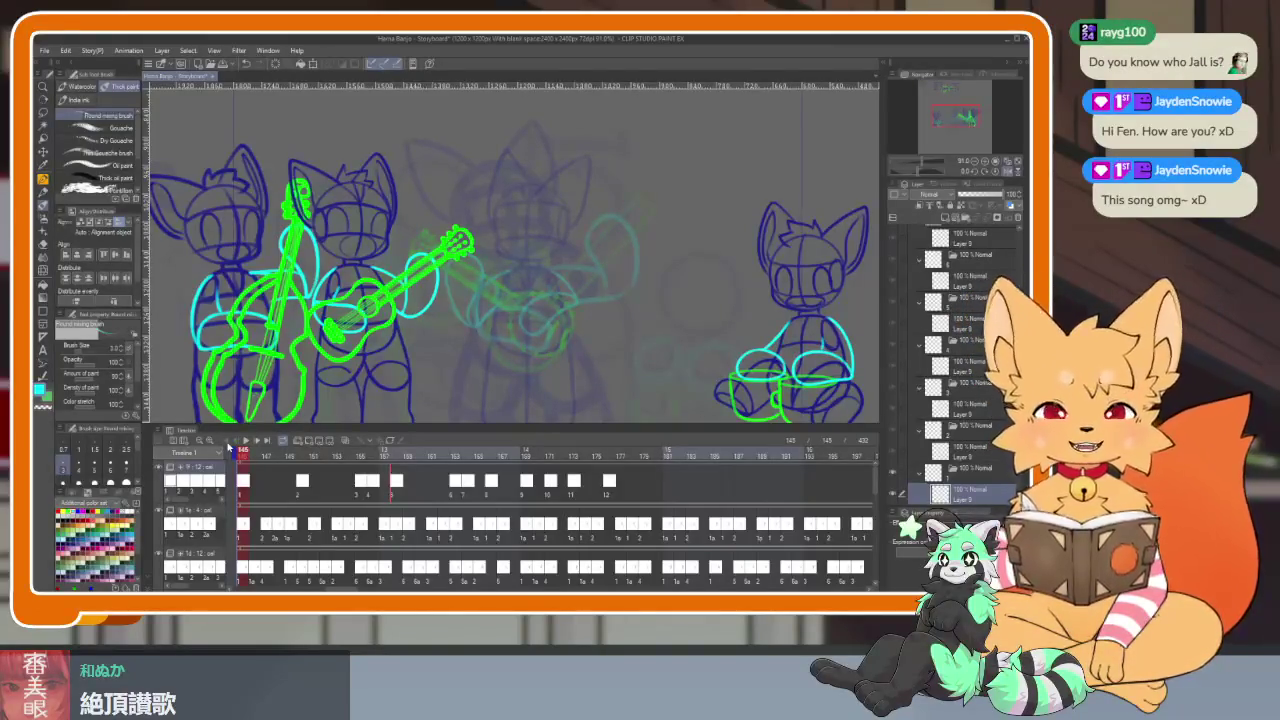
Hide all palettes and zoom into the canvas, then bring the panels and timeline back
{"action": "key", "text": "Tab"}
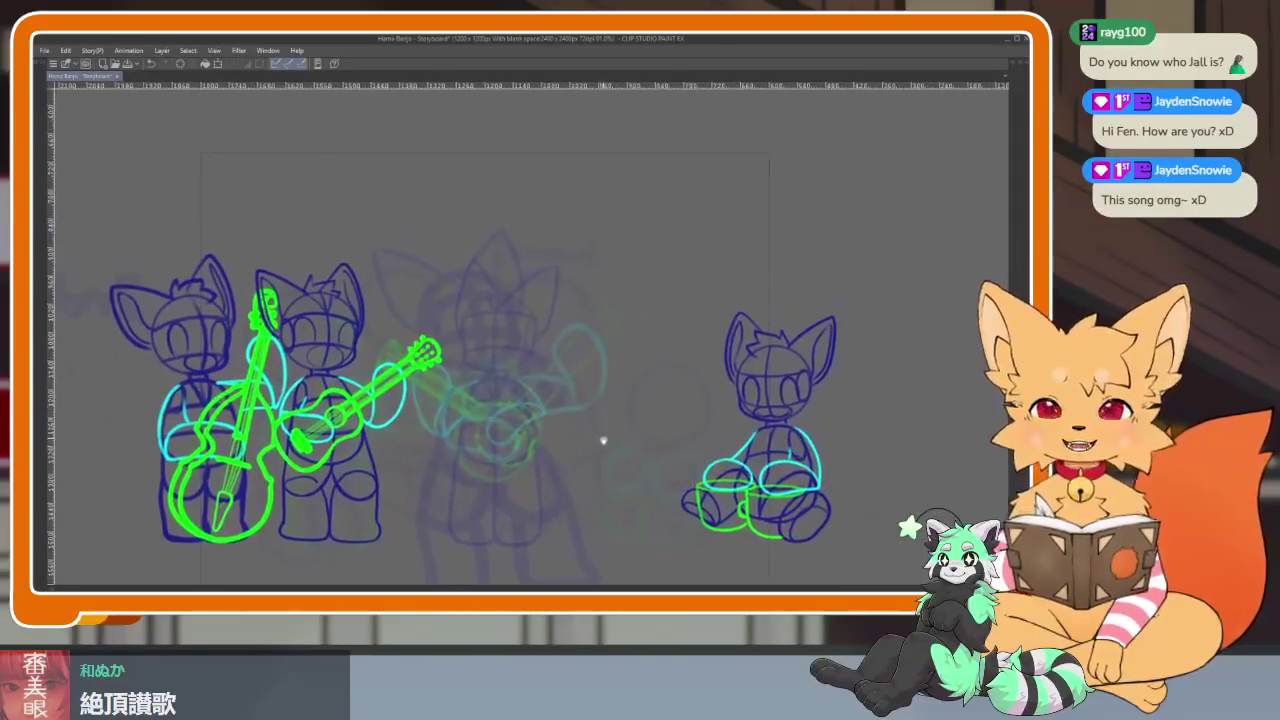
{"action": "scroll", "coordinate": [603, 440], "scroll_direction": "up", "scroll_amount": 2}
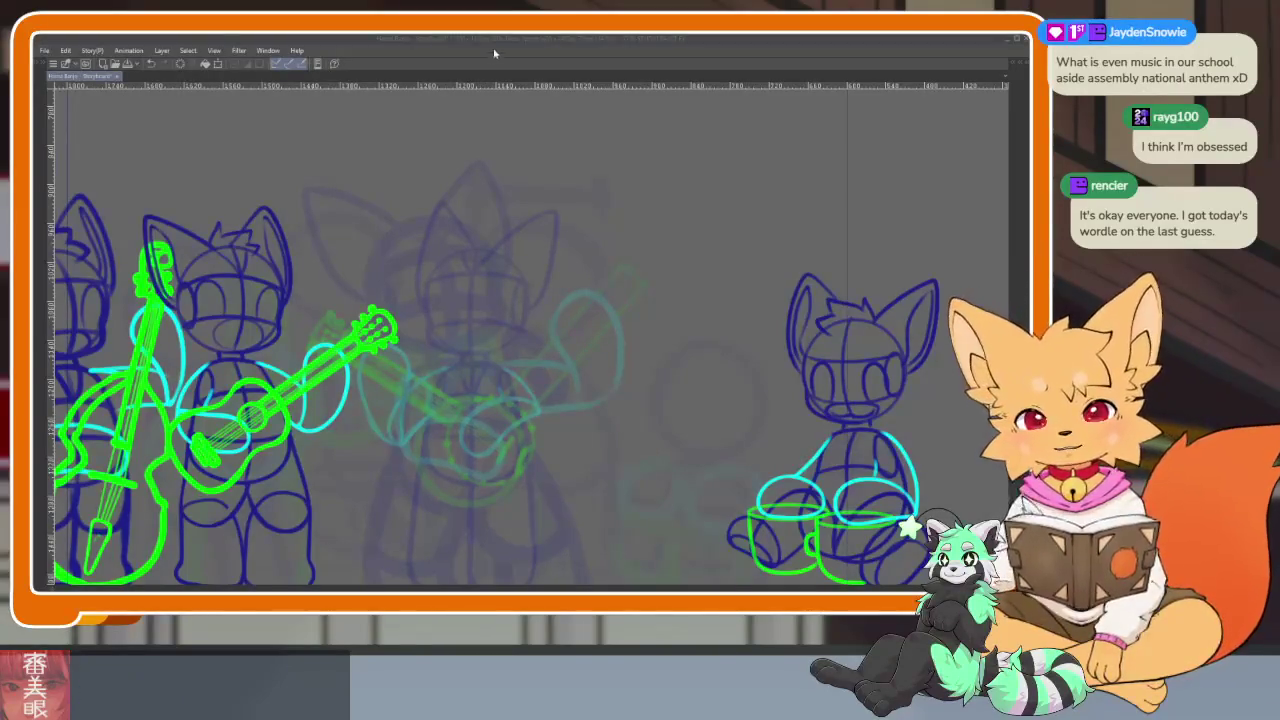
{"action": "key", "text": "Tab"}
Move the playhead to the earlier lone banjo-fox frame and view it full-window
{"action": "scroll", "coordinate": [657, 349], "scroll_direction": "down", "scroll_amount": 3}
{"action": "scroll", "coordinate": [706, 347], "scroll_direction": "down", "scroll_amount": 2}
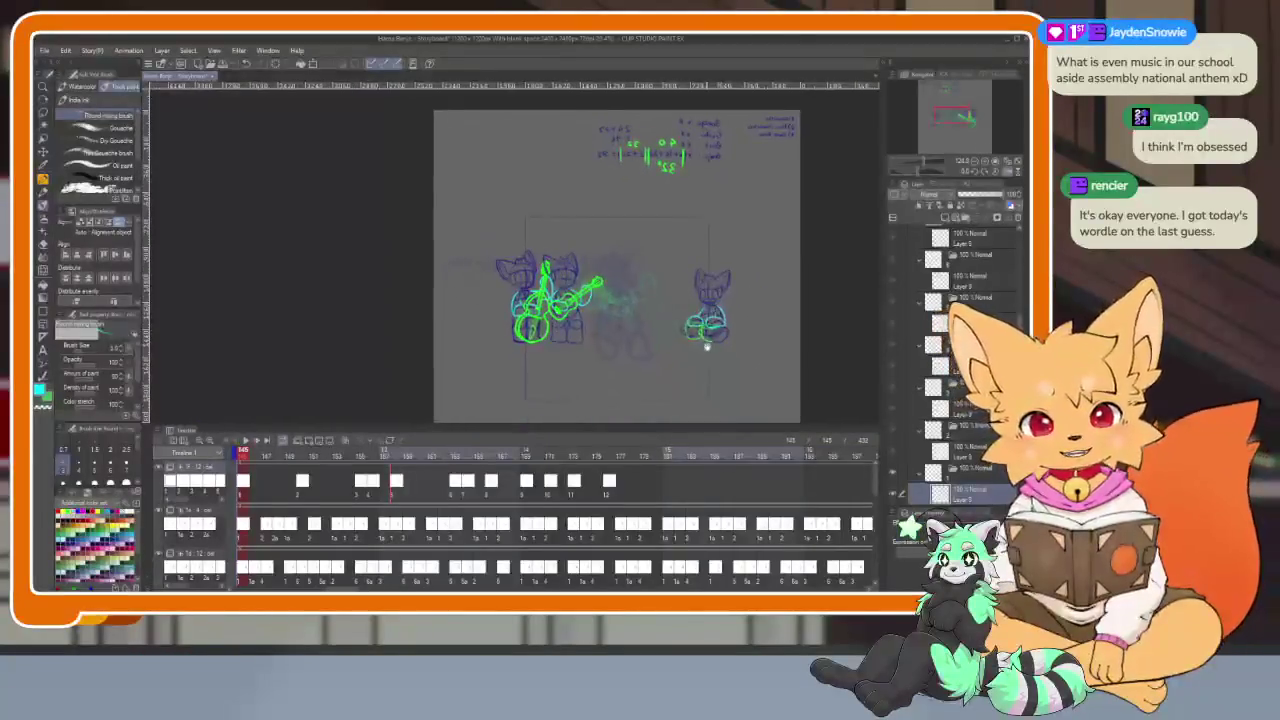
{"action": "scroll", "coordinate": [763, 485], "scroll_direction": "left", "scroll_amount": 5}
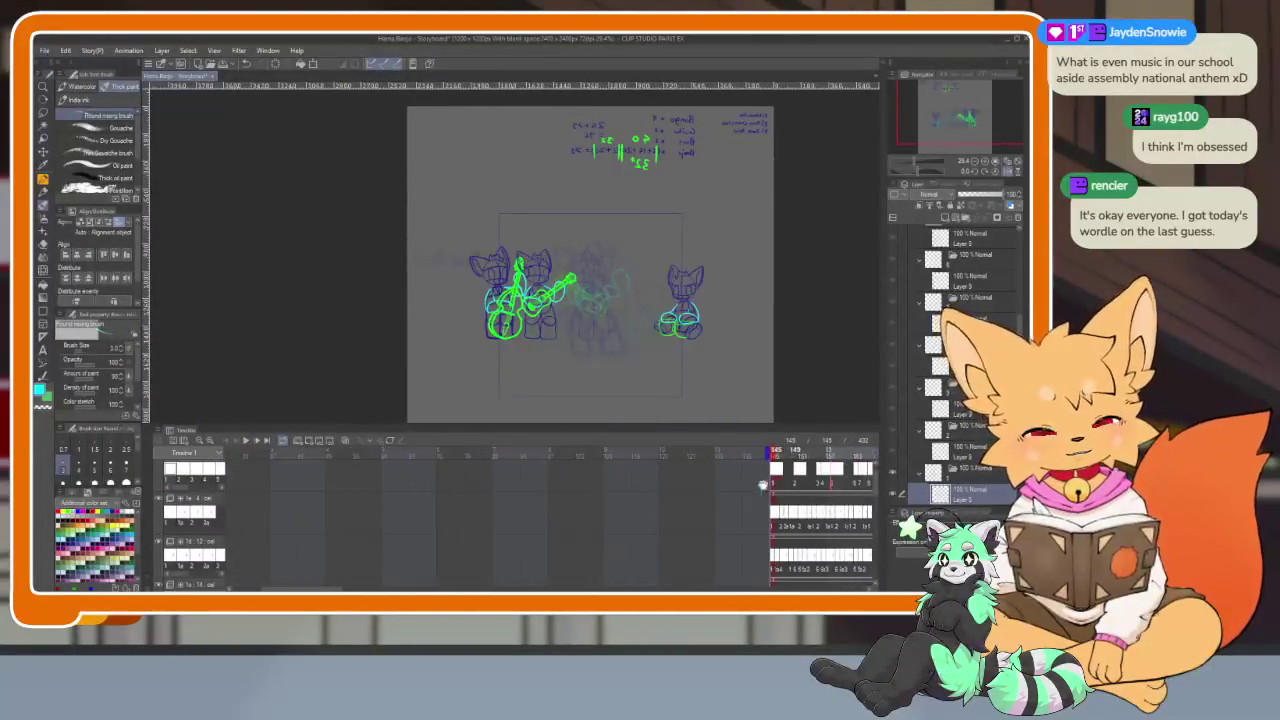
{"action": "scroll", "coordinate": [690, 500], "scroll_direction": "right", "scroll_amount": 2}
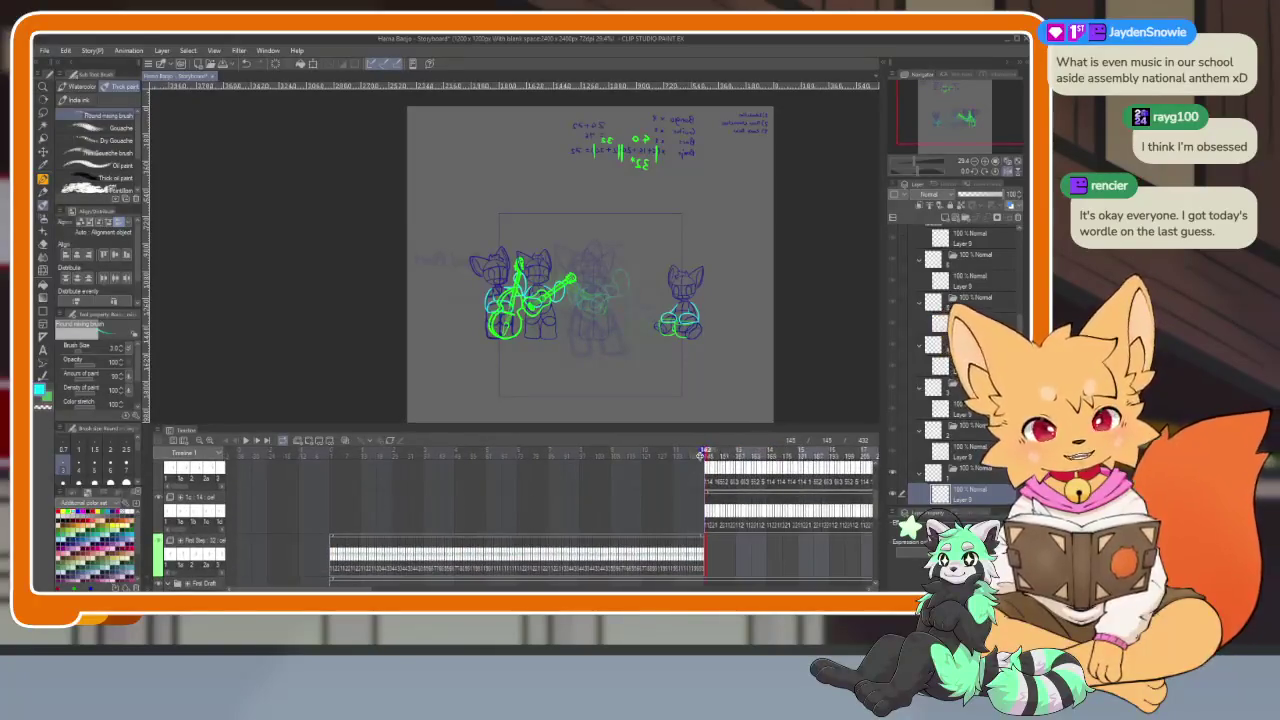
{"action": "left_click", "coordinate": [338, 456]}
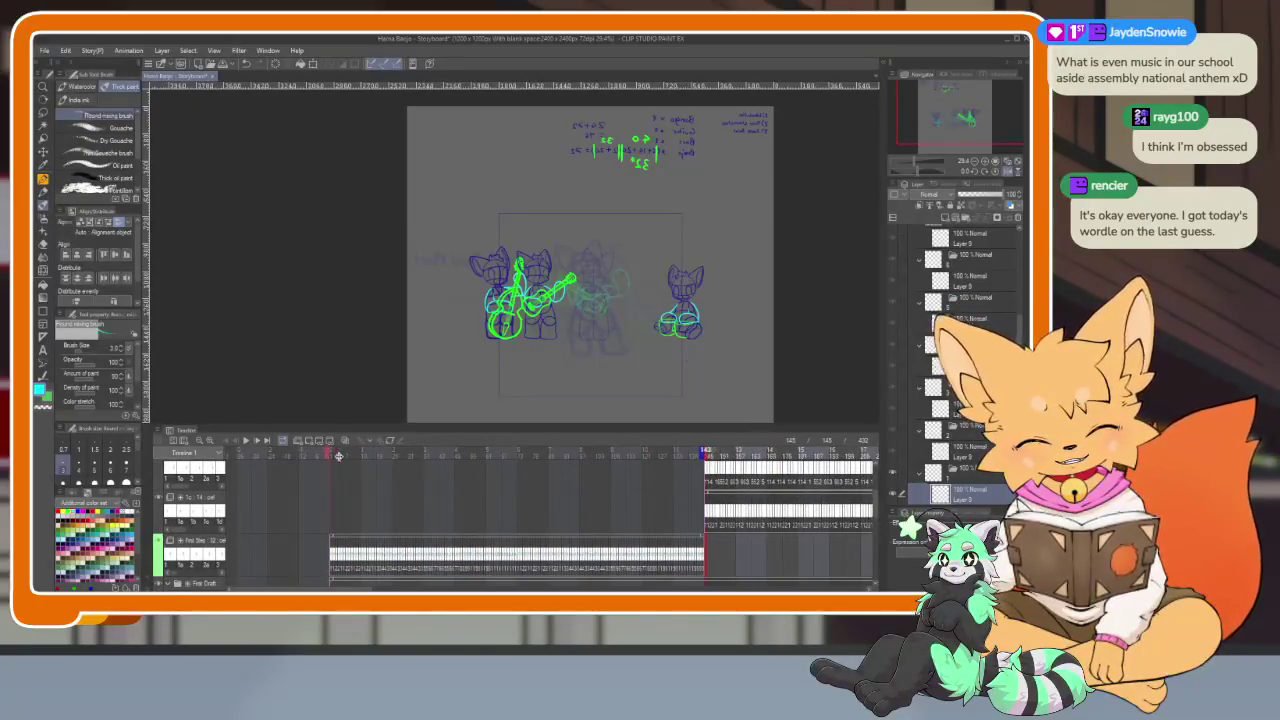
{"action": "key", "text": "Tab"}
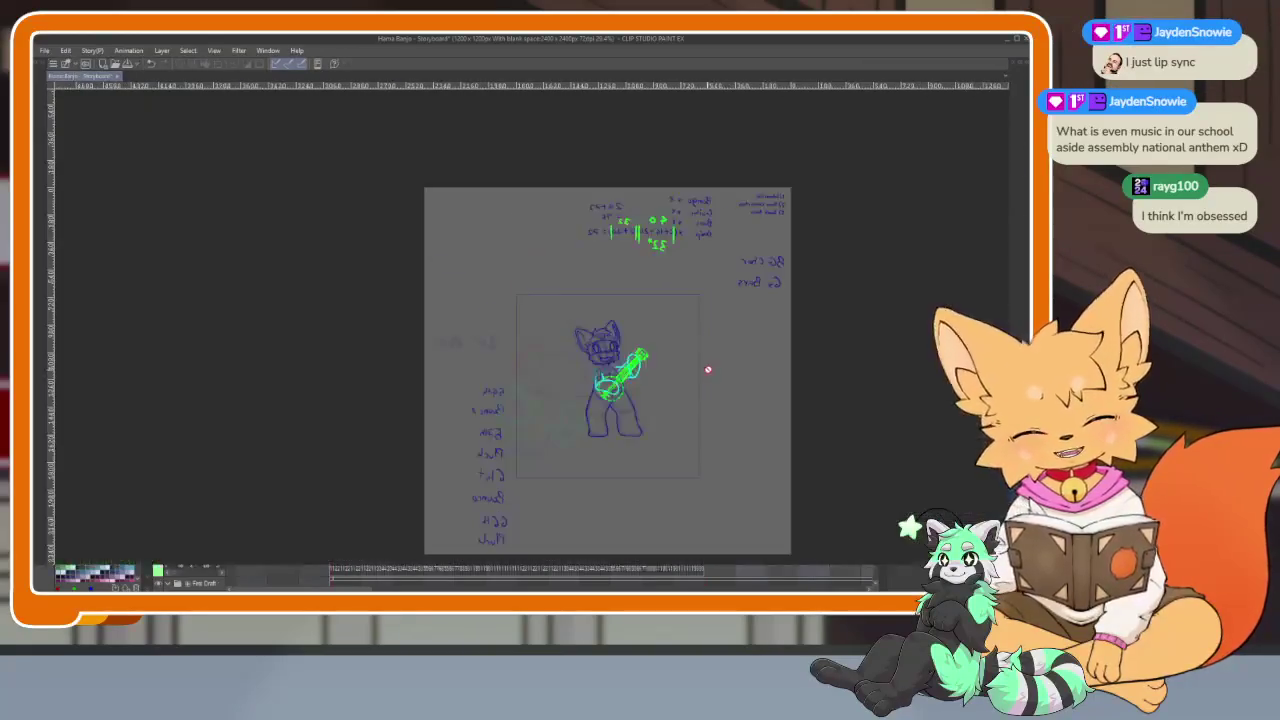
Play the storyboard range full-window, from the lone banjo fox through to the whole band
{"action": "scroll", "coordinate": [708, 369], "scroll_direction": "up", "scroll_amount": 5}
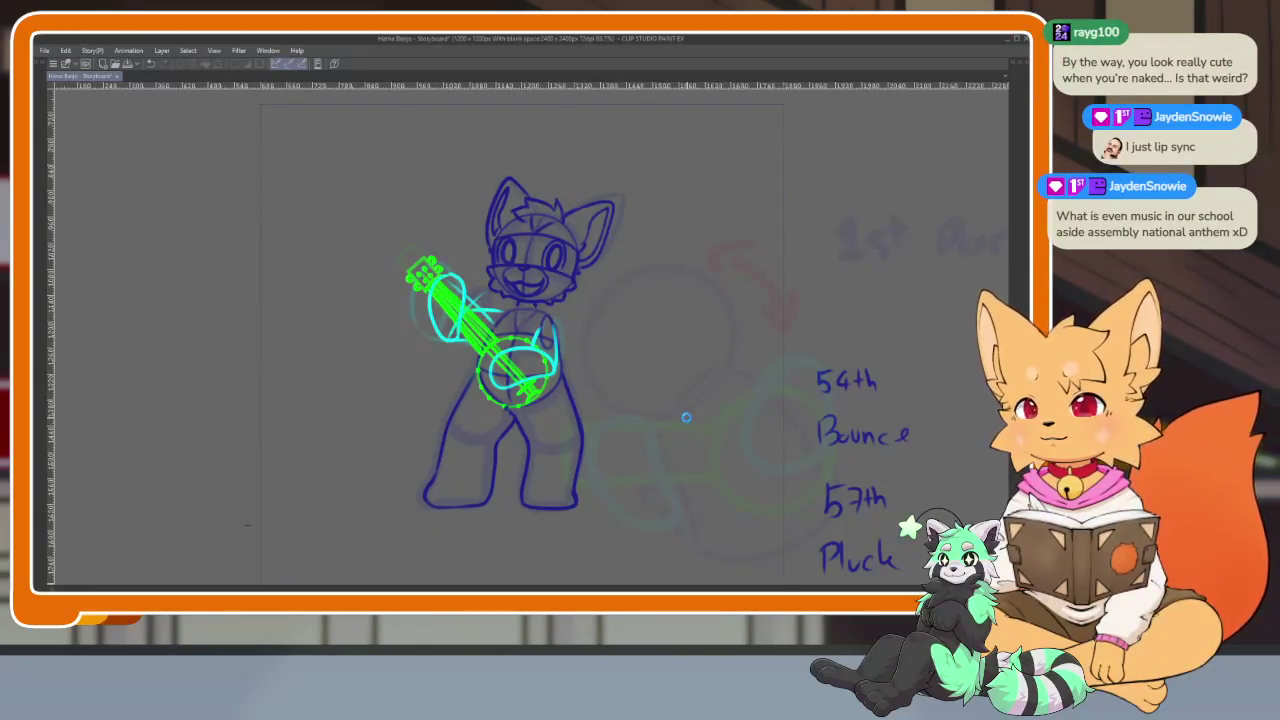
{"action": "key", "text": "space"}
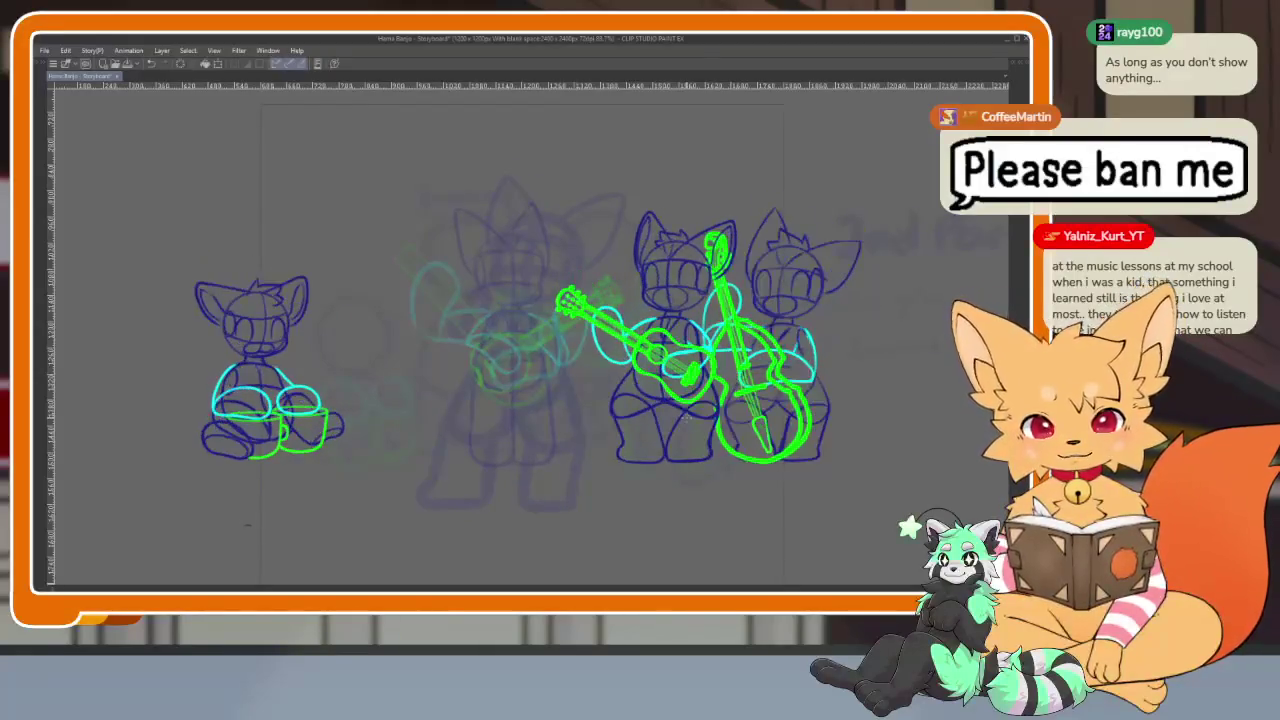
Stop playback, restore the panels and timeline, and move the playhead to frame 145
{"action": "key", "text": "Tab"}
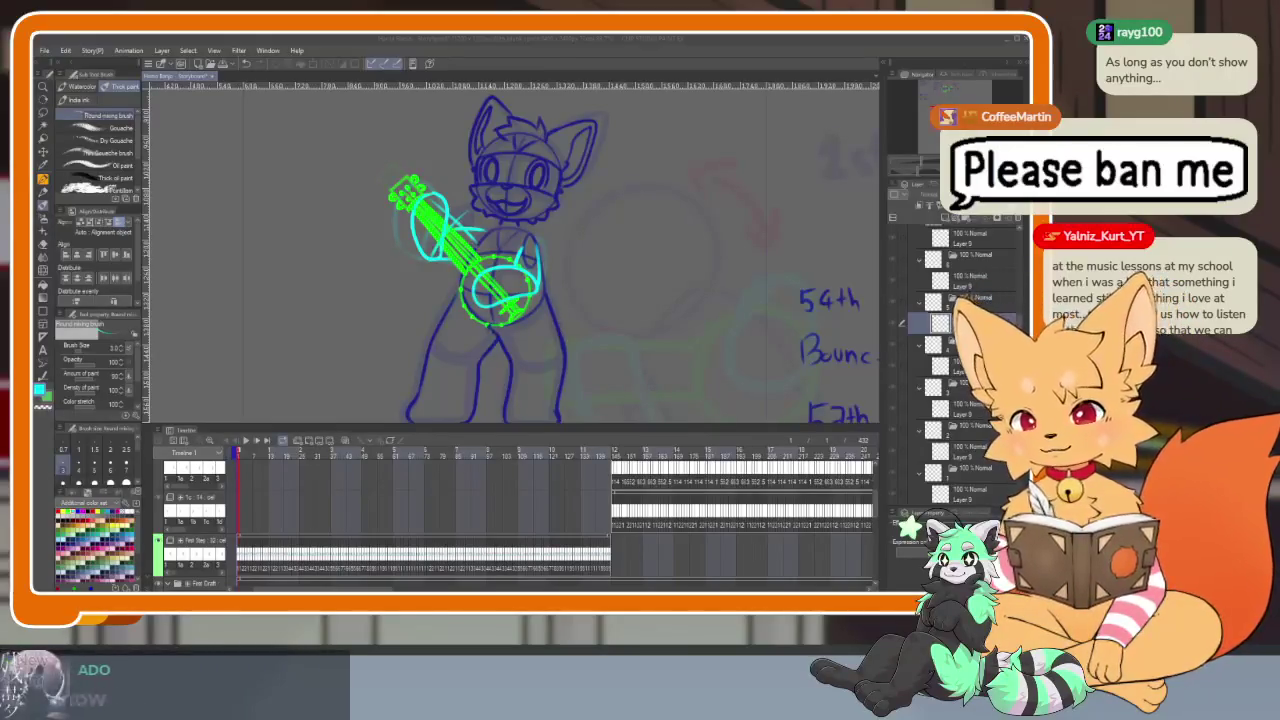
{"action": "left_click", "coordinate": [240, 453]}
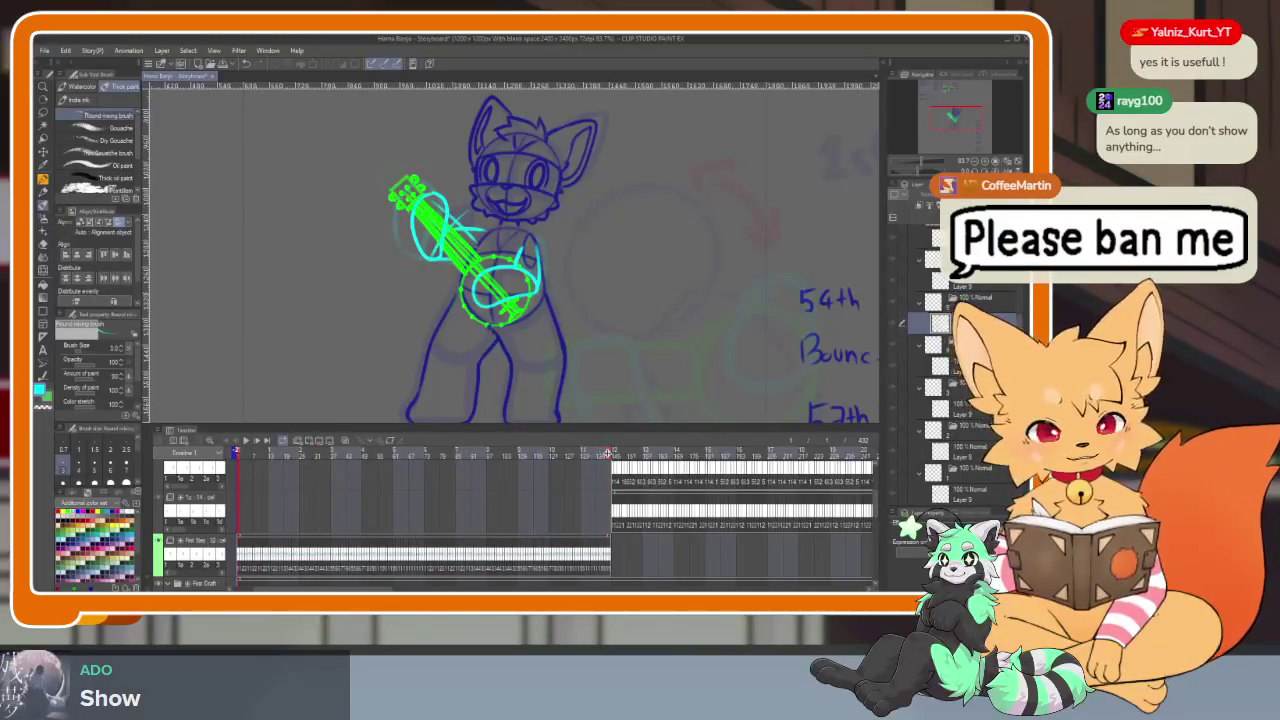
{"action": "left_click", "coordinate": [655, 473]}
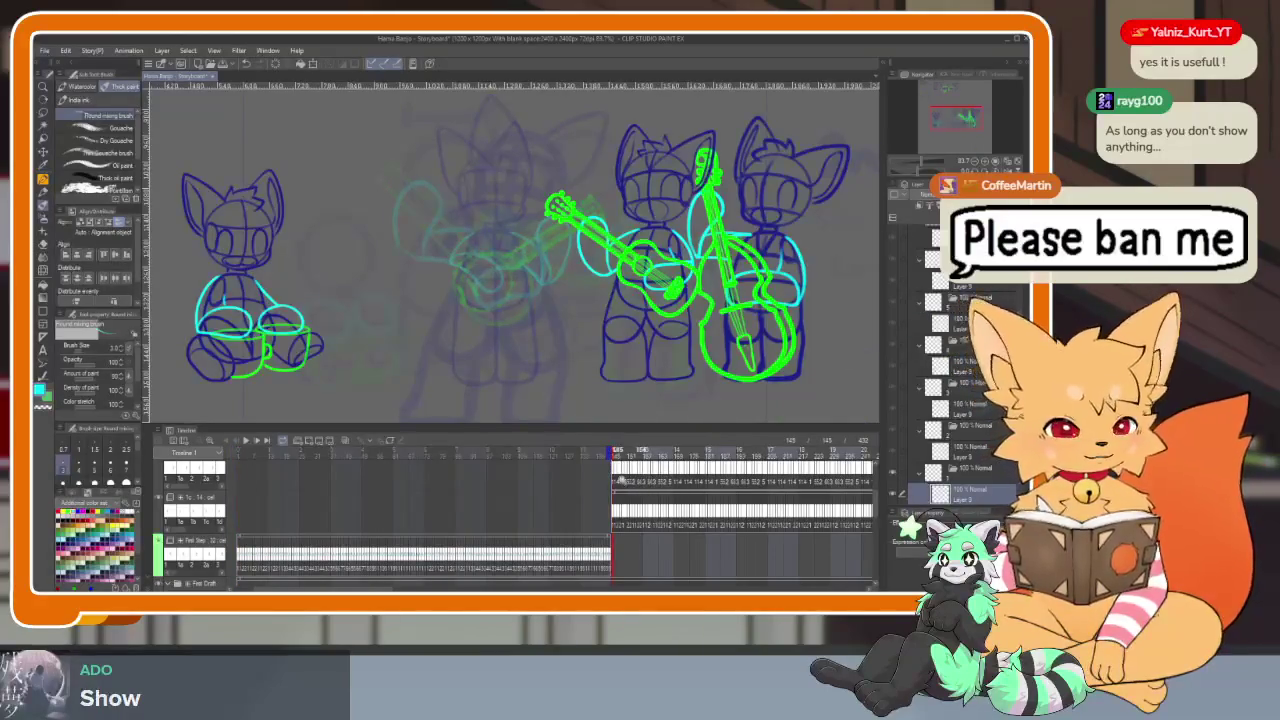
{"action": "scroll", "coordinate": [511, 530], "scroll_direction": "down", "scroll_amount": 3}
{"action": "scroll", "coordinate": [512, 528], "scroll_direction": "up", "scroll_amount": 2}
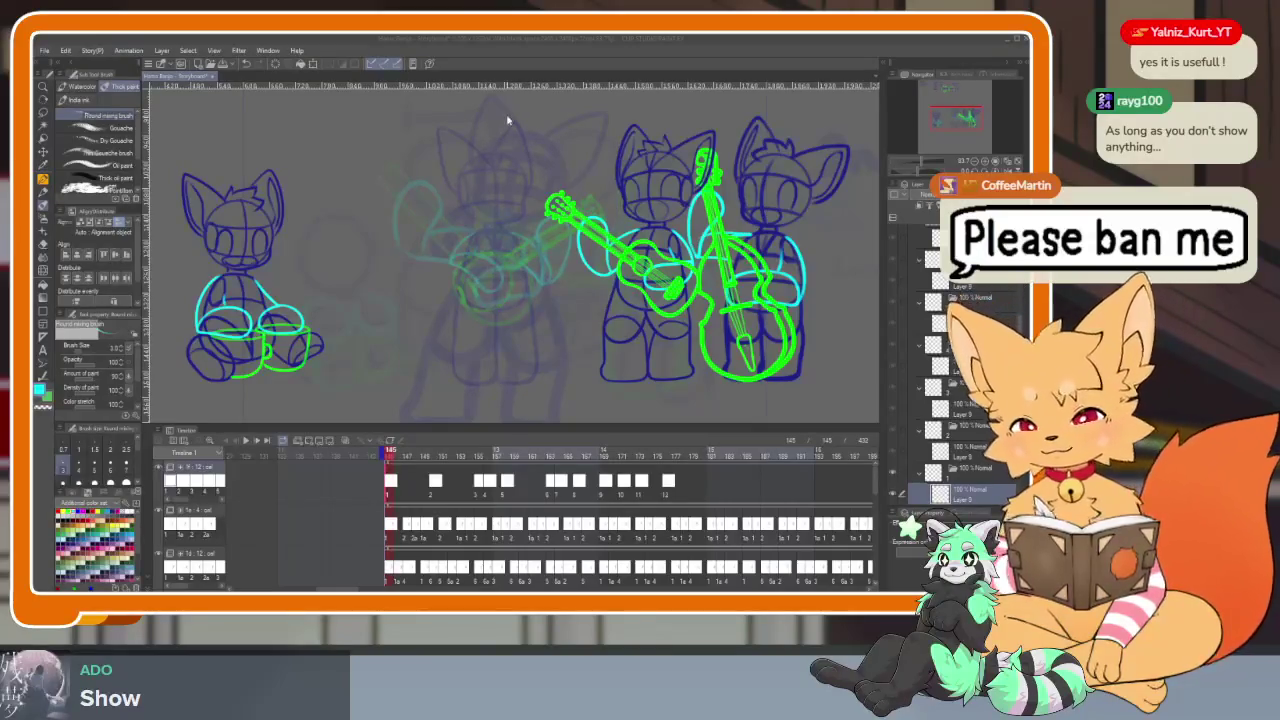
Zoom the full-window frame 145 and flip the view, placing the bass and guitar foxes left
{"action": "key", "text": "Tab"}
{"action": "scroll", "coordinate": [572, 386], "scroll_direction": "up", "scroll_amount": 3}
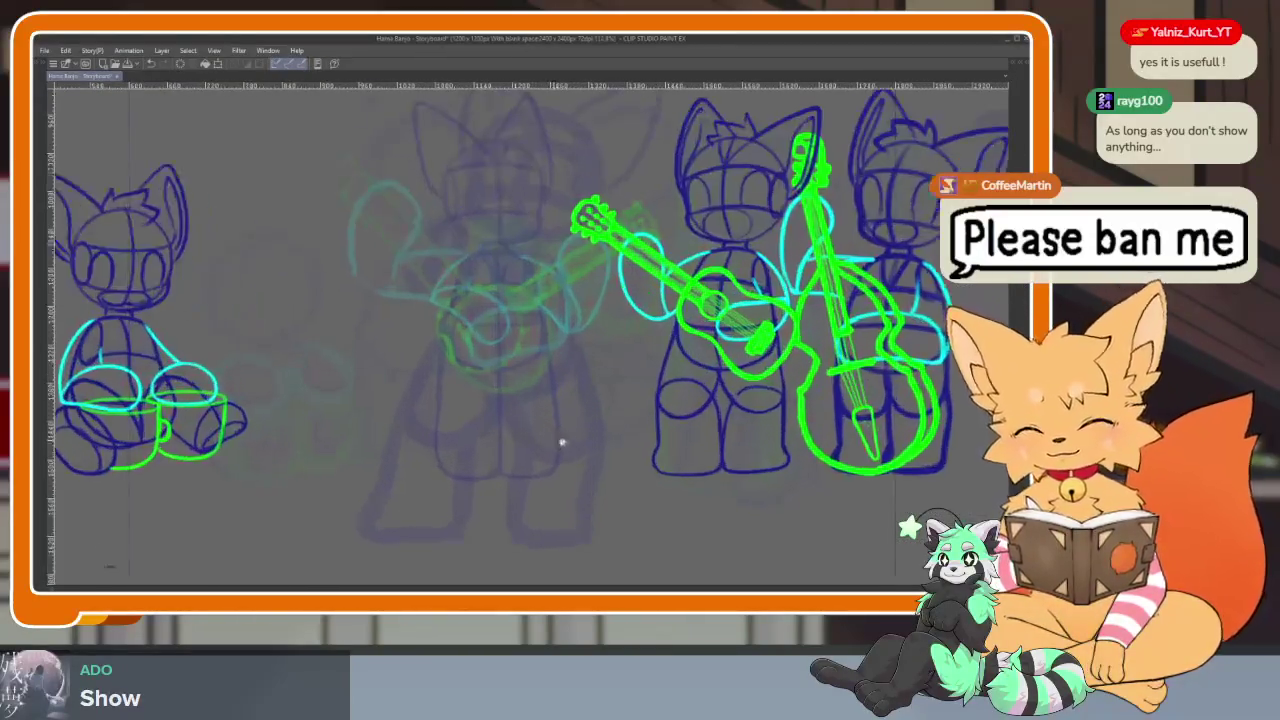
{"action": "scroll", "coordinate": [563, 443], "scroll_direction": "up", "scroll_amount": 2}
{"action": "key", "text": "h"}
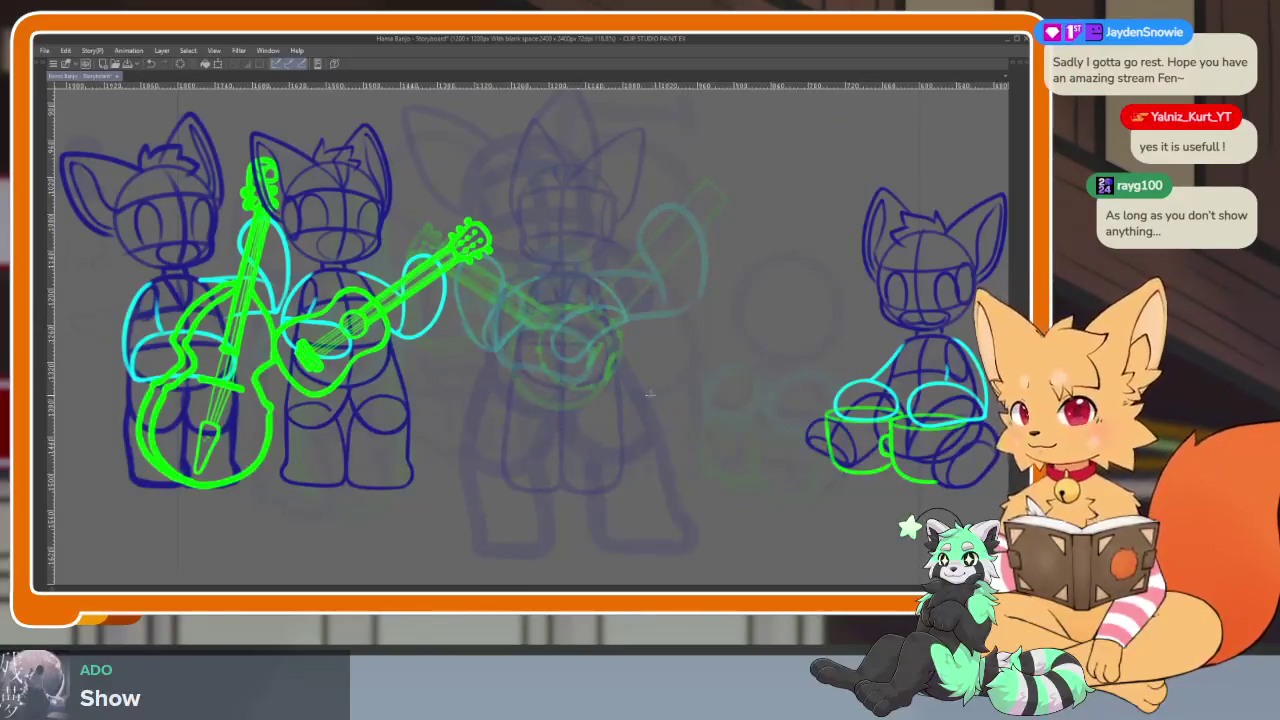
{"action": "scroll", "coordinate": [600, 443], "scroll_direction": "up", "scroll_amount": 1}
{"action": "scroll", "coordinate": [614, 446], "scroll_direction": "up", "scroll_amount": 2}
{"action": "scroll", "coordinate": [623, 455], "scroll_direction": "up", "scroll_amount": 1}
{"action": "scroll", "coordinate": [625, 455], "scroll_direction": "up", "scroll_amount": 1}
{"action": "scroll", "coordinate": [632, 451], "scroll_direction": "up", "scroll_amount": 1}
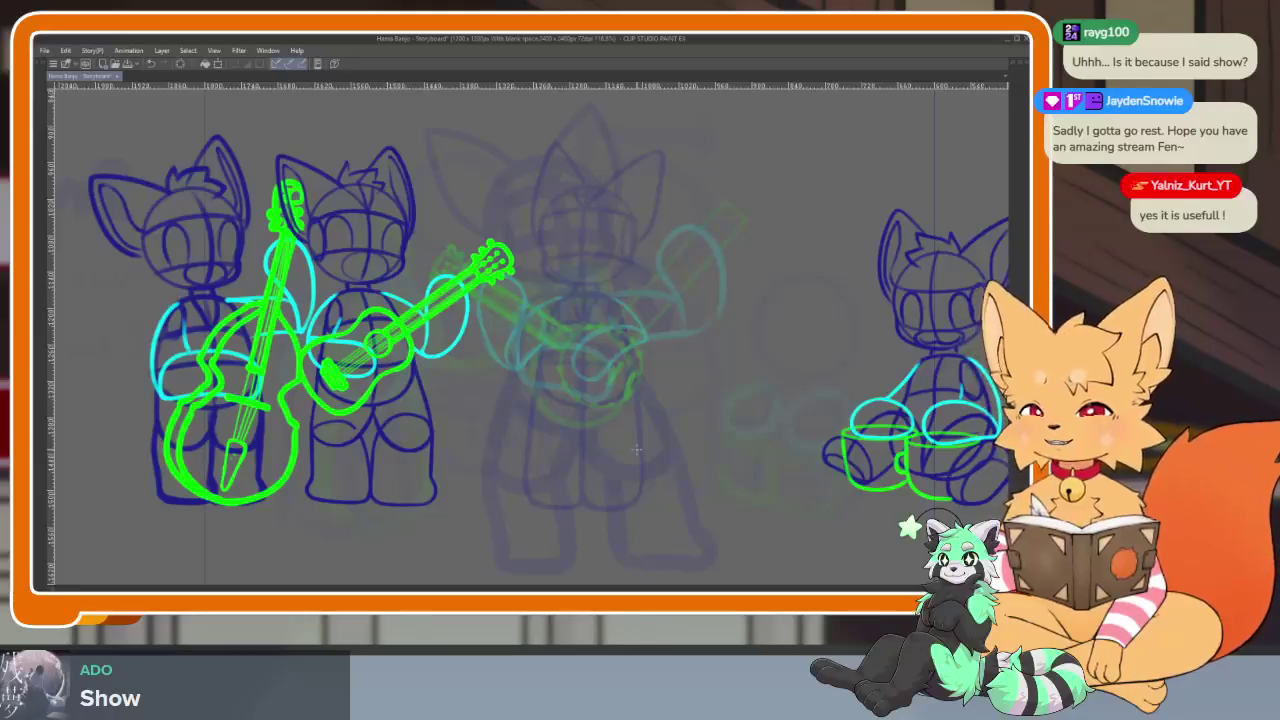